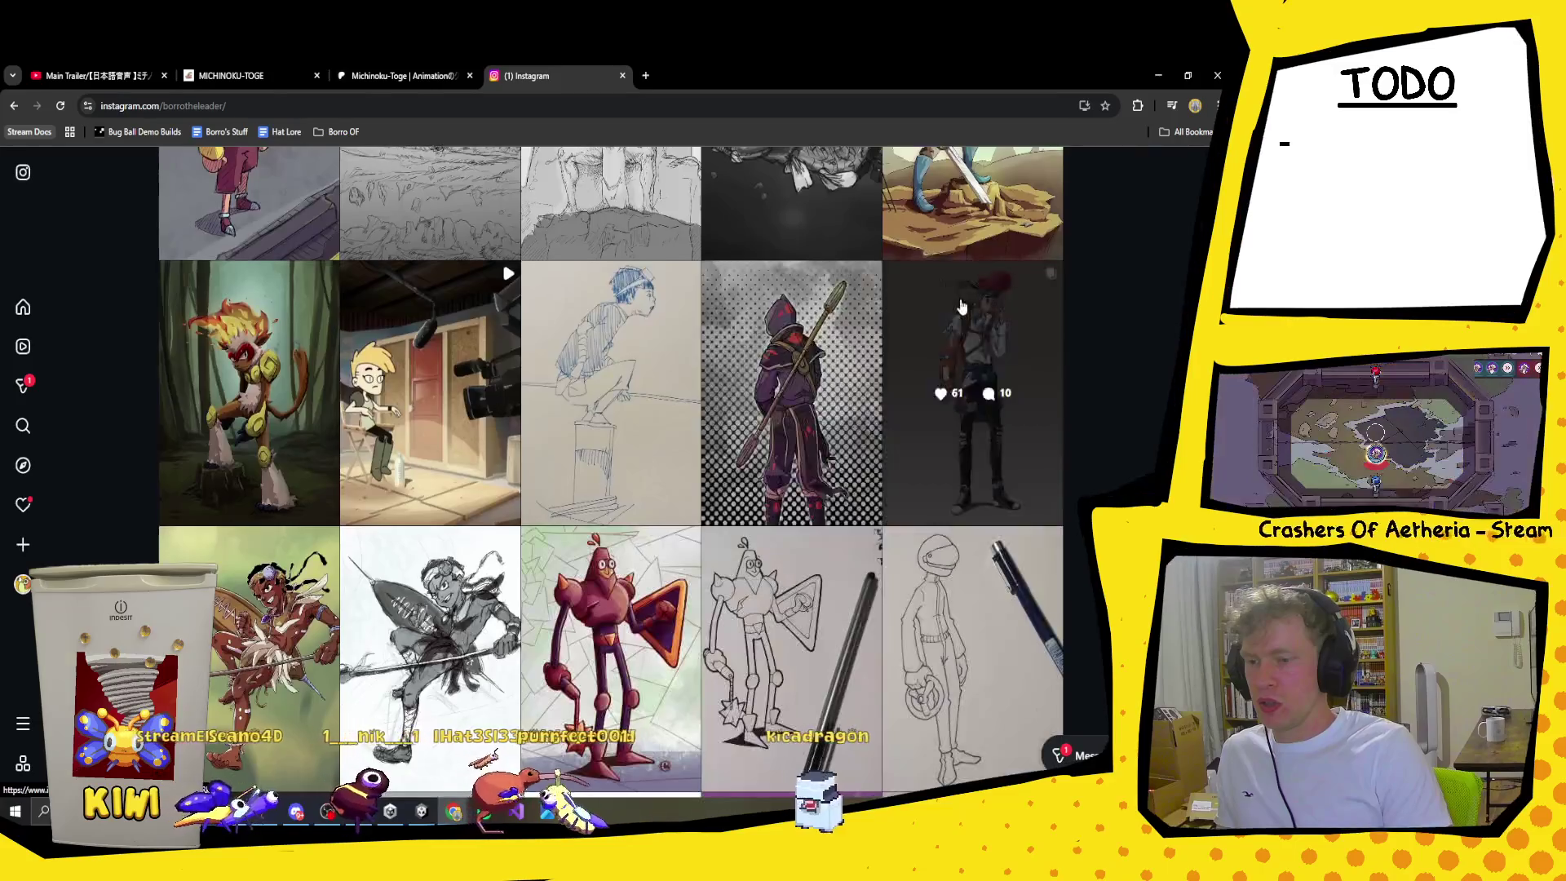
Step: Show the before-and-after comparison image in the old-character redraw post
{"action": "left_click", "coordinate": [714, 474]}
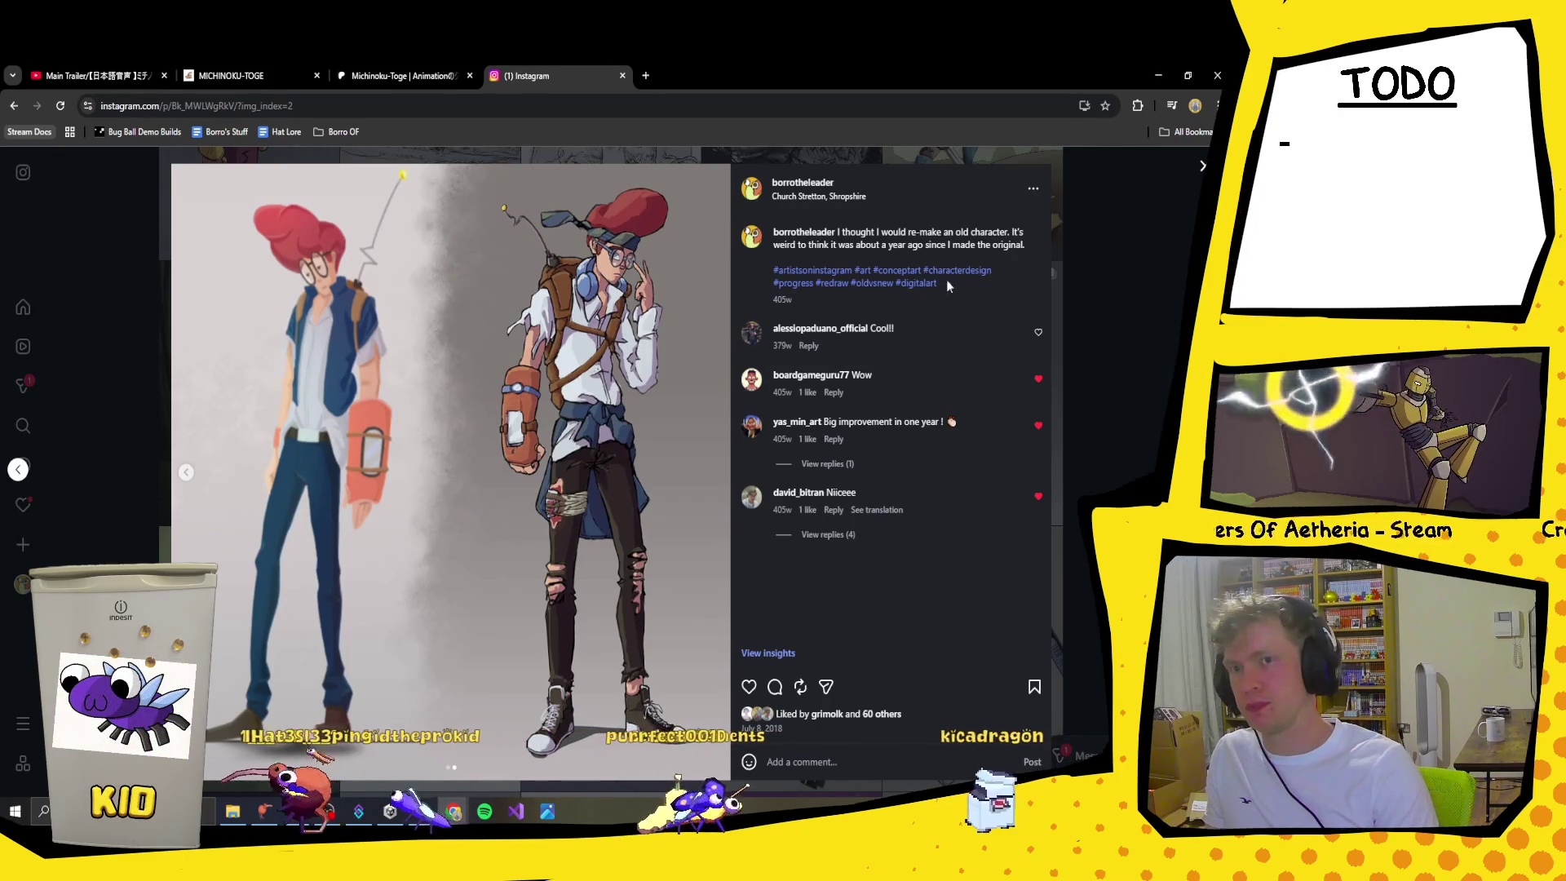
Step: Close the redraw post, scroll down the grid, and view the nerdy character sketch post
{"action": "left_click", "coordinate": [1205, 166]}
{"action": "scroll", "coordinate": [633, 451], "scroll_direction": "down", "scroll_amount": 15}
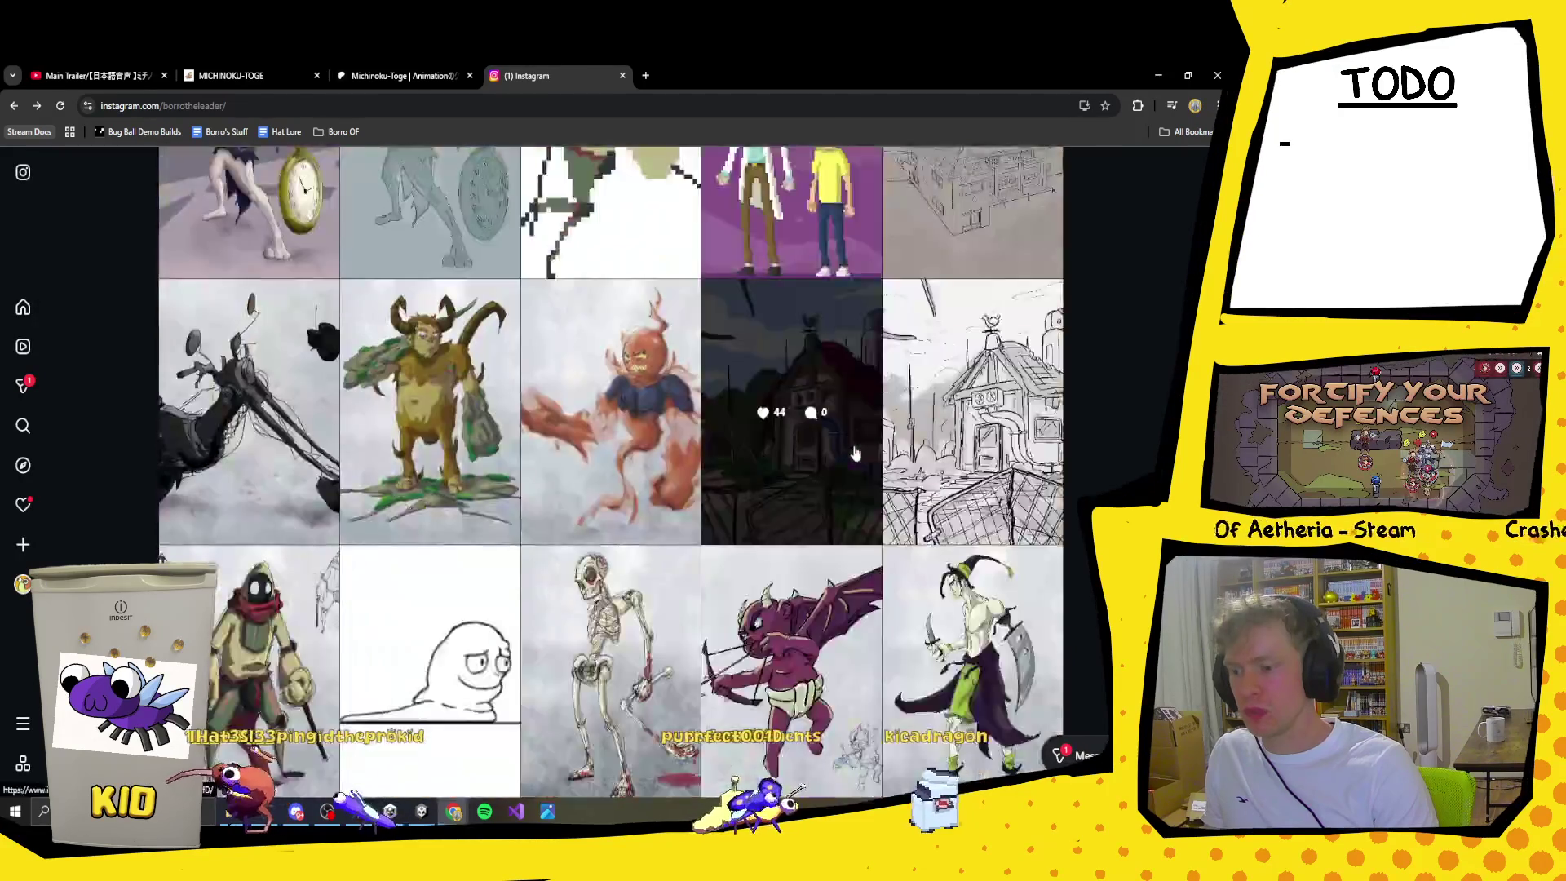
{"action": "scroll", "coordinate": [634, 451], "scroll_direction": "down", "scroll_amount": 10}
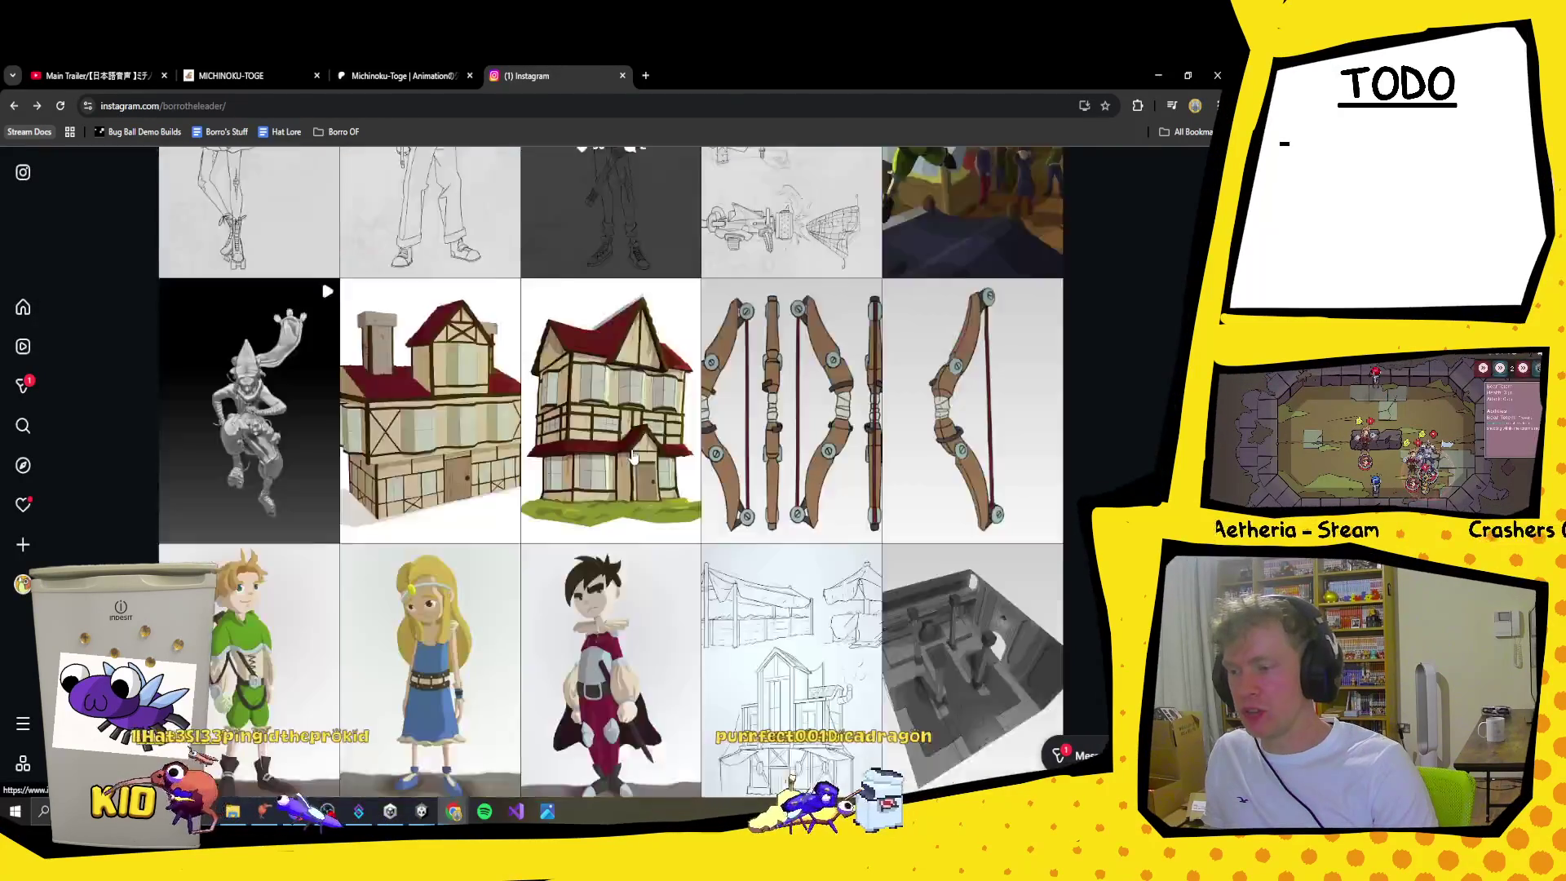
{"action": "scroll", "coordinate": [515, 469], "scroll_direction": "up", "scroll_amount": 6}
{"action": "scroll", "coordinate": [515, 469], "scroll_direction": "down", "scroll_amount": 10}
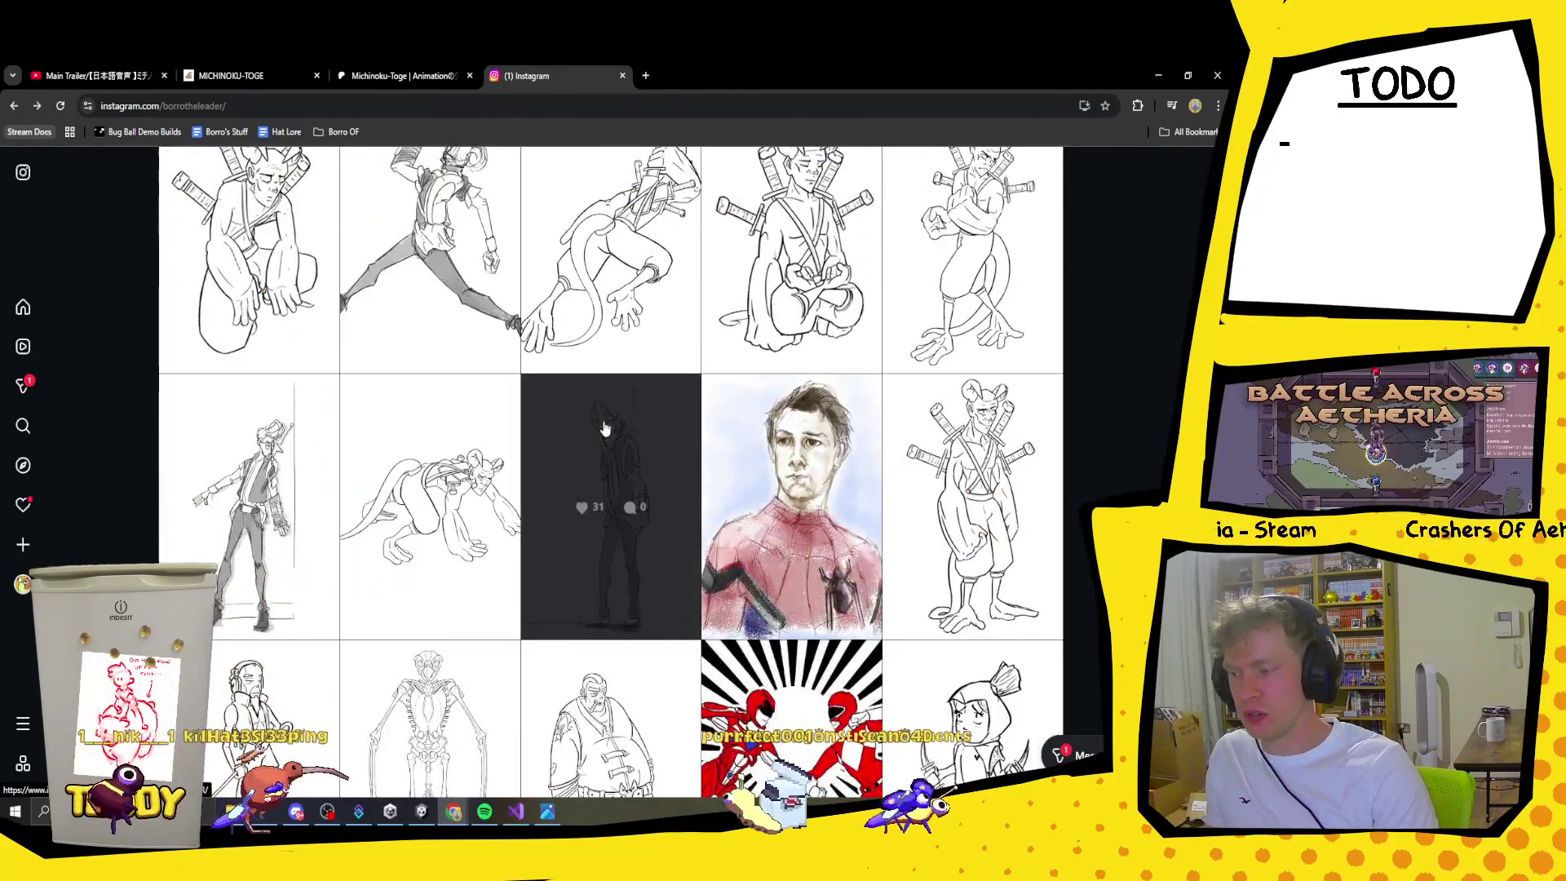
{"action": "left_click", "coordinate": [589, 451]}
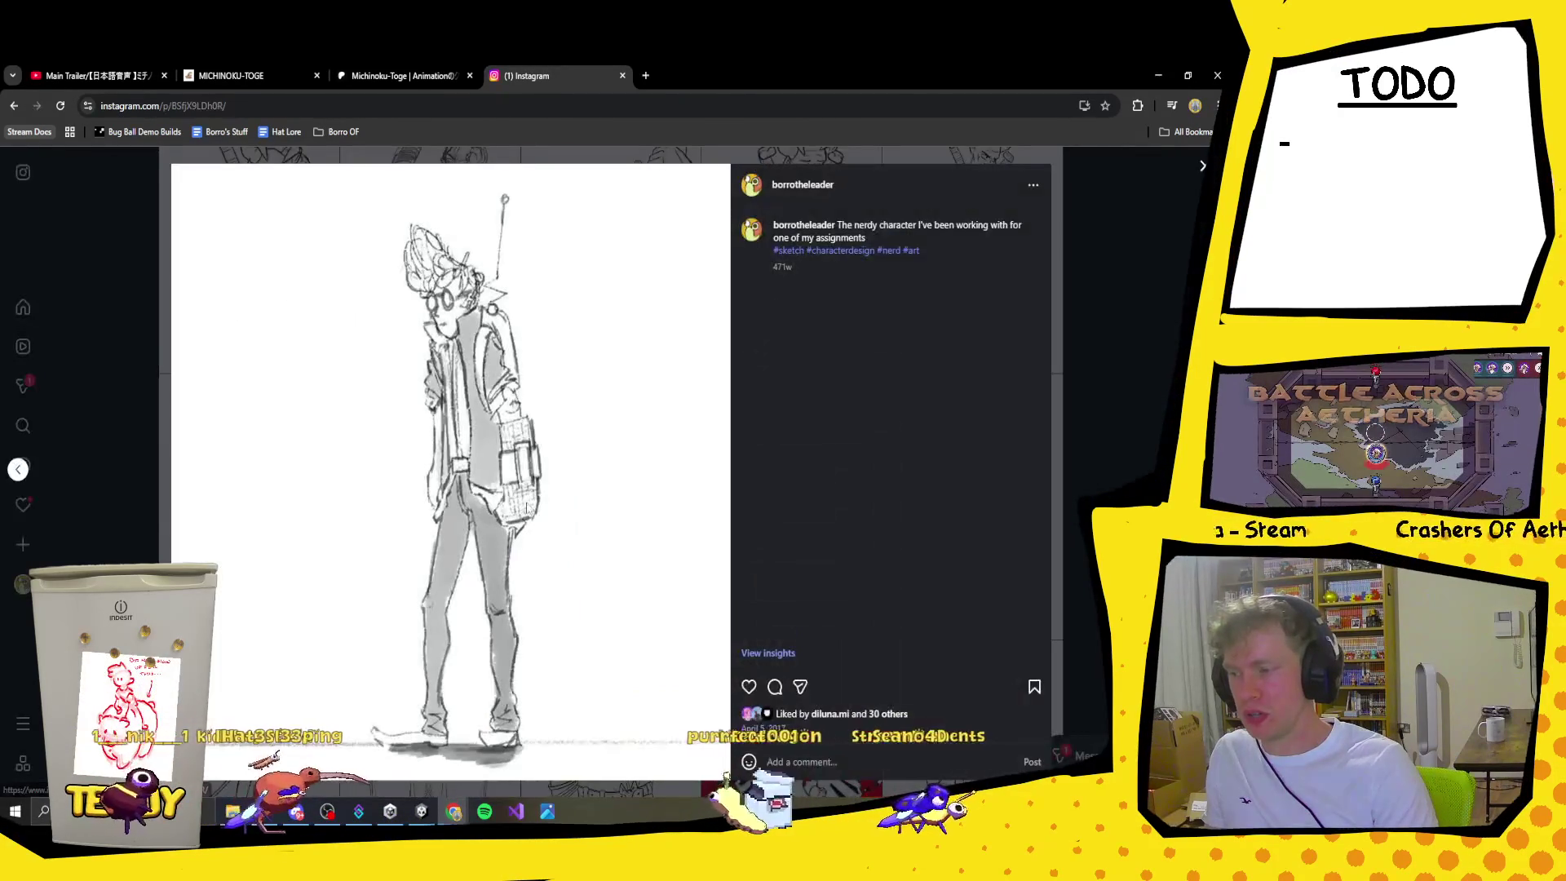
{"action": "left_click", "coordinate": [1204, 166]}
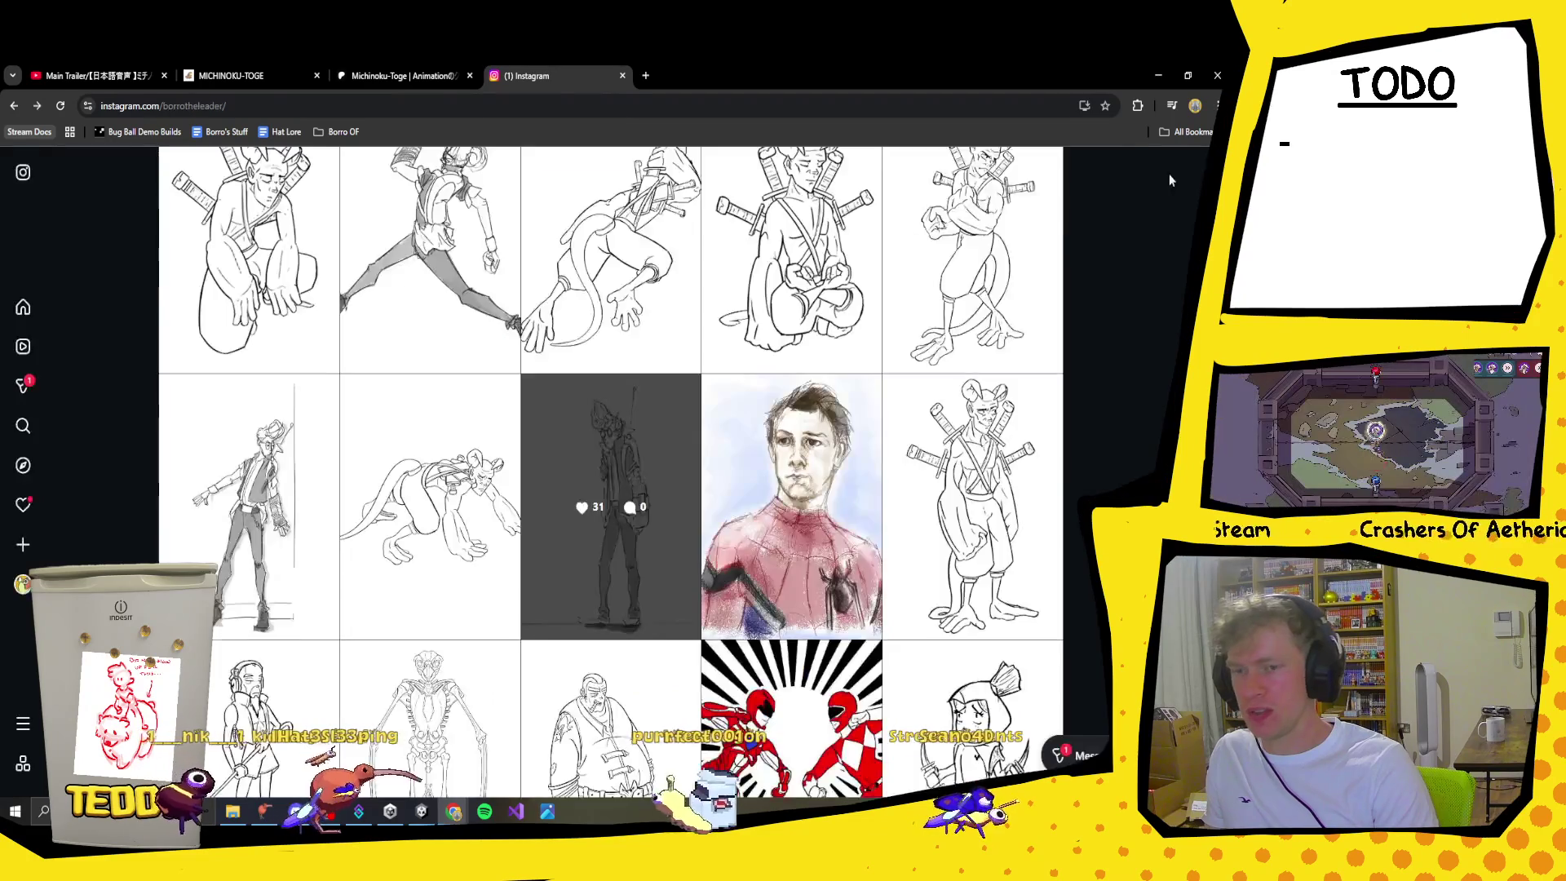
Step: View the 'Posing ma nerdy dude' sketch and the gangster-style business man sketch
{"action": "left_click", "coordinate": [406, 436]}
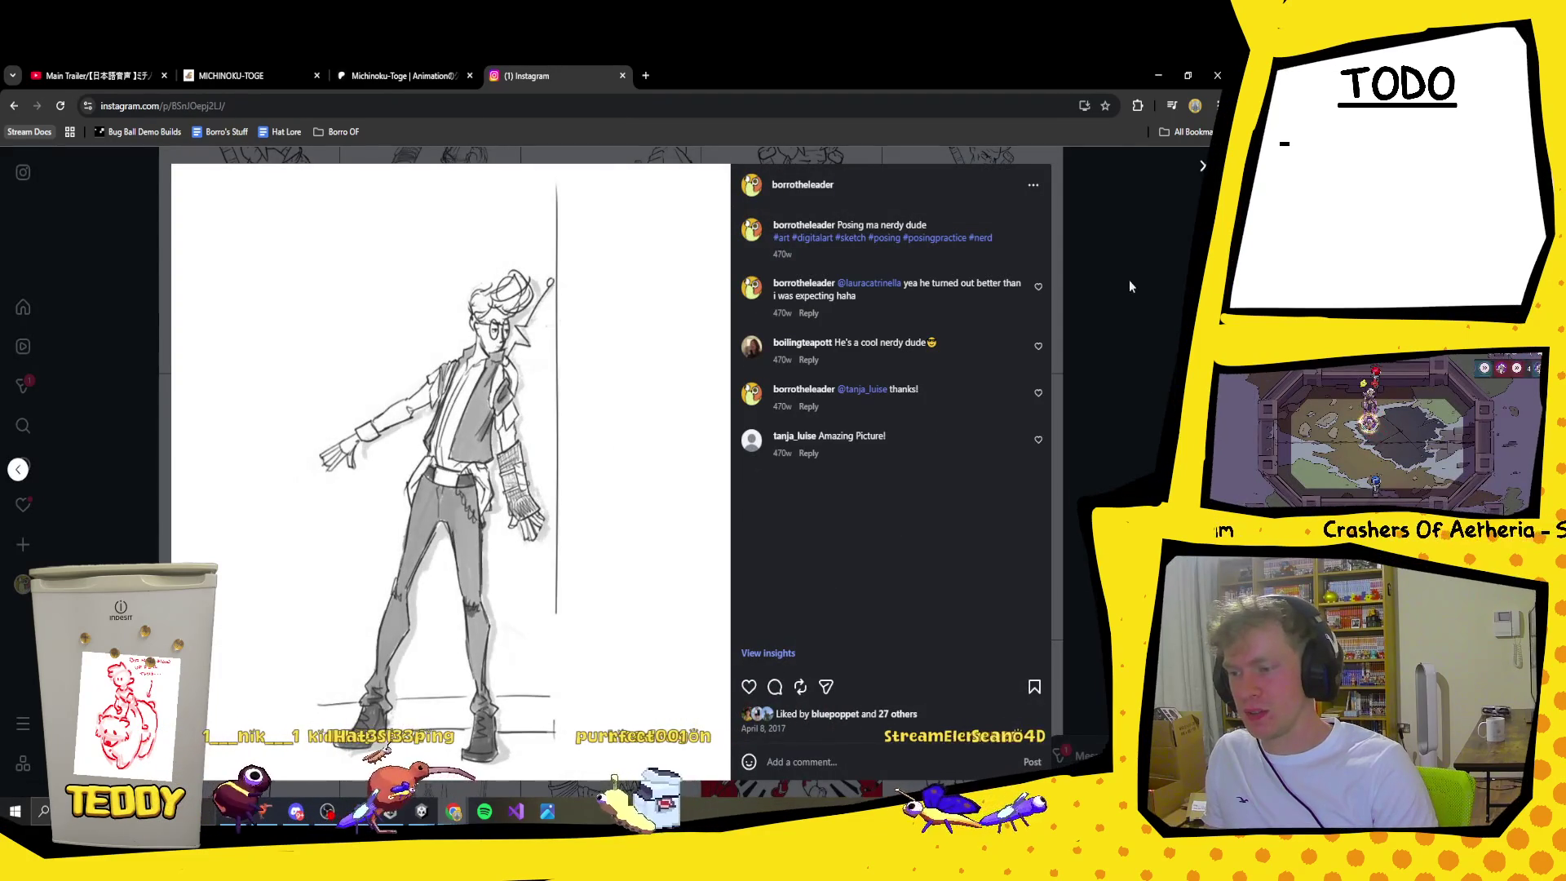
{"action": "left_click", "coordinate": [1176, 230]}
{"action": "scroll", "coordinate": [1075, 451], "scroll_direction": "down", "scroll_amount": 10}
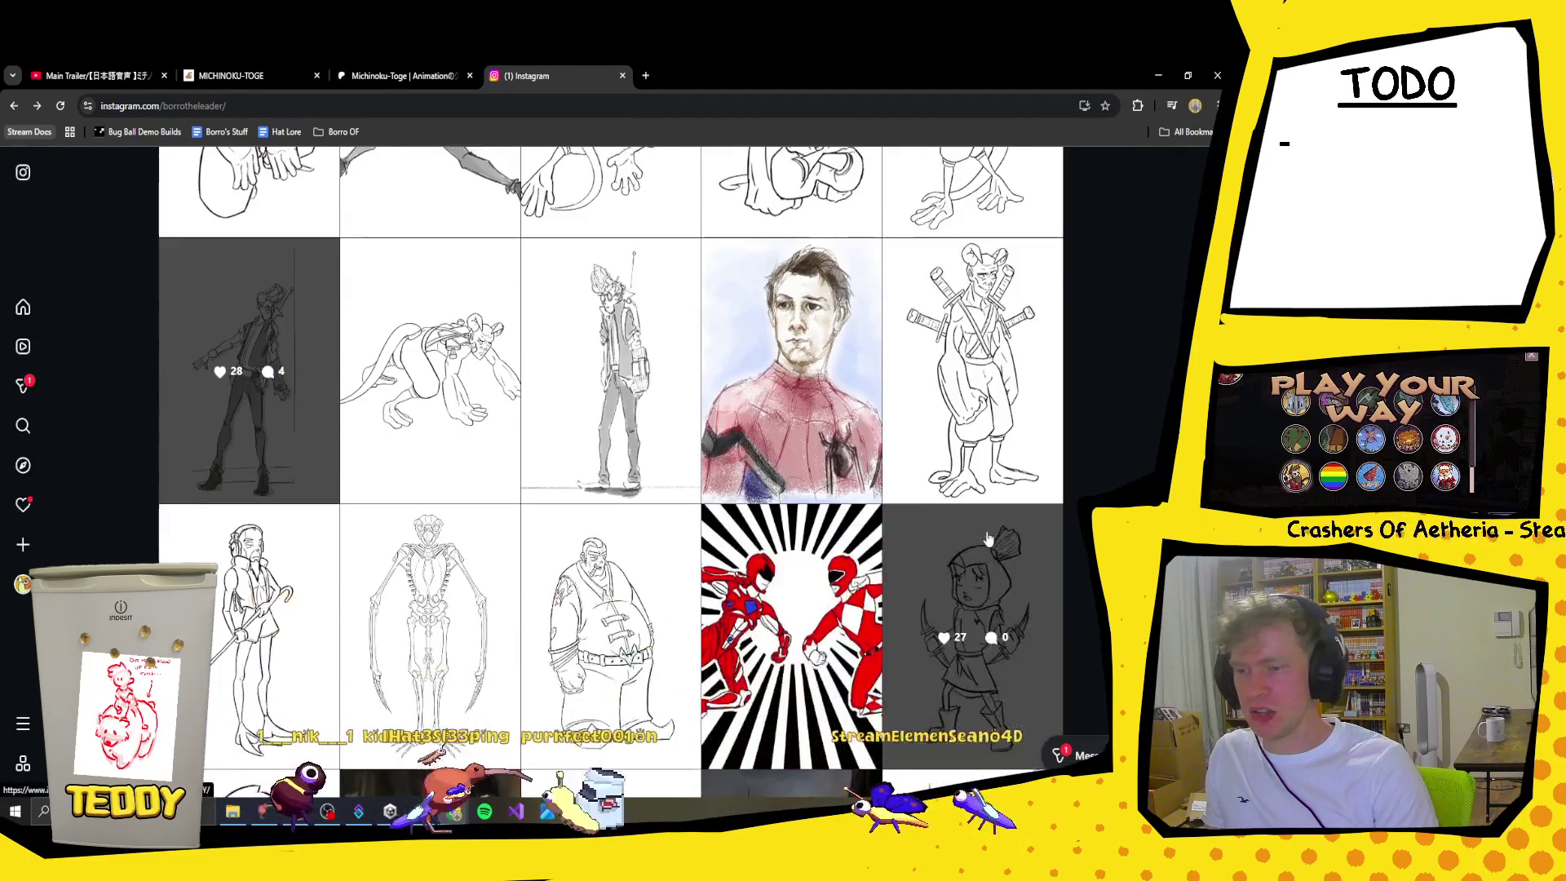
{"action": "scroll", "coordinate": [553, 526], "scroll_direction": "down", "scroll_amount": 15}
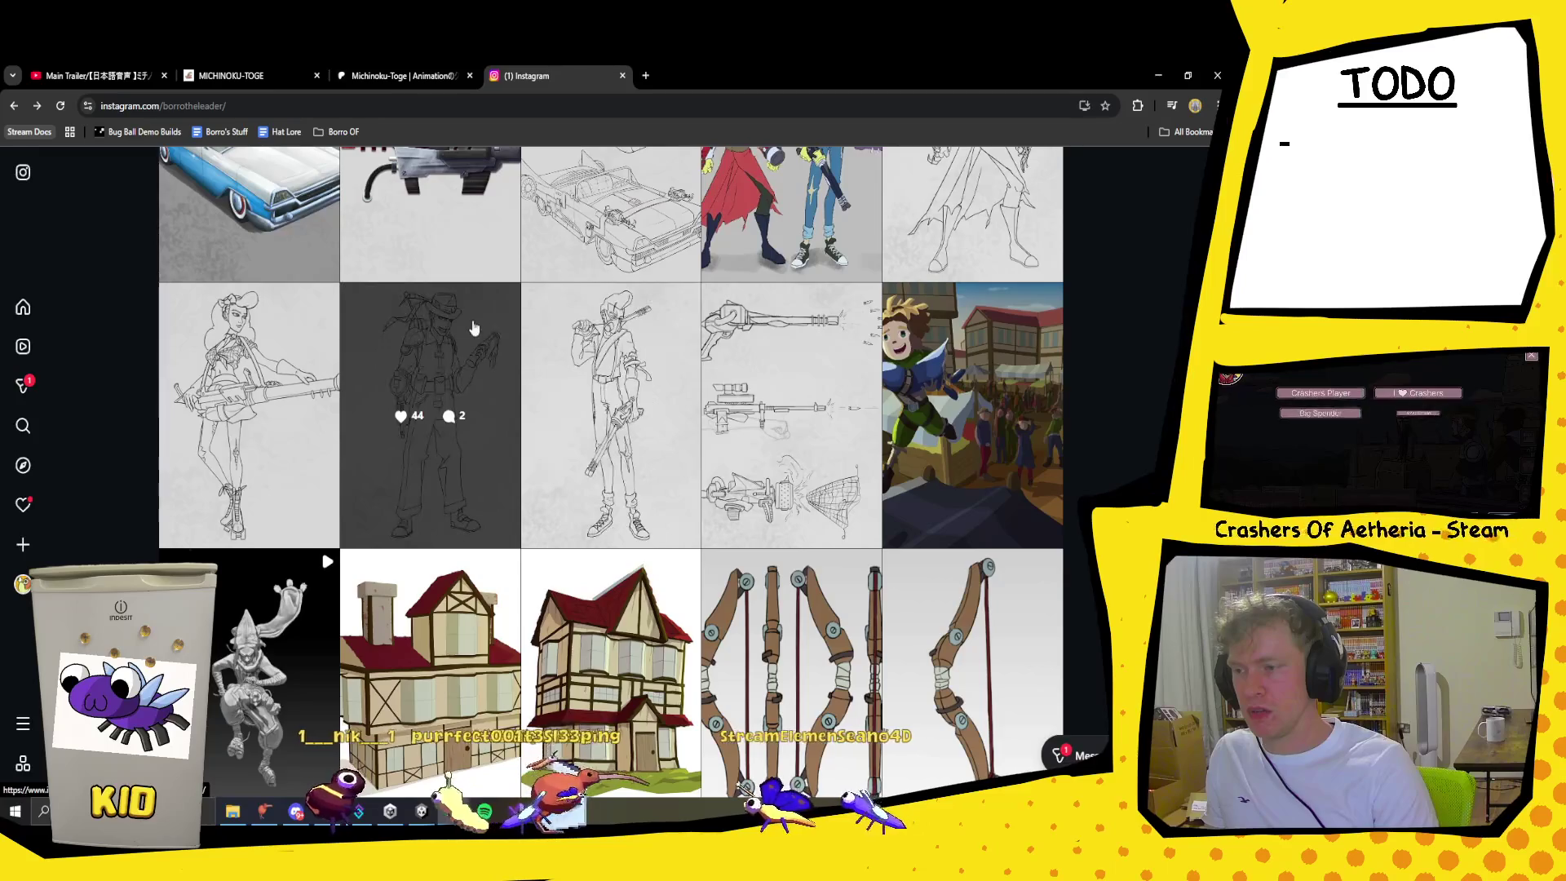
{"action": "left_click", "coordinate": [429, 383]}
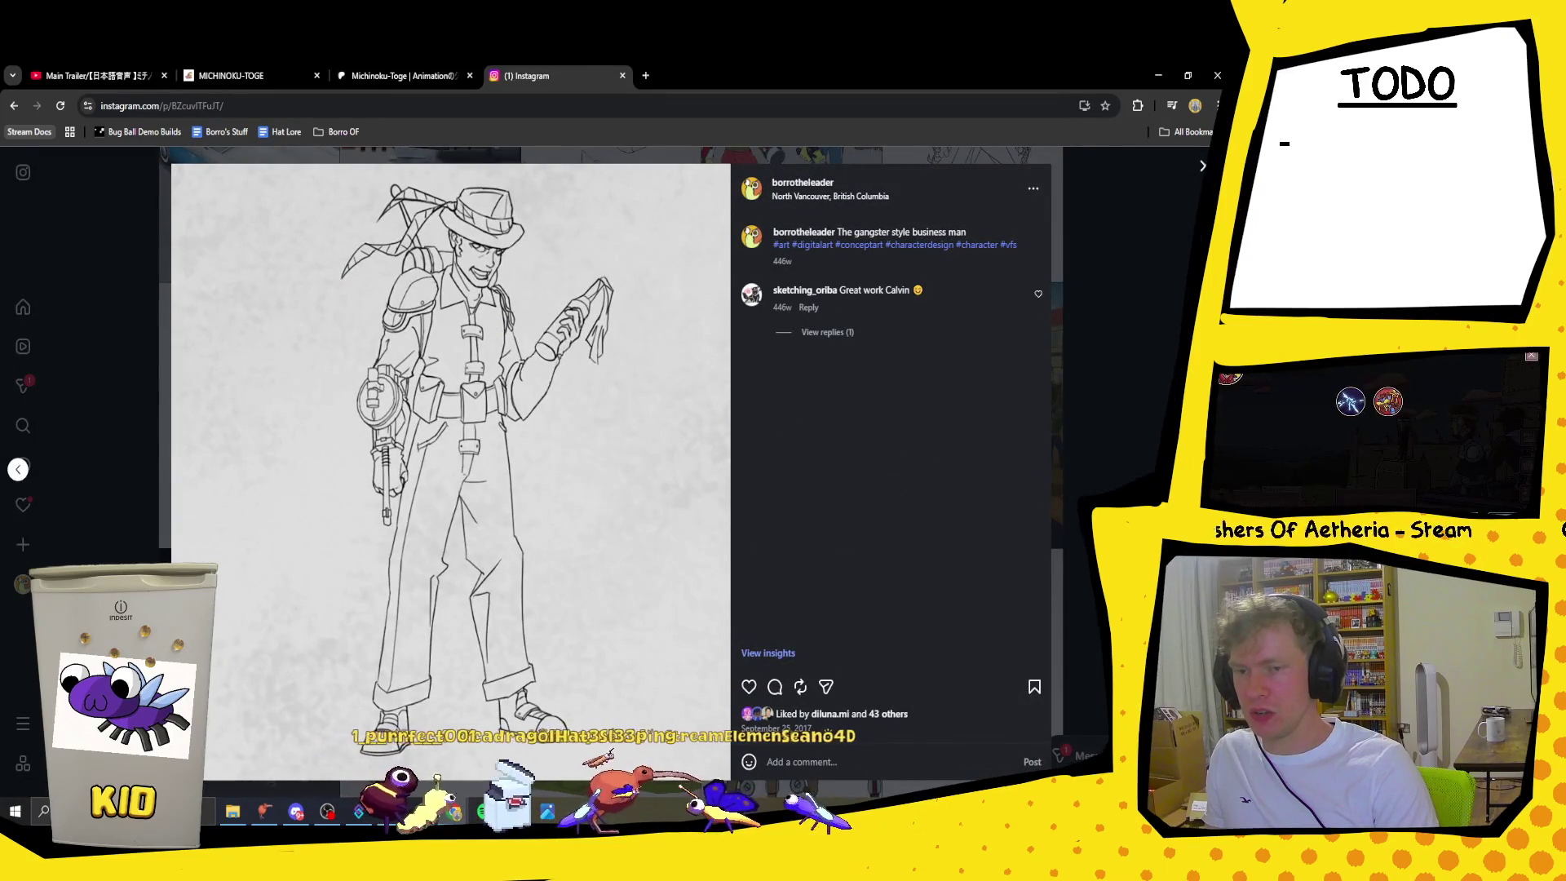
{"action": "left_click", "coordinate": [1205, 166]}
Step: View the crazy scientist sketch and the coloured four-character post, then scroll the profile grid
{"action": "scroll", "coordinate": [989, 361], "scroll_direction": "up", "scroll_amount": 3}
{"action": "left_click", "coordinate": [980, 399]}
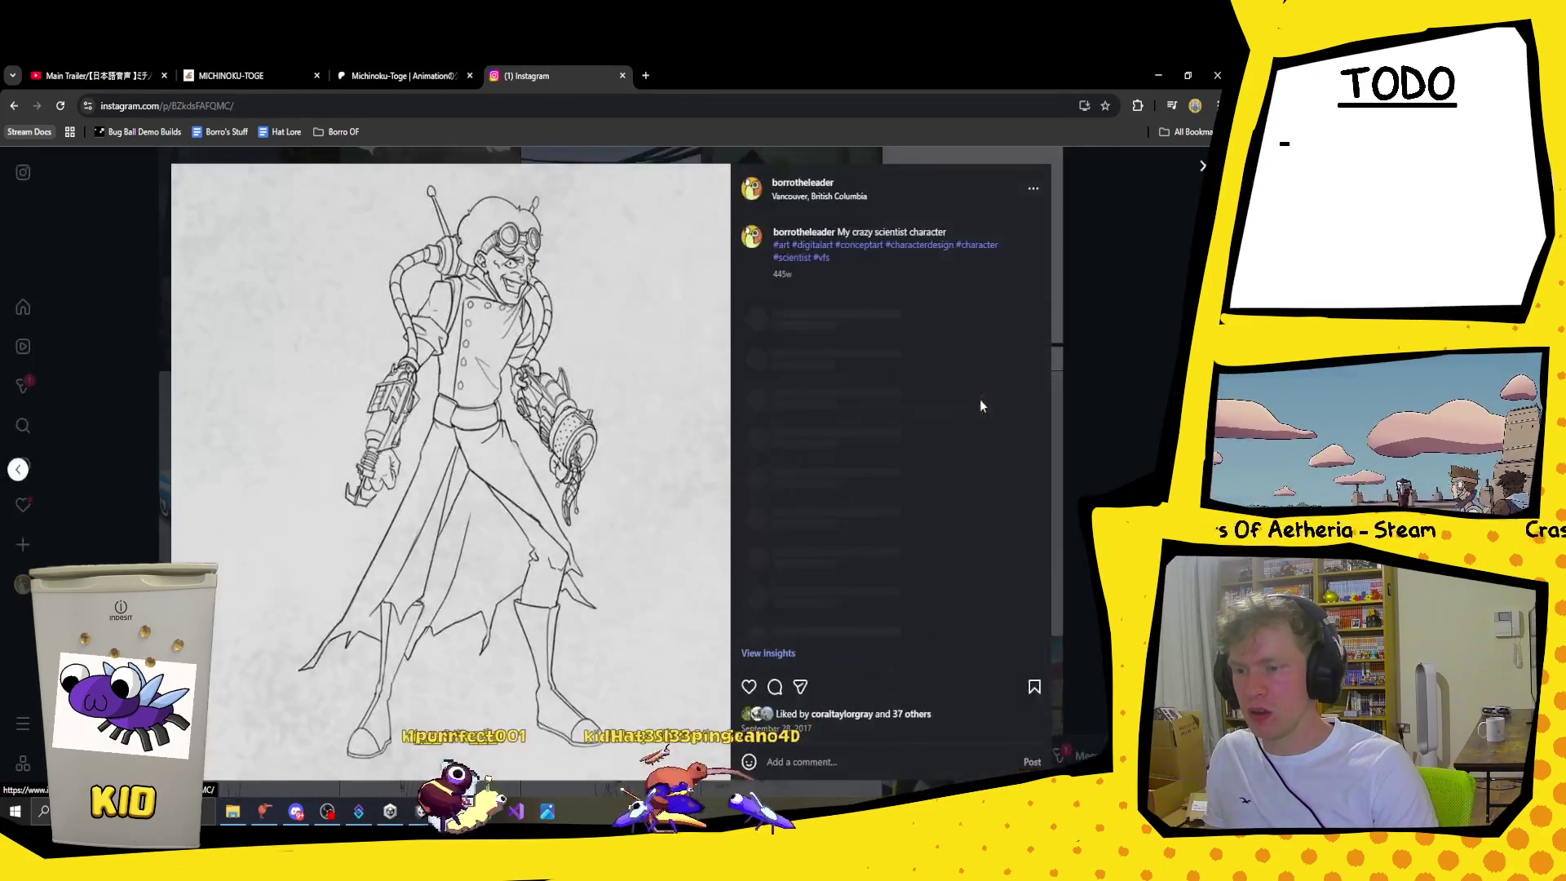
{"action": "left_click", "coordinate": [1205, 166]}
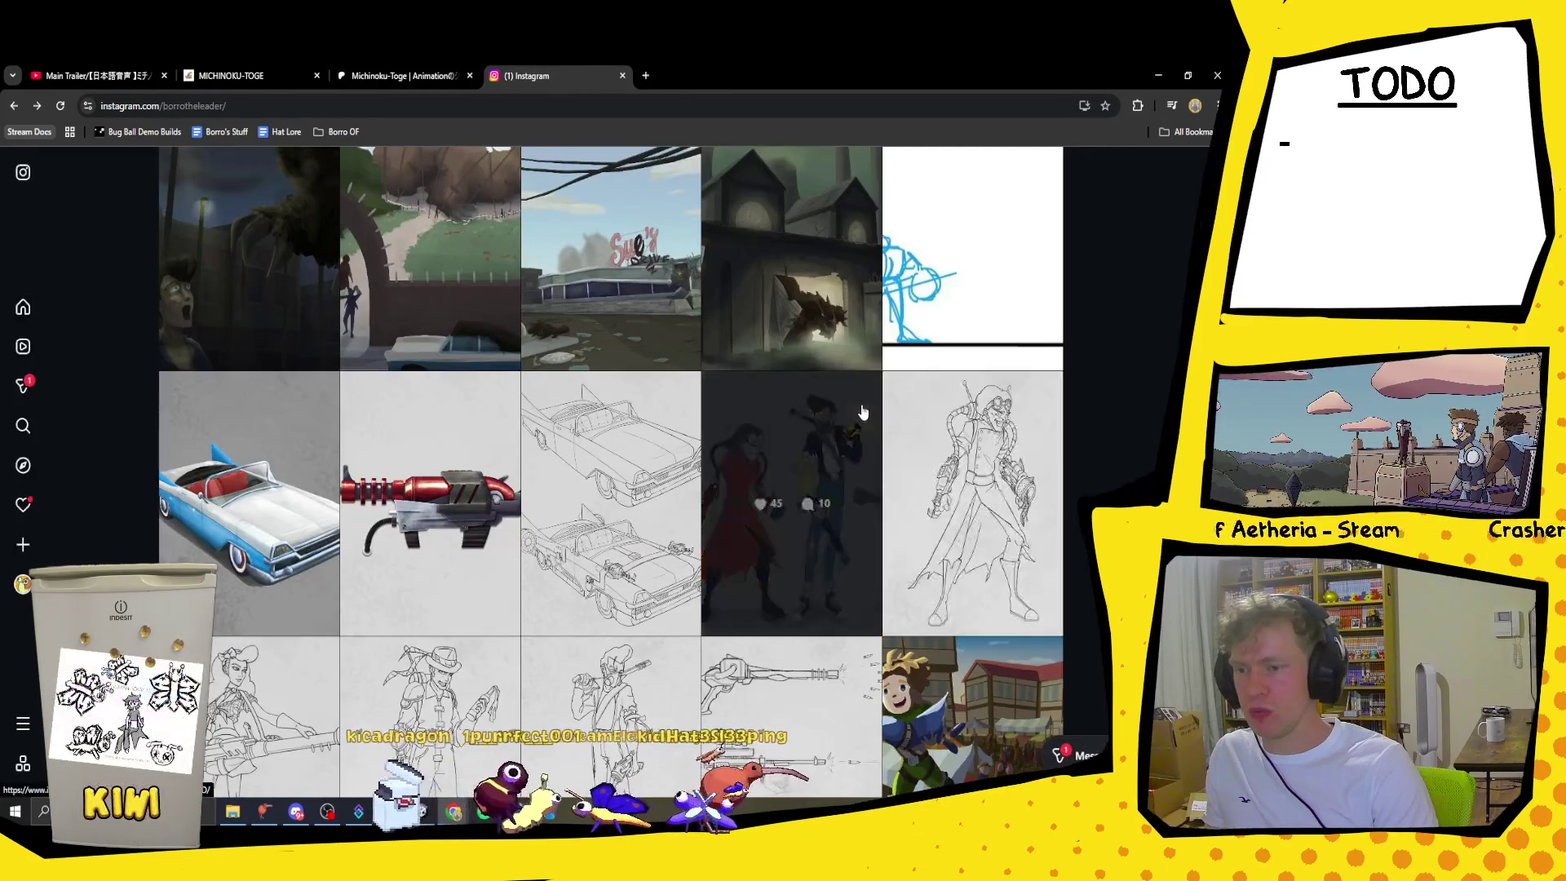
{"action": "left_click", "coordinate": [860, 413]}
{"action": "left_click", "coordinate": [1184, 267]}
{"action": "scroll", "coordinate": [1139, 390], "scroll_direction": "down", "scroll_amount": 5}
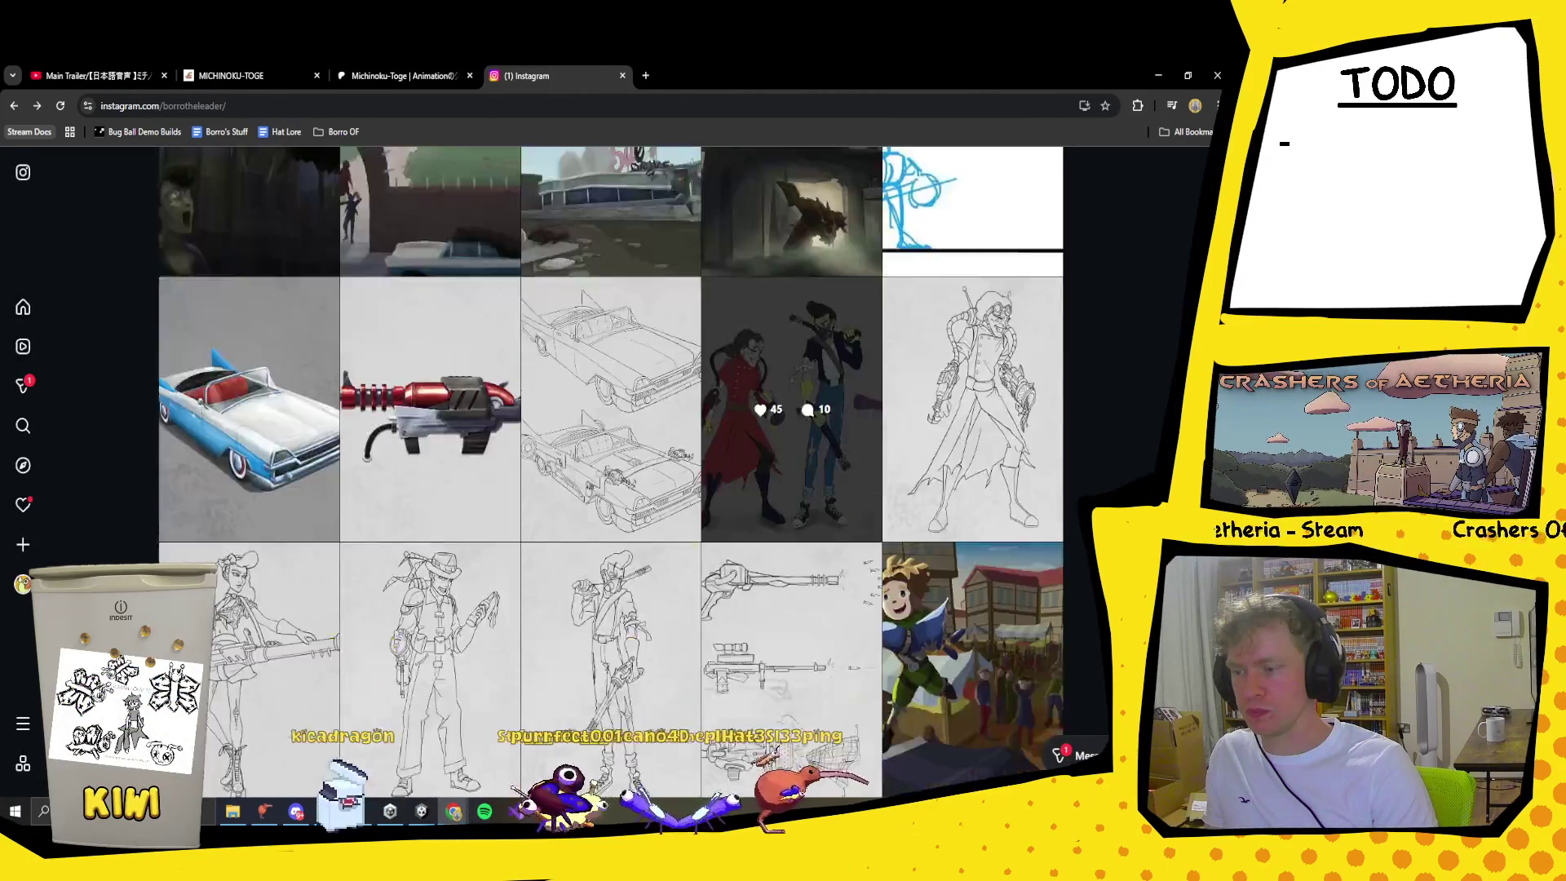
{"action": "scroll", "coordinate": [1140, 390], "scroll_direction": "down", "scroll_amount": 15}
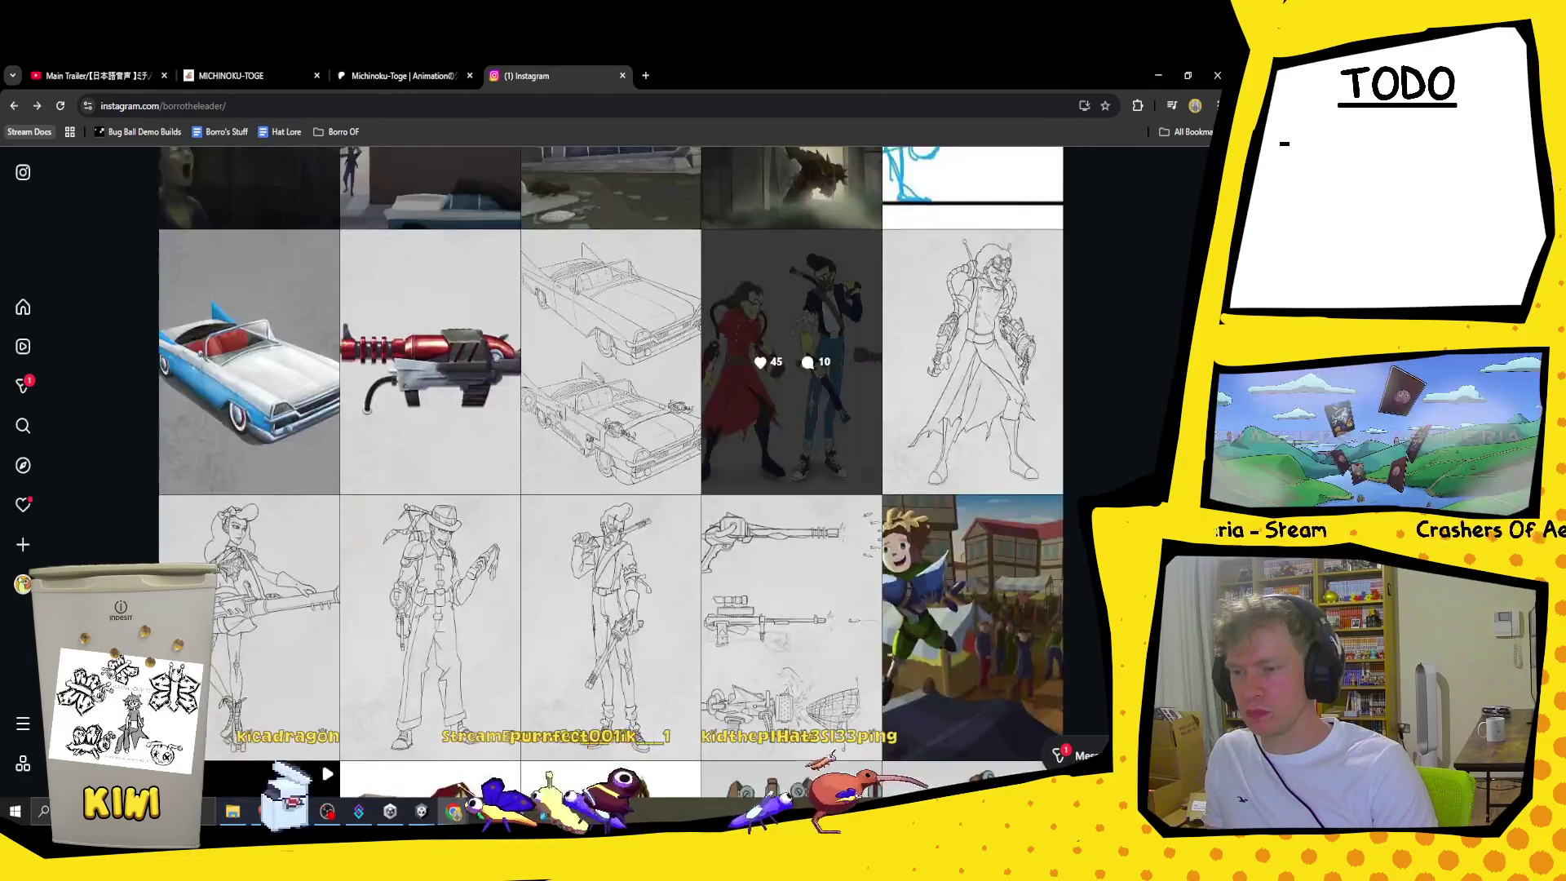
{"action": "scroll", "coordinate": [1140, 390], "scroll_direction": "down", "scroll_amount": 15}
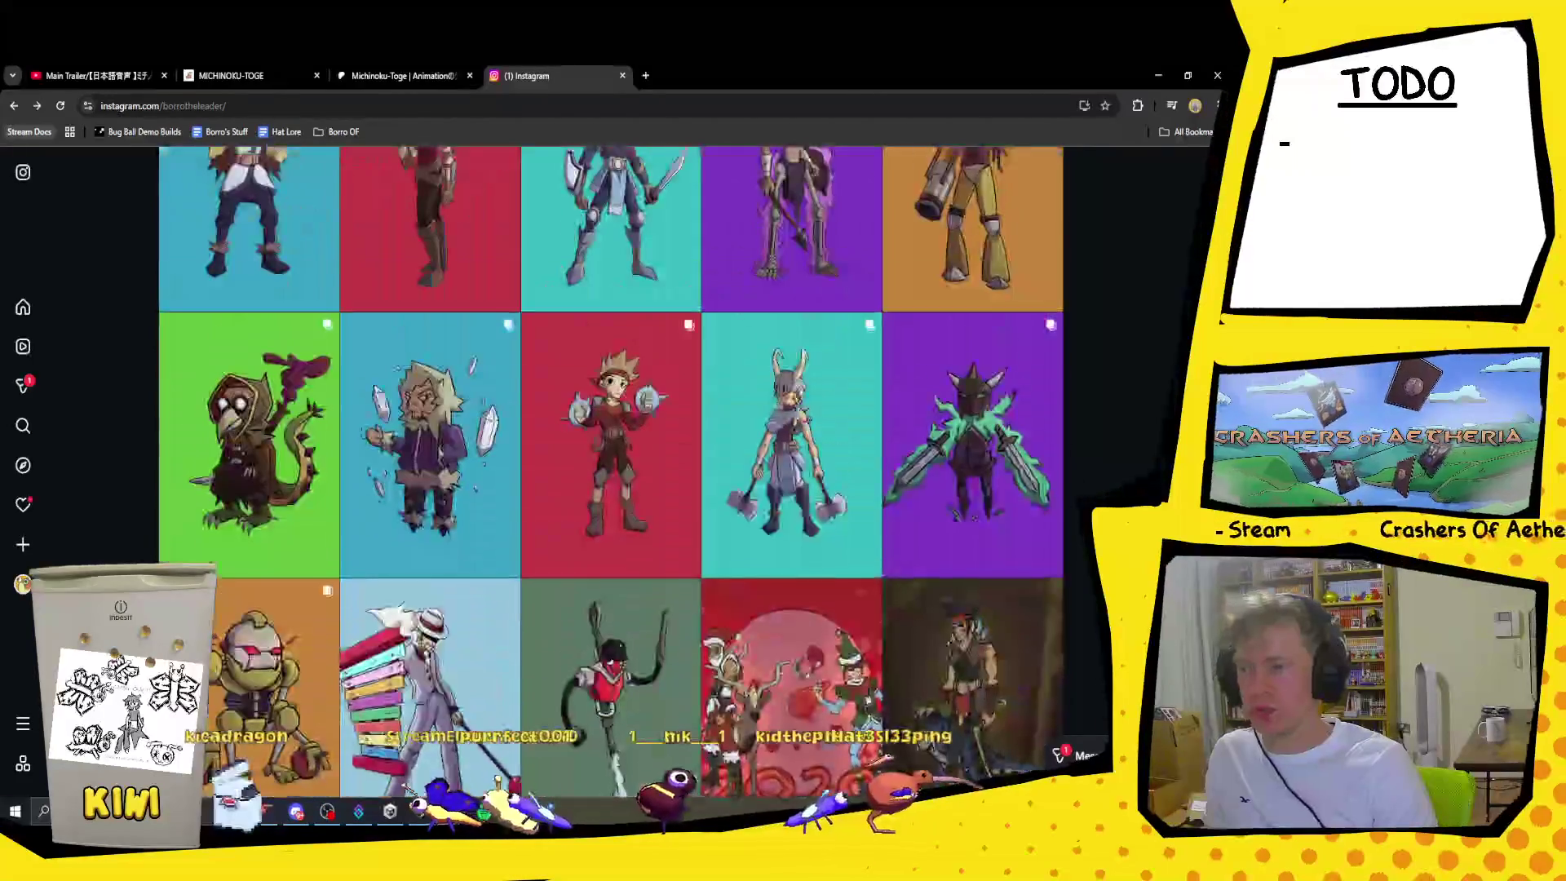
{"action": "scroll", "coordinate": [610, 424], "scroll_direction": "up", "scroll_amount": 20}
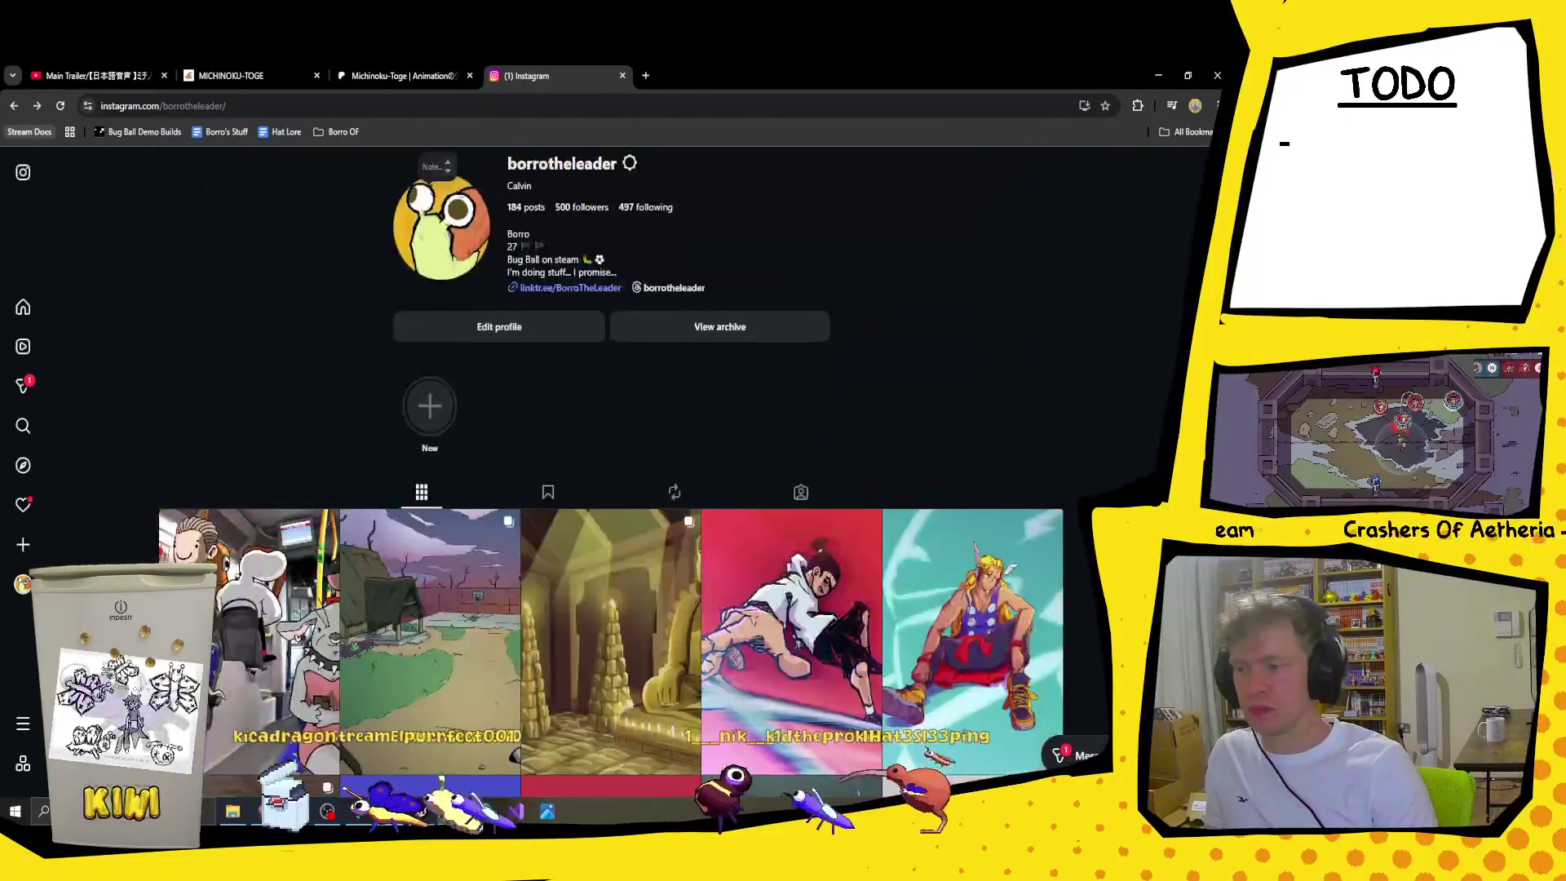
Step: Open the bus artwork post from the grid and close it again
{"action": "scroll", "coordinate": [245, 367], "scroll_direction": "down", "scroll_amount": 3}
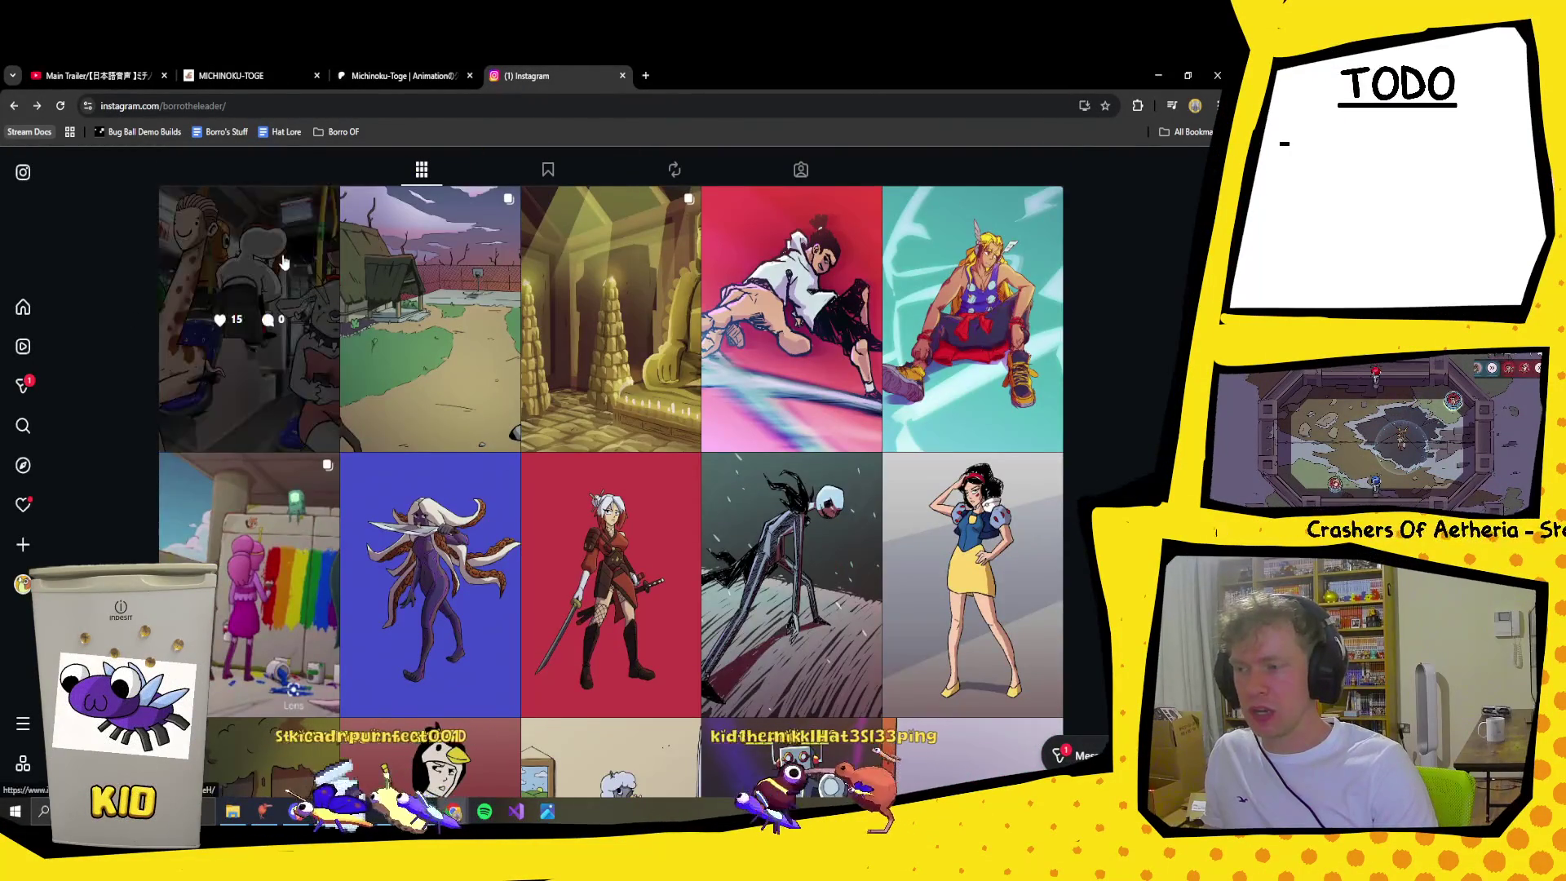
{"action": "left_click", "coordinate": [245, 326]}
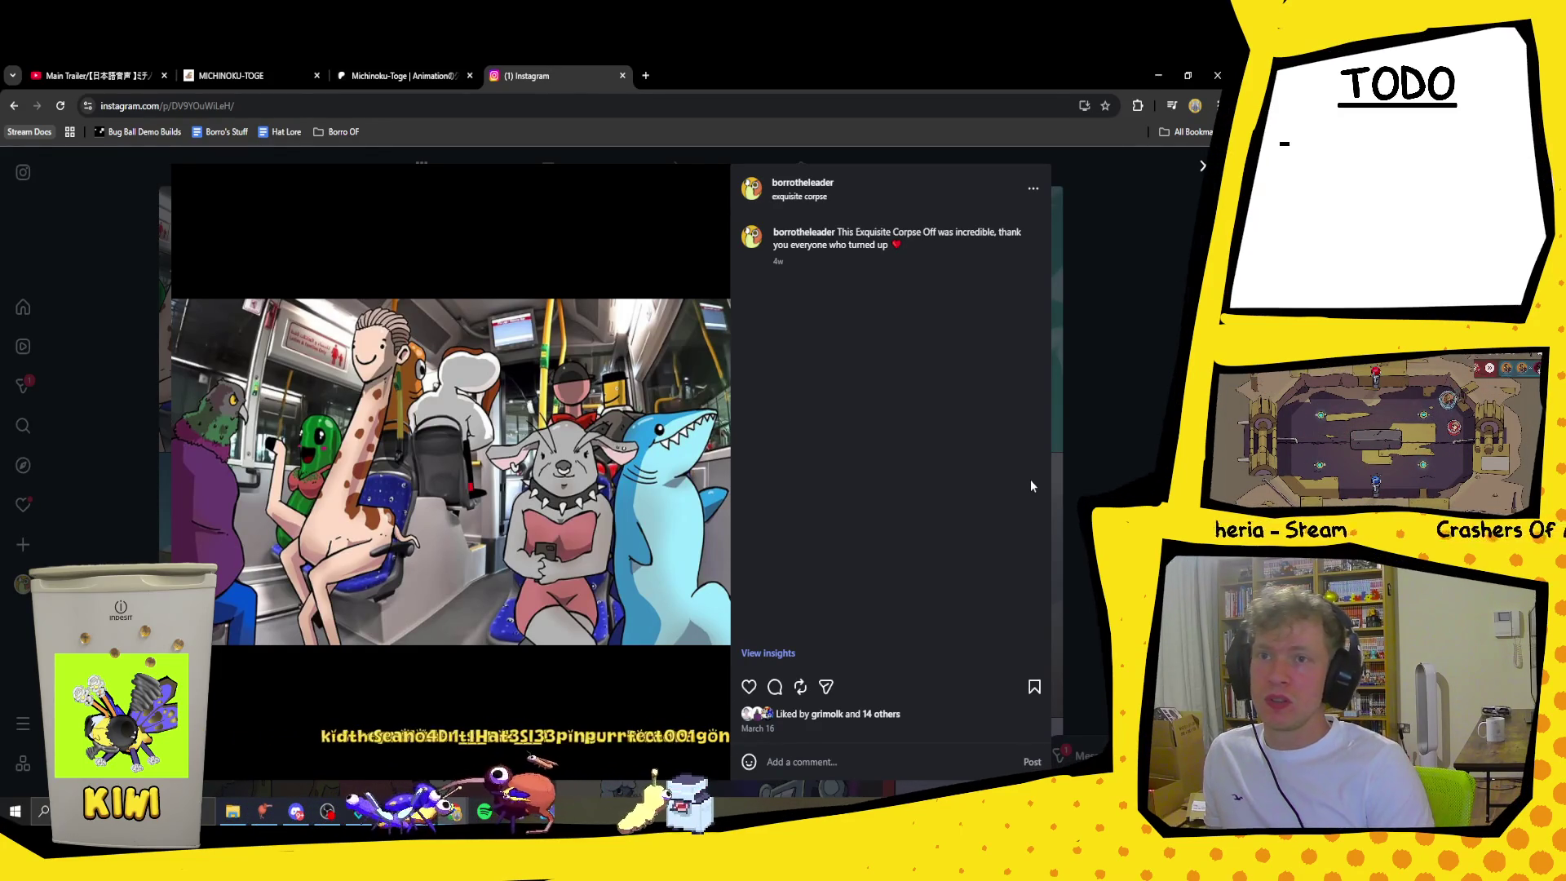
{"action": "left_click", "coordinate": [1122, 351]}
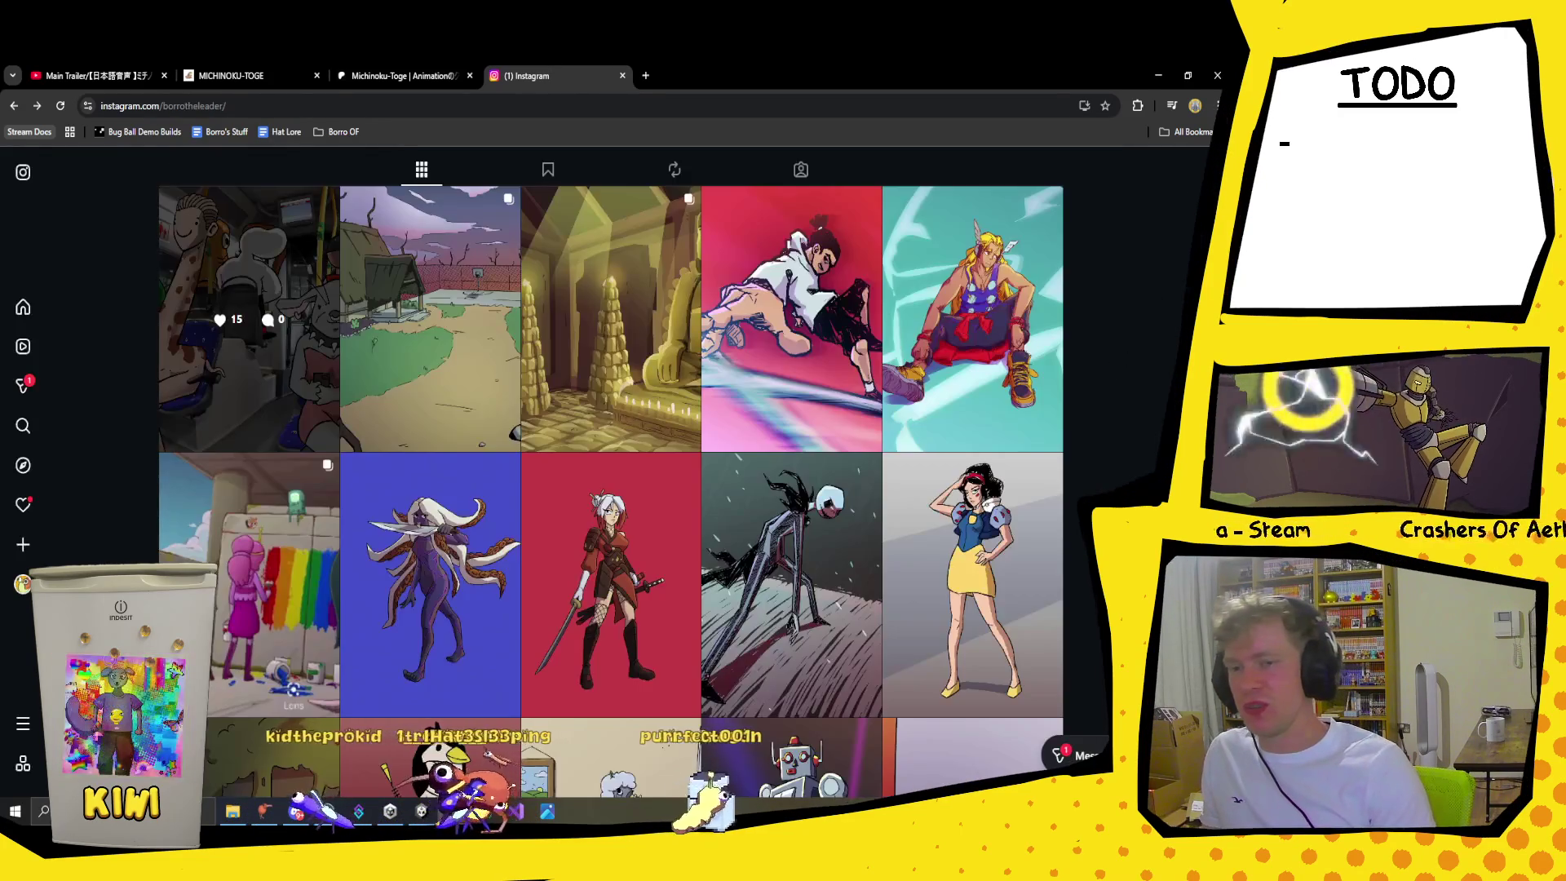
Step: Scroll to the bottom of the grid and view the 2016 pickaxe character drawing
{"action": "scroll", "coordinate": [1123, 350], "scroll_direction": "down", "scroll_amount": 10}
{"action": "scroll", "coordinate": [611, 424], "scroll_direction": "down", "scroll_amount": 15}
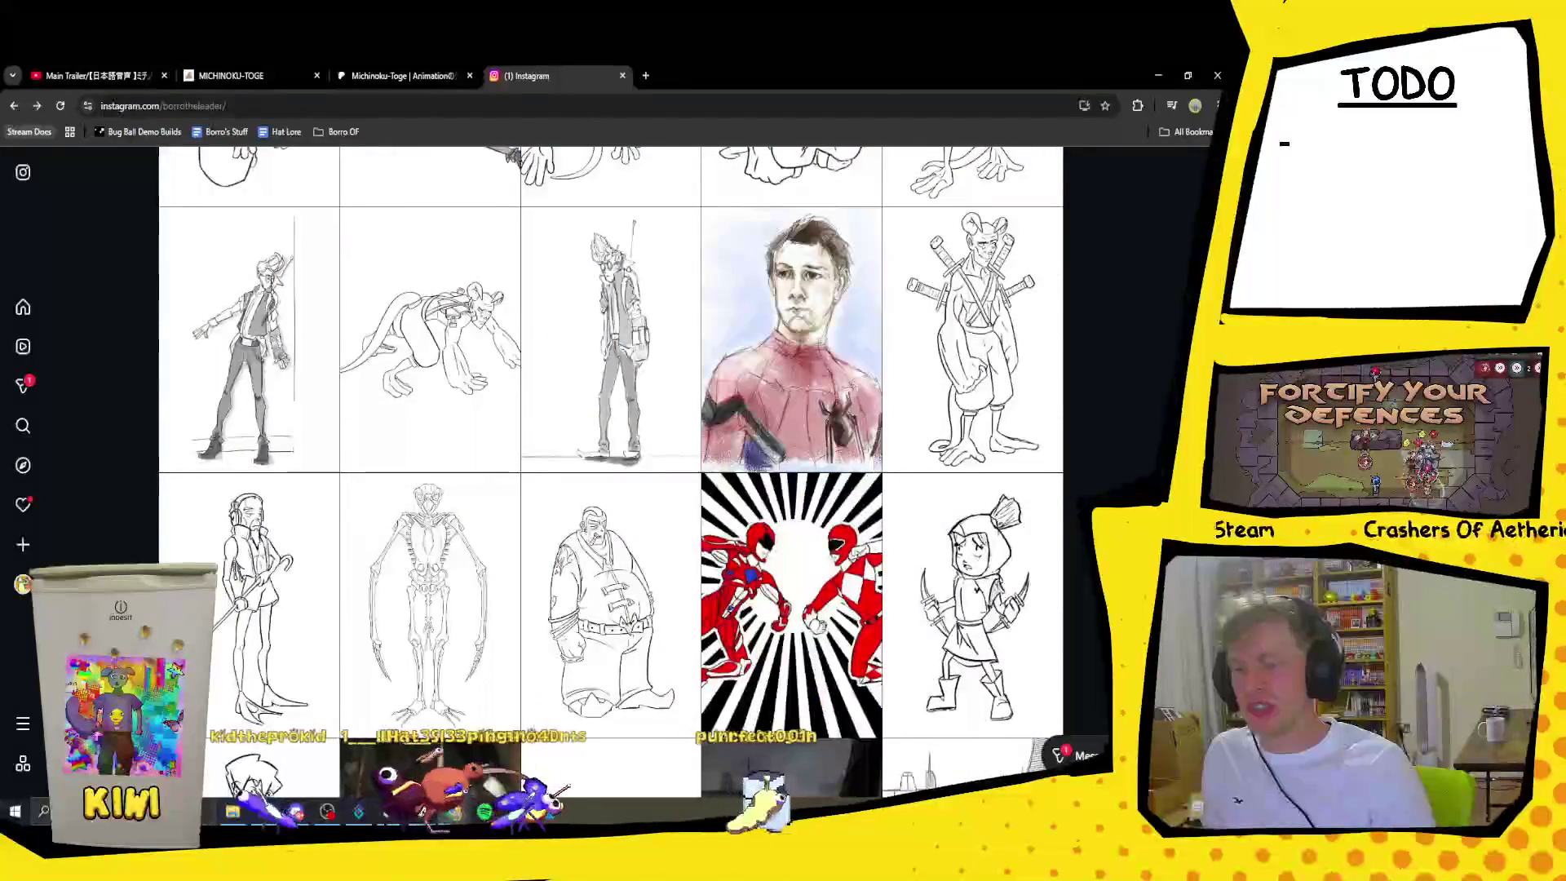
{"action": "scroll", "coordinate": [764, 506], "scroll_direction": "down", "scroll_amount": 10}
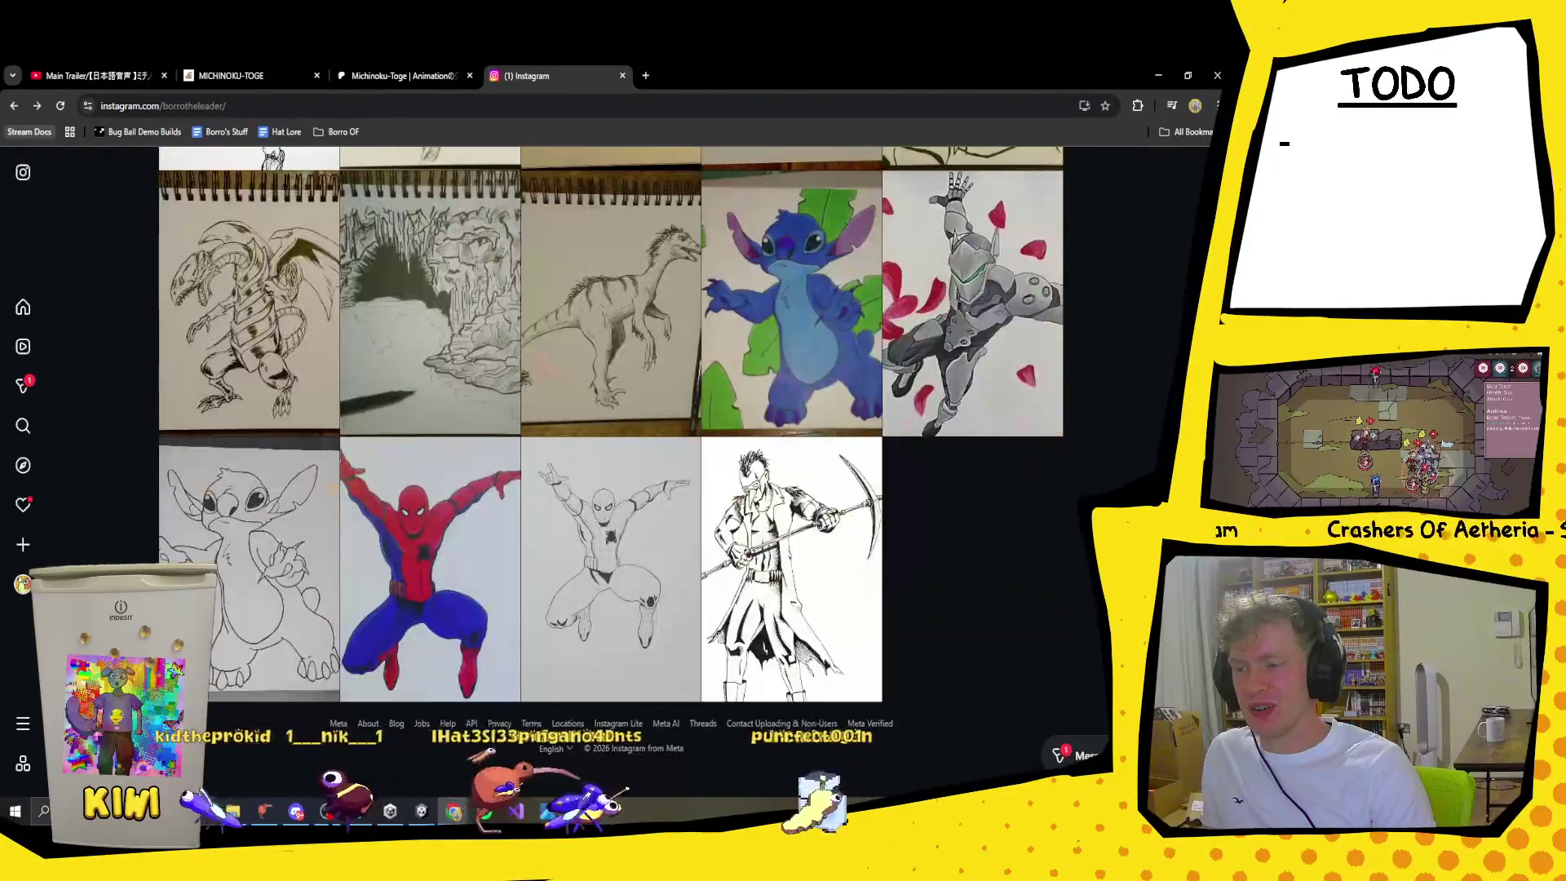
{"action": "left_click", "coordinate": [764, 507]}
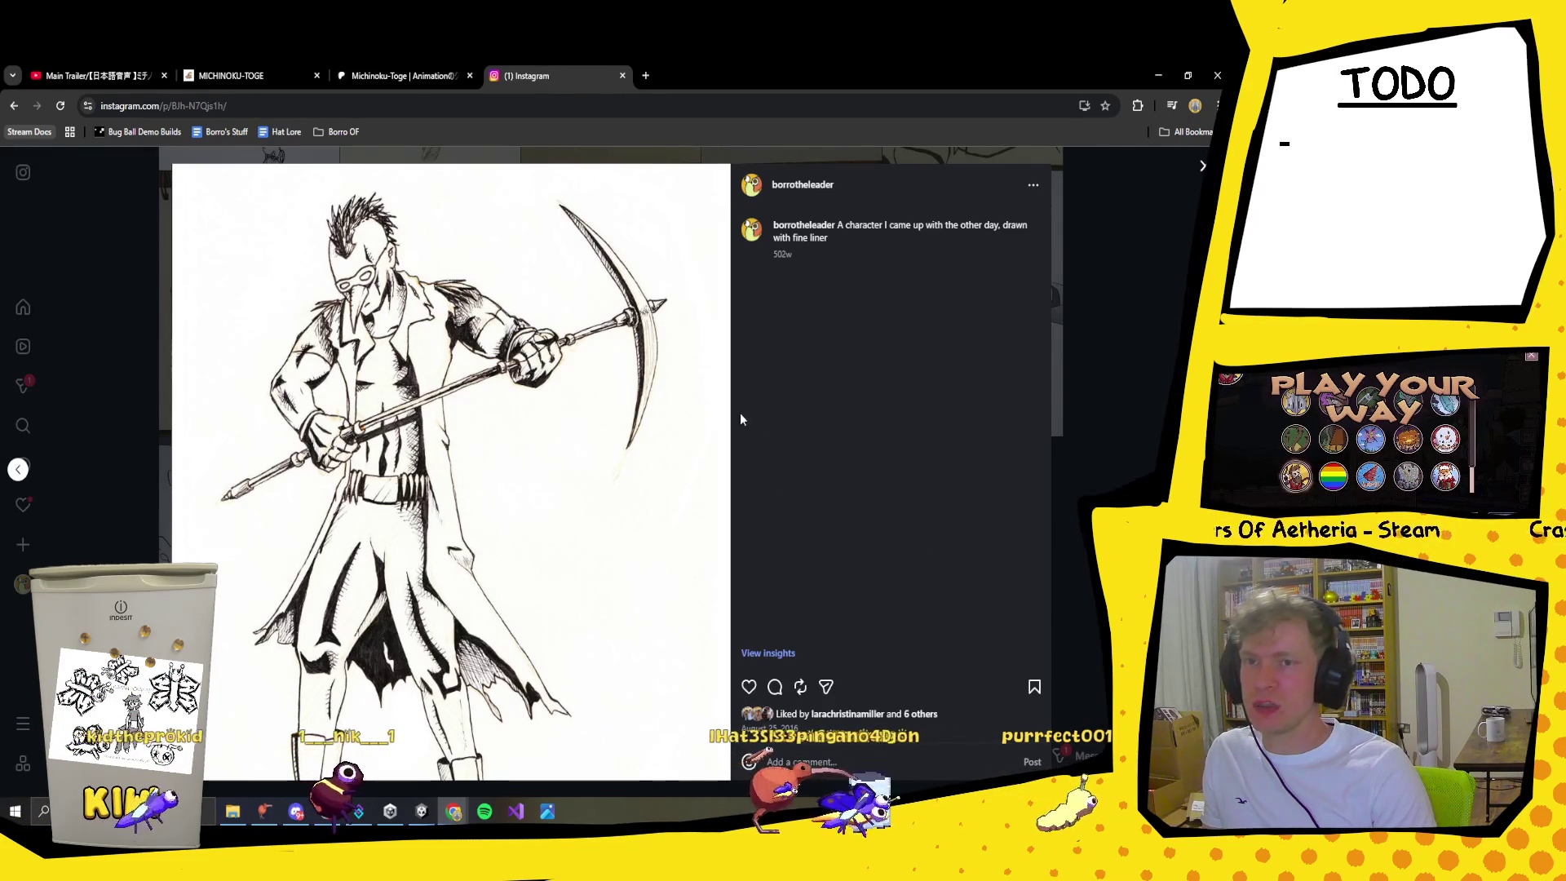
{"action": "left_click", "coordinate": [1204, 165]}
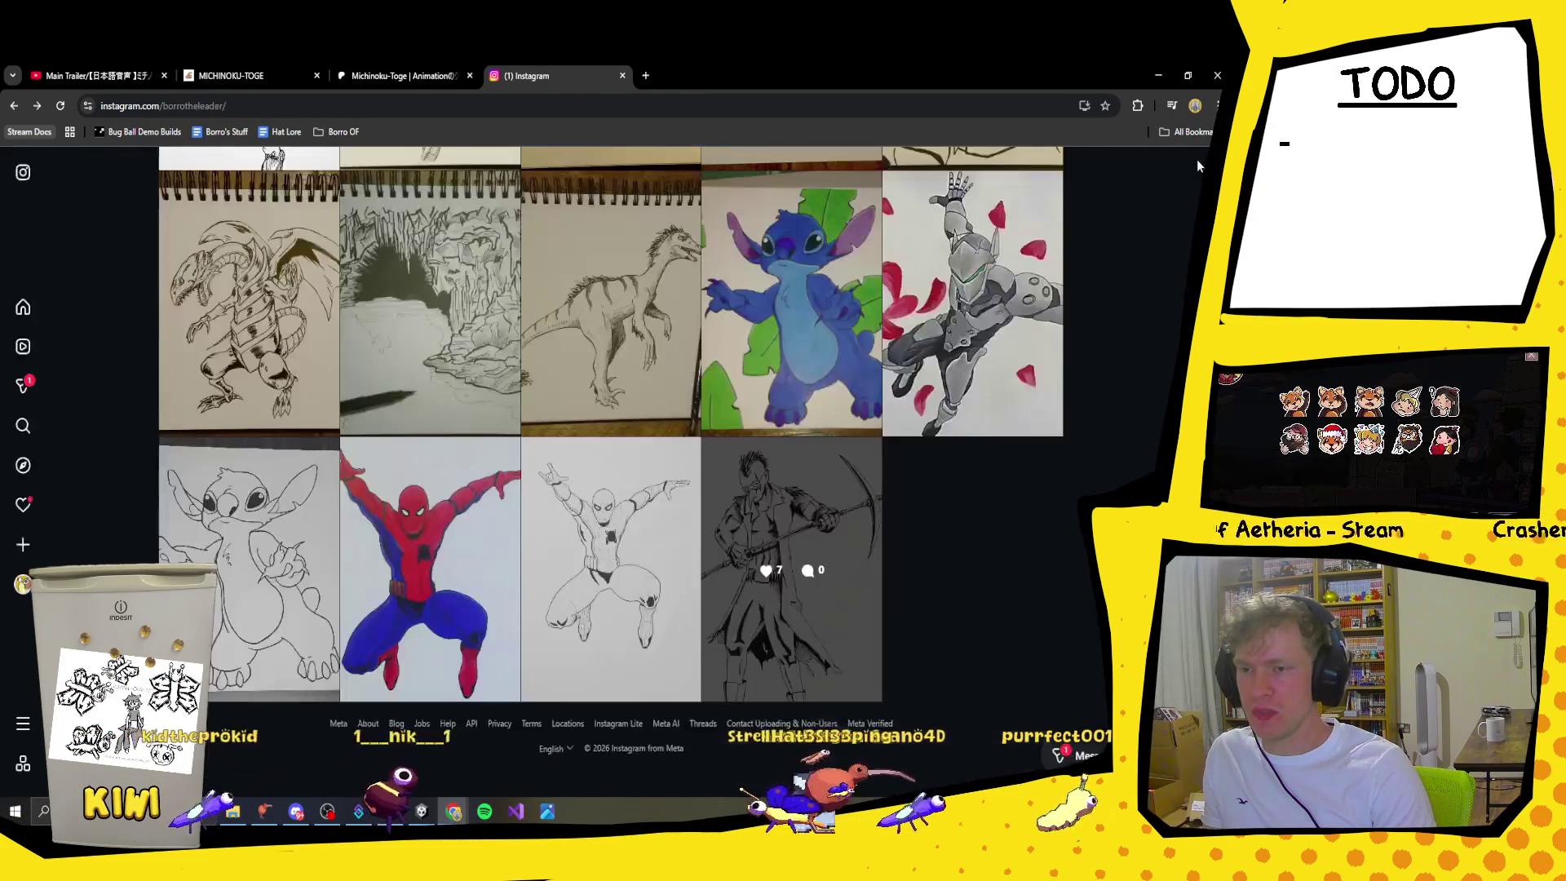
{"action": "scroll", "coordinate": [1000, 578], "scroll_direction": "up", "scroll_amount": 15}
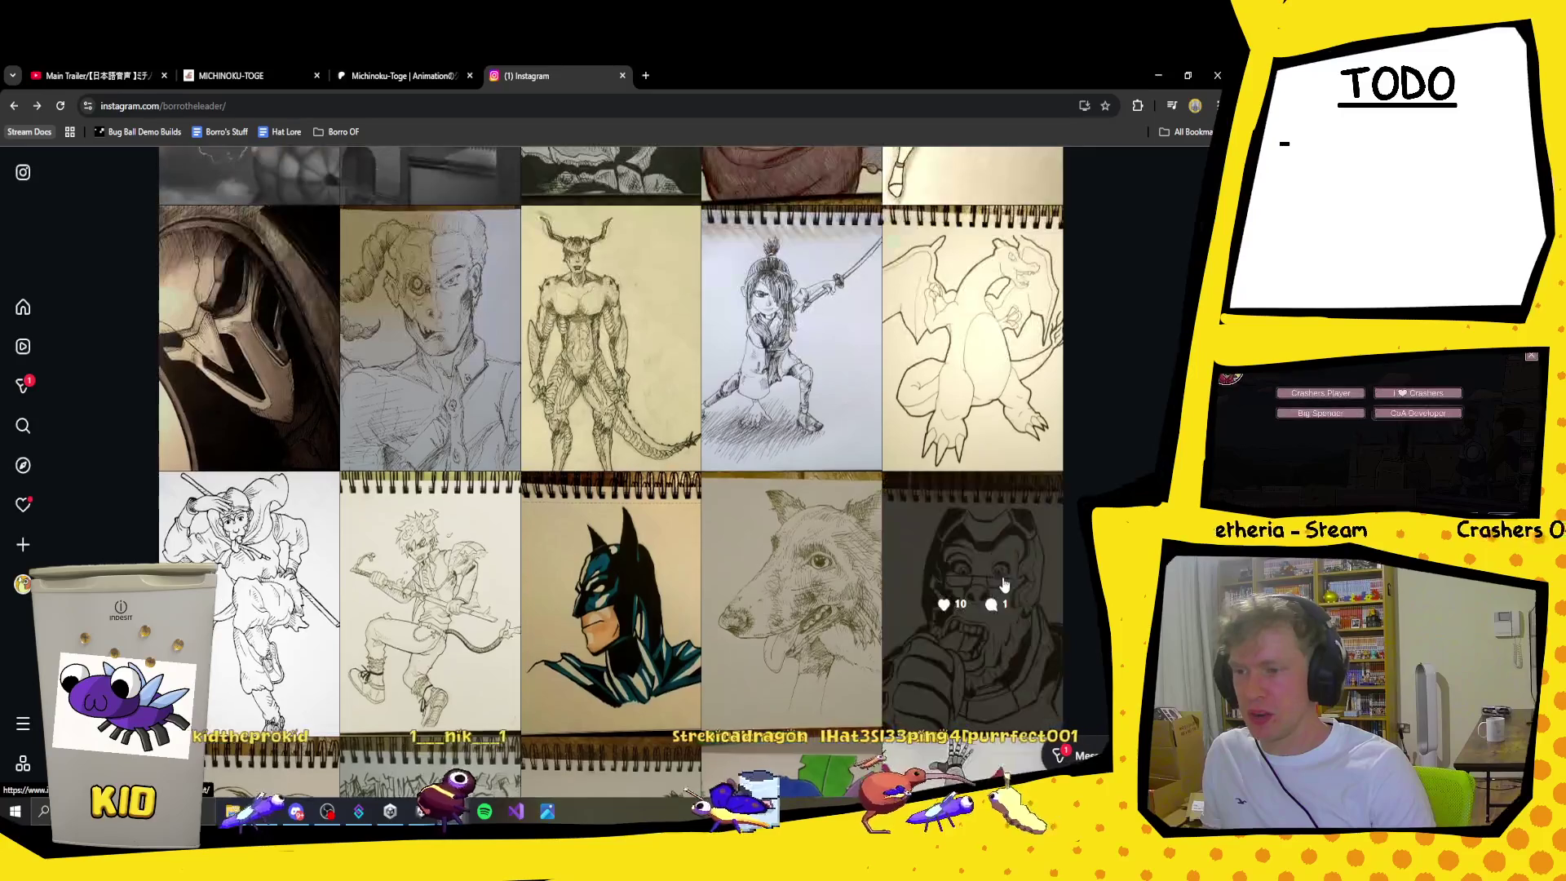
{"action": "scroll", "coordinate": [1005, 585], "scroll_direction": "up", "scroll_amount": 5}
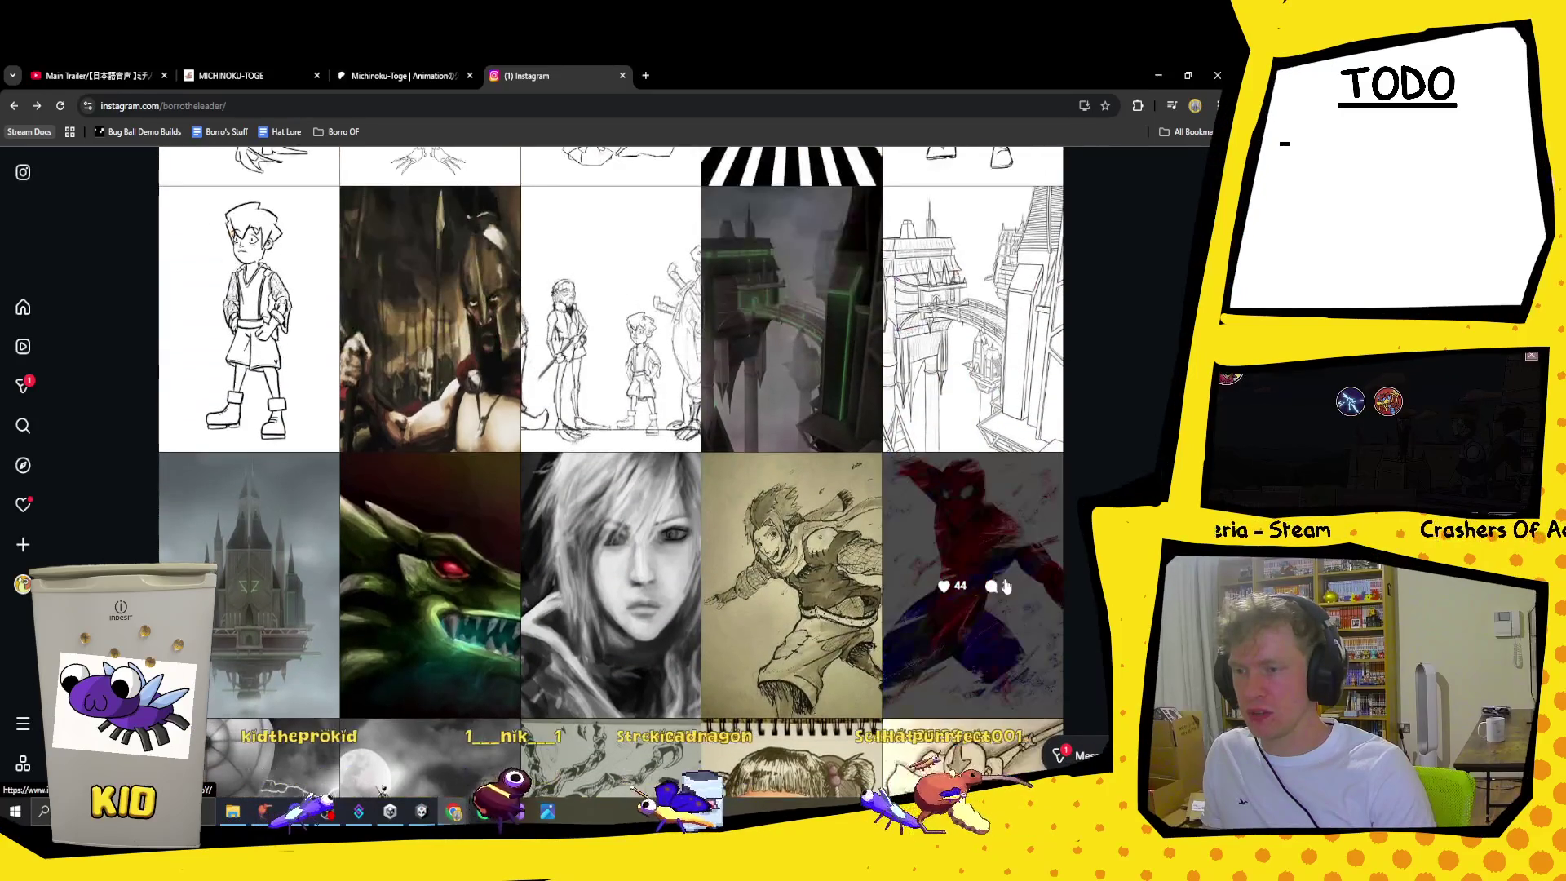
{"action": "scroll", "coordinate": [807, 596], "scroll_direction": "up", "scroll_amount": 4}
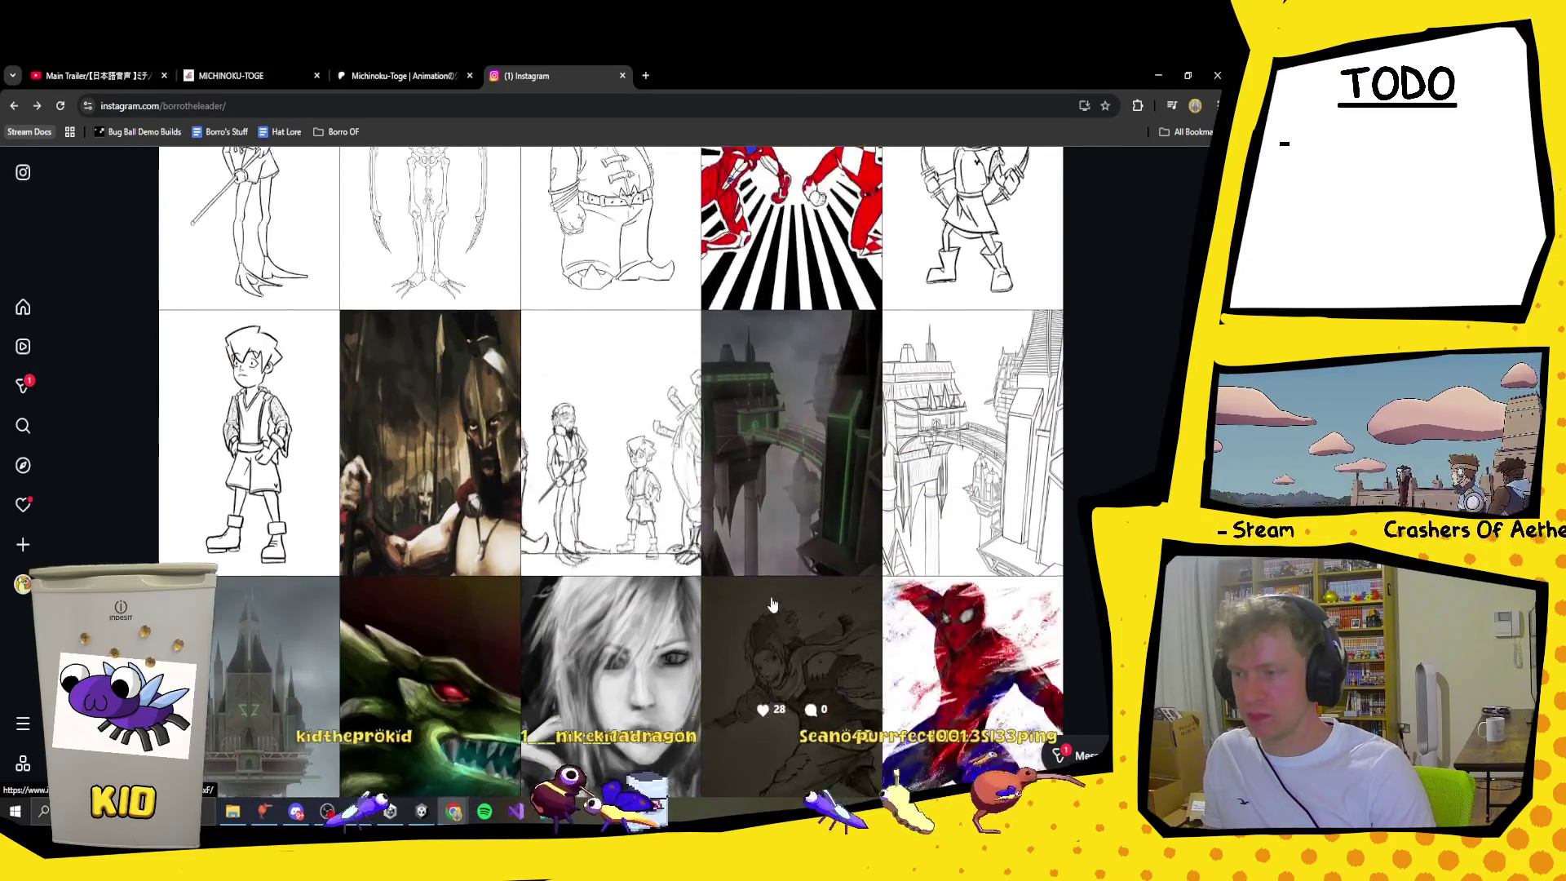
{"action": "scroll", "coordinate": [772, 604], "scroll_direction": "up", "scroll_amount": 3}
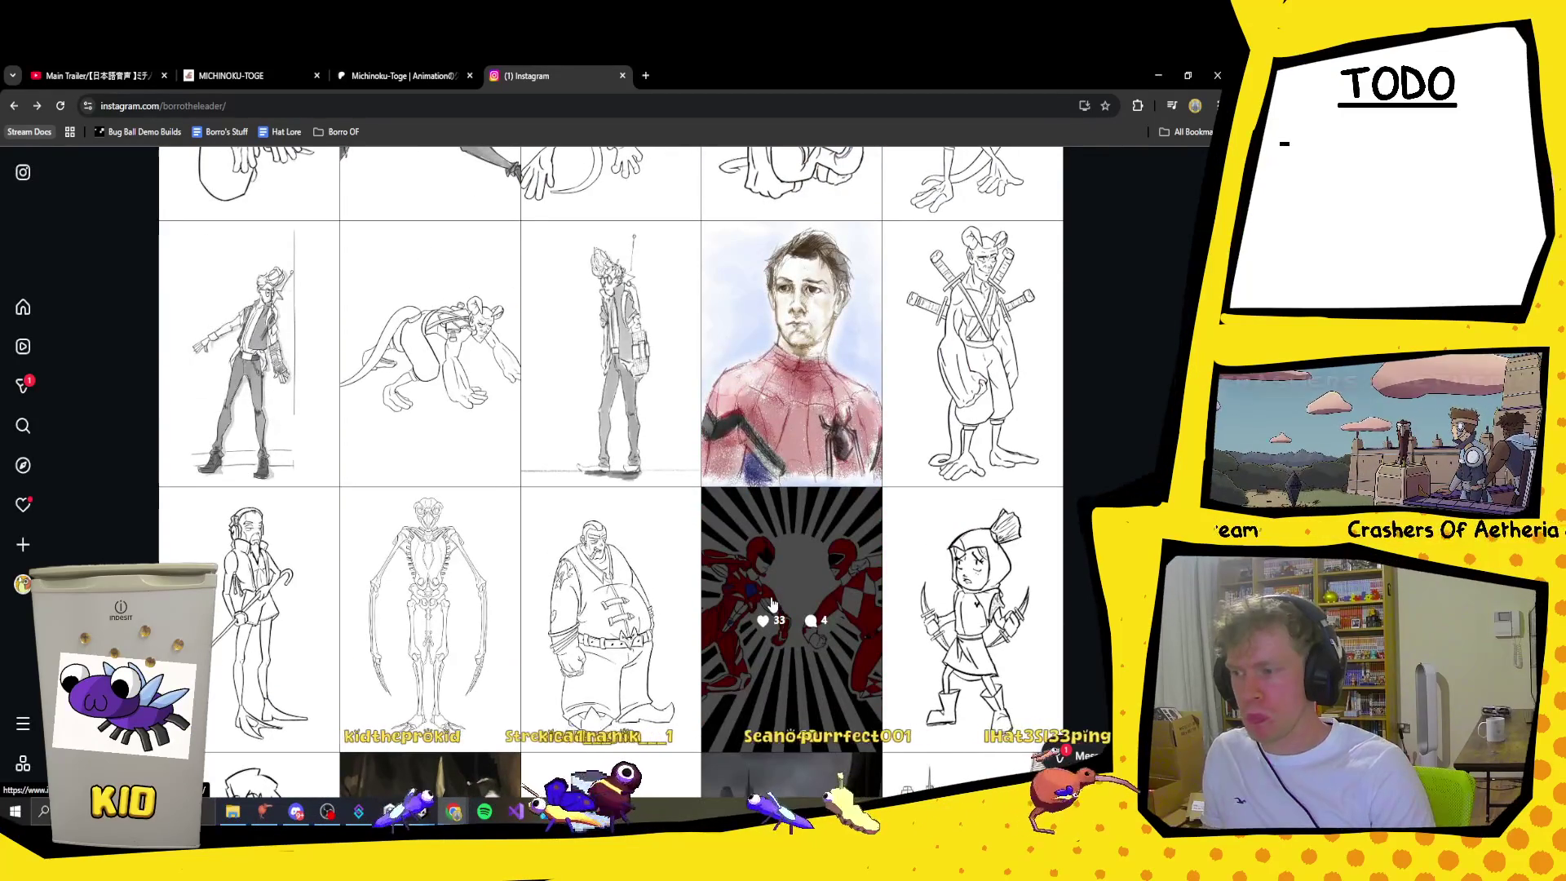
{"action": "scroll", "coordinate": [772, 604], "scroll_direction": "up", "scroll_amount": 3}
{"action": "scroll", "coordinate": [772, 604], "scroll_direction": "down", "scroll_amount": 2}
{"action": "scroll", "coordinate": [772, 603], "scroll_direction": "up", "scroll_amount": 4}
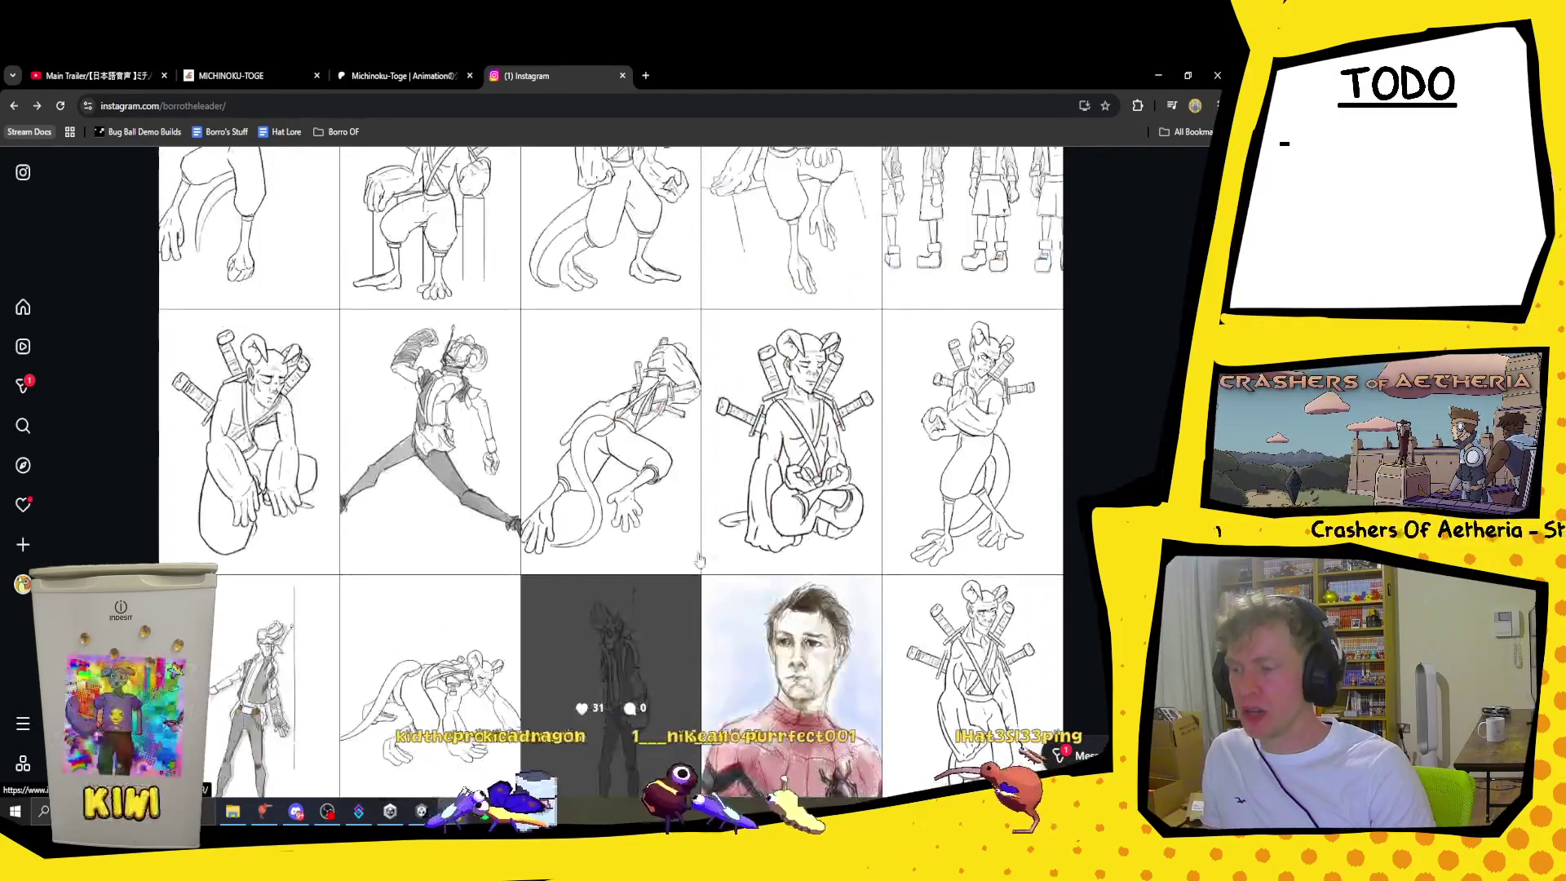
{"action": "scroll", "coordinate": [402, 563], "scroll_direction": "down", "scroll_amount": 5}
{"action": "left_click", "coordinate": [245, 550]}
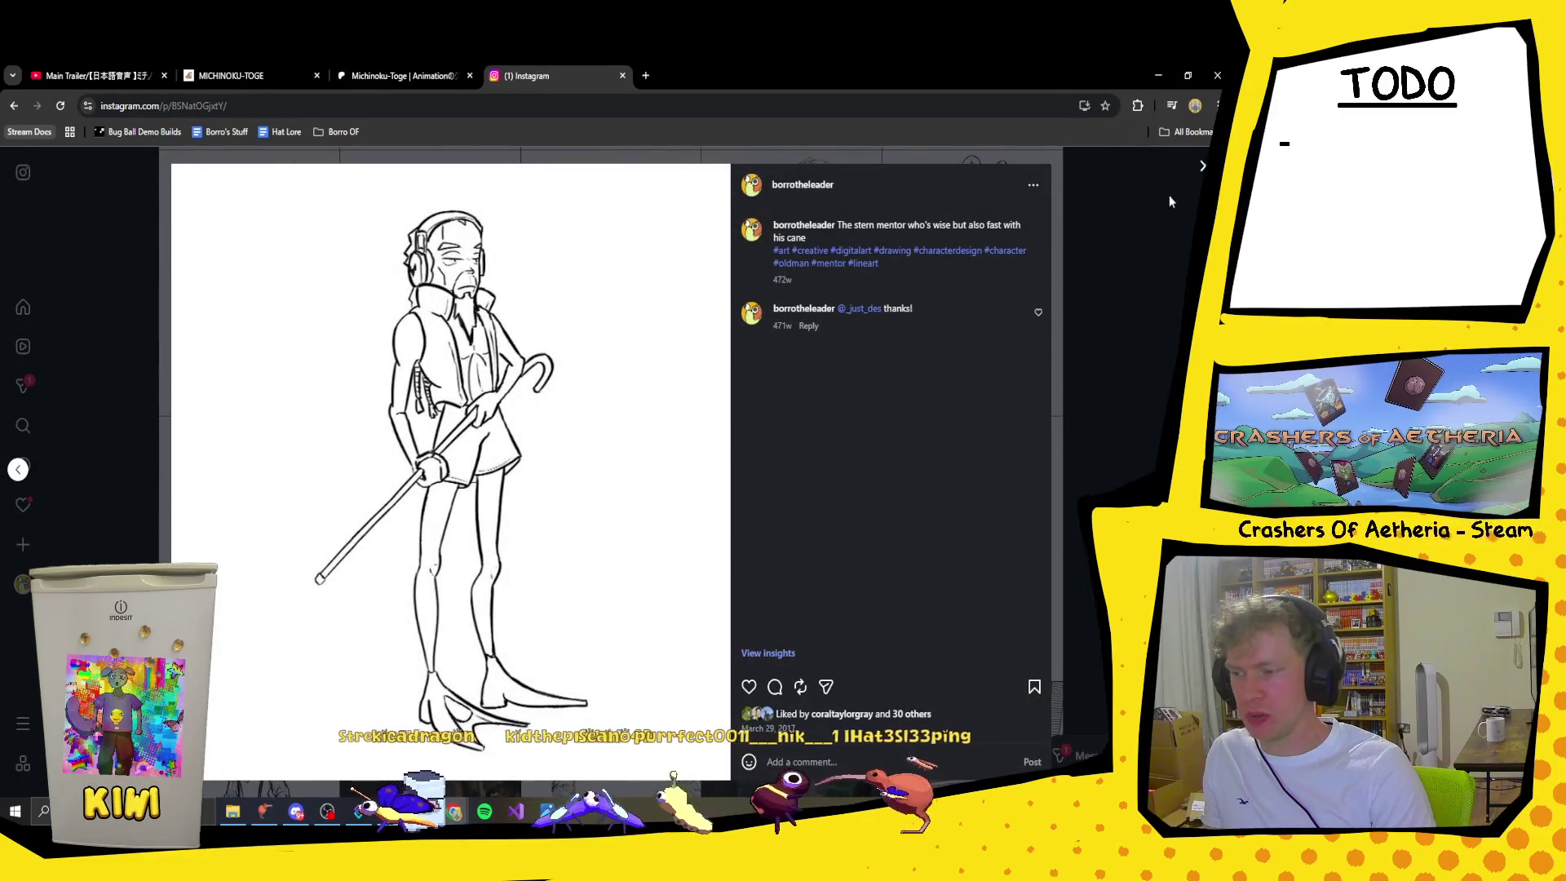
{"action": "left_click", "coordinate": [1204, 169]}
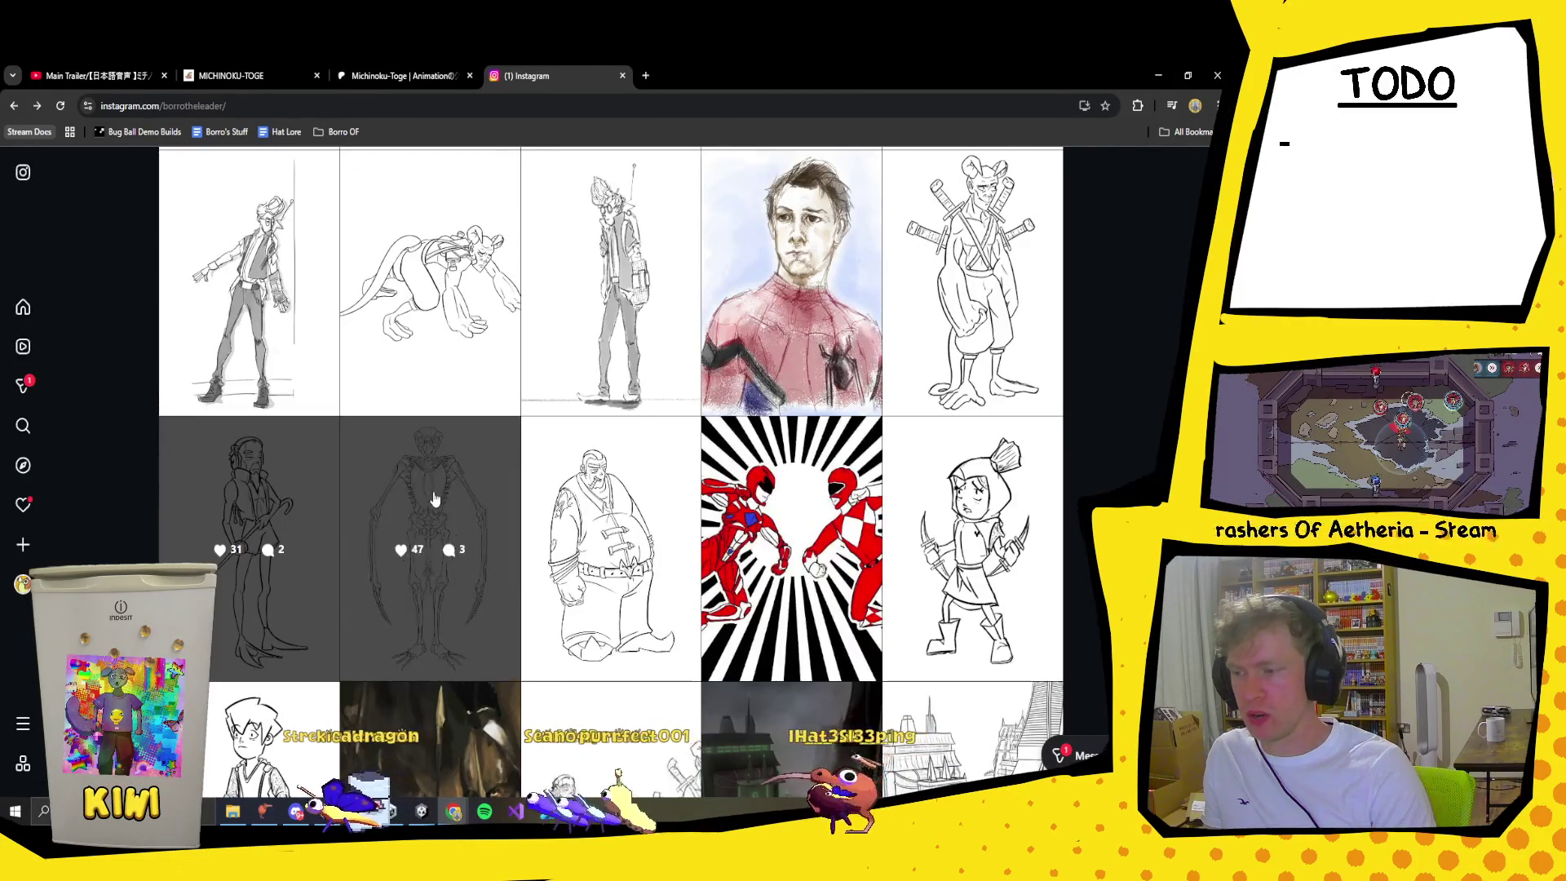
{"action": "left_click", "coordinate": [251, 343]}
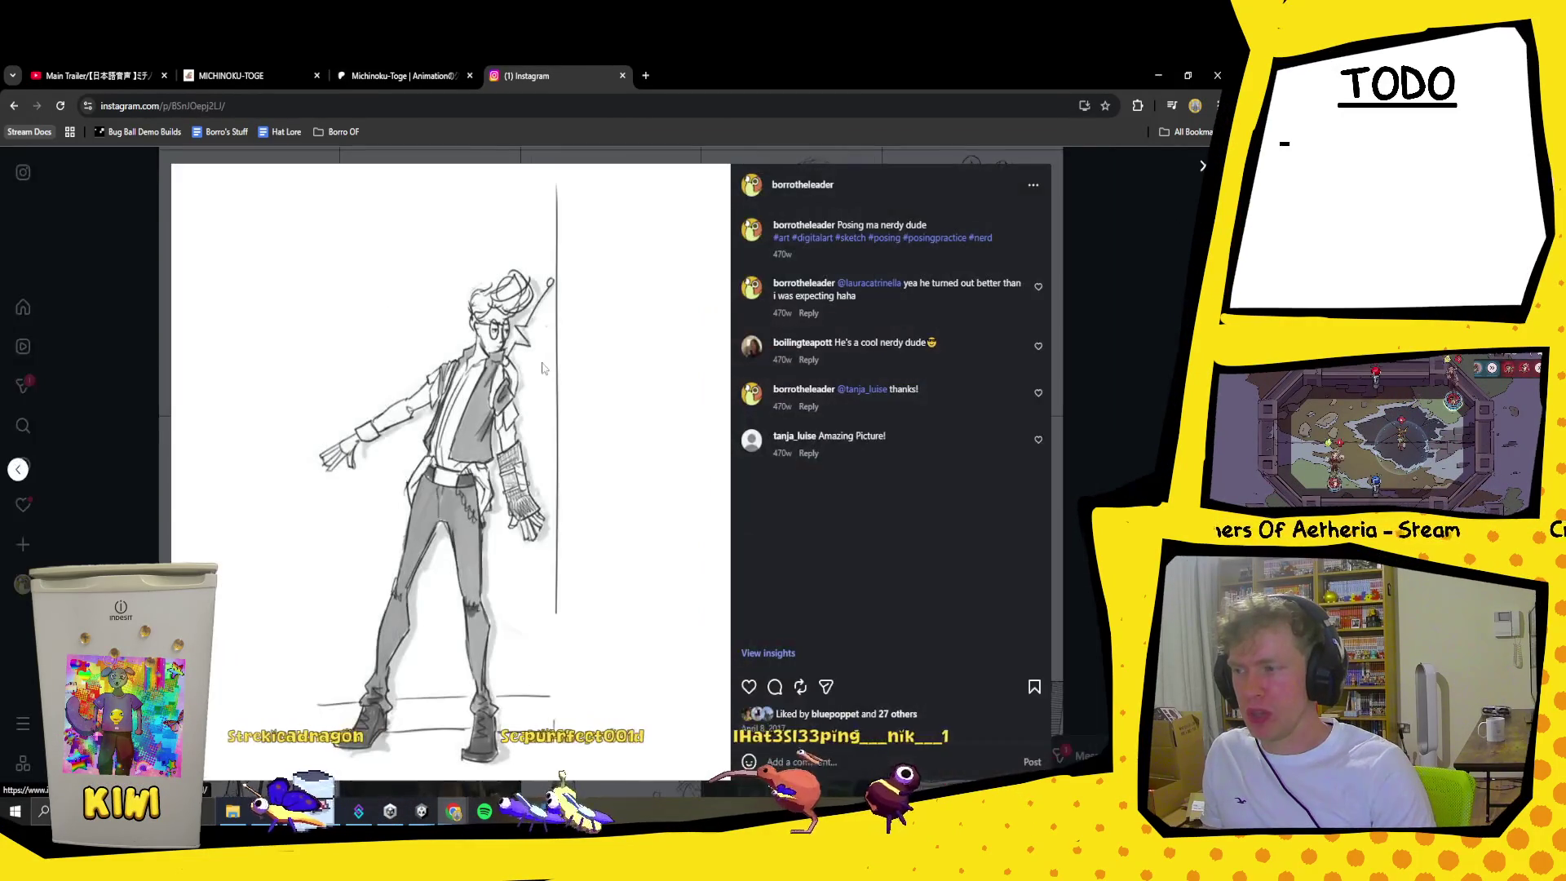
{"action": "left_click", "coordinate": [1140, 285]}
{"action": "scroll", "coordinate": [614, 569], "scroll_direction": "up", "scroll_amount": 10}
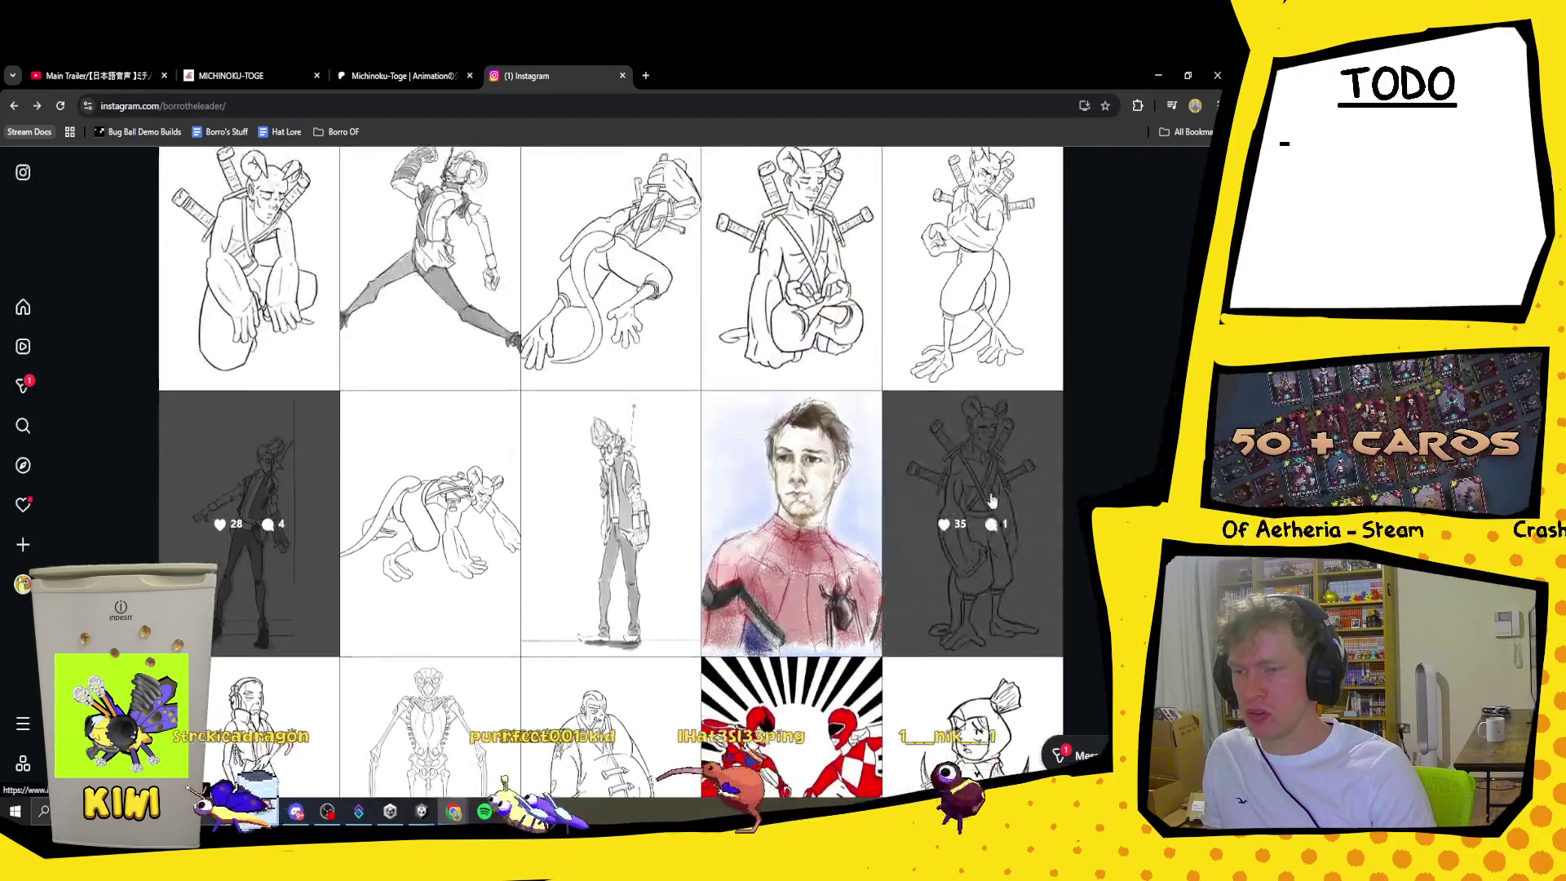
{"action": "scroll", "coordinate": [614, 568], "scroll_direction": "up", "scroll_amount": 2}
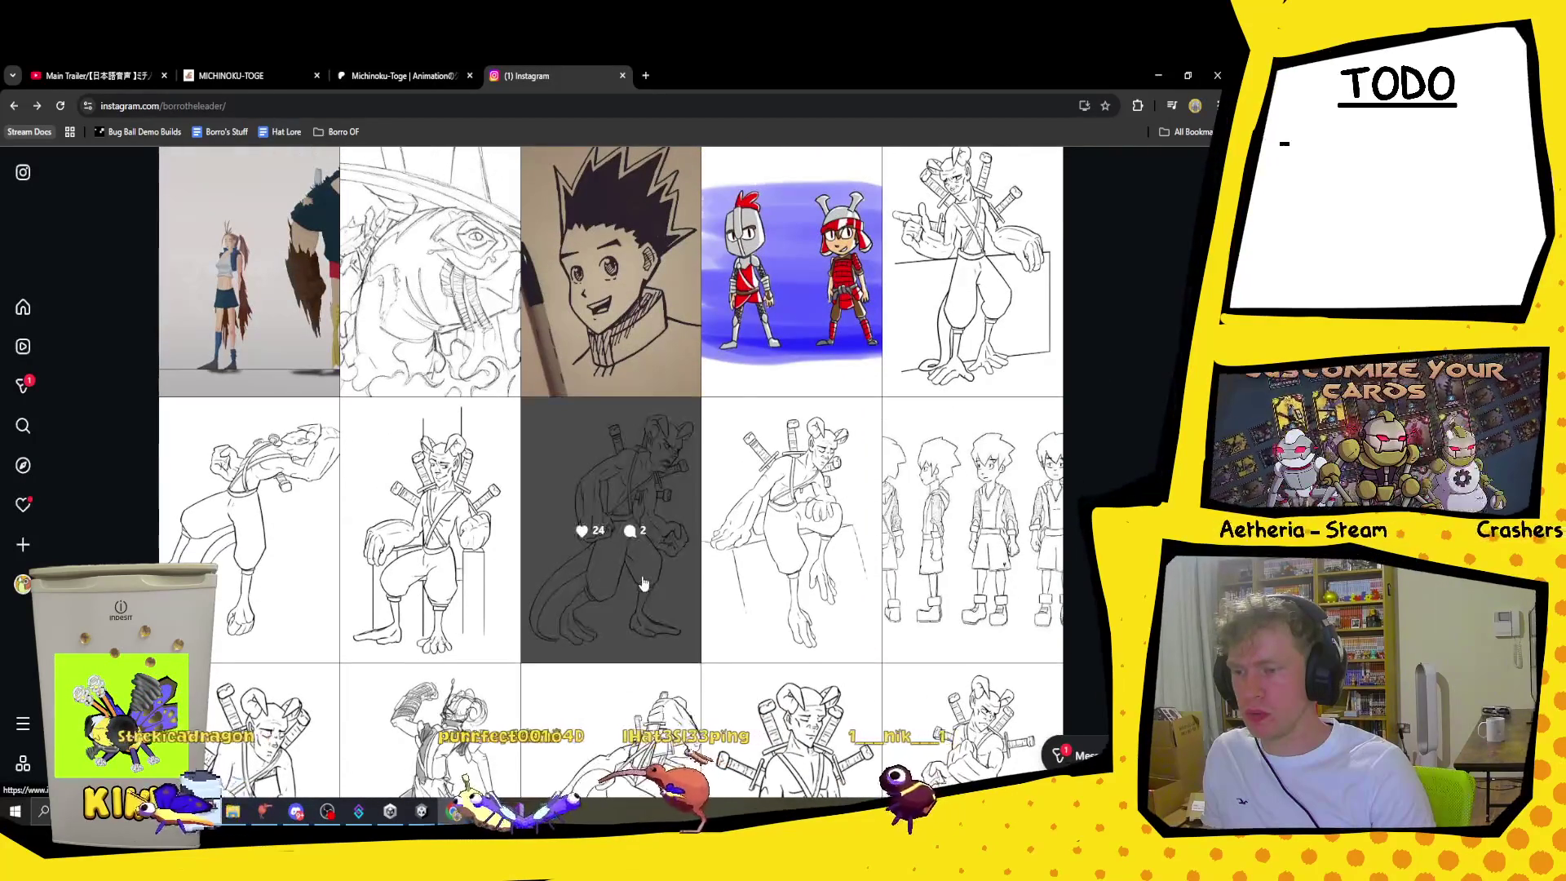
{"action": "scroll", "coordinate": [649, 584], "scroll_direction": "up", "scroll_amount": 1}
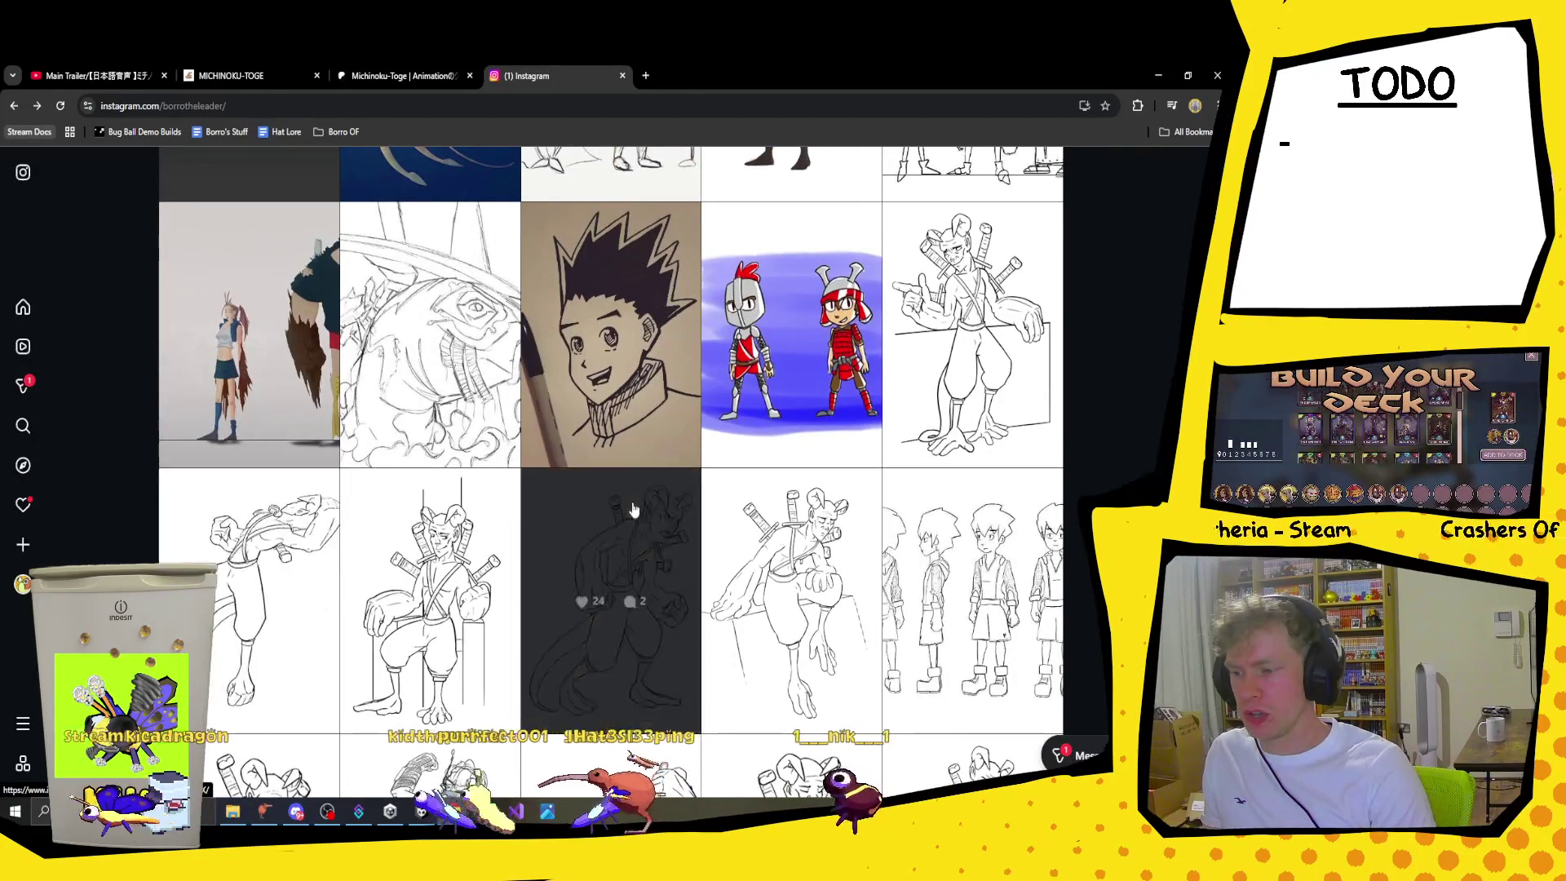
{"action": "left_click", "coordinate": [632, 510]}
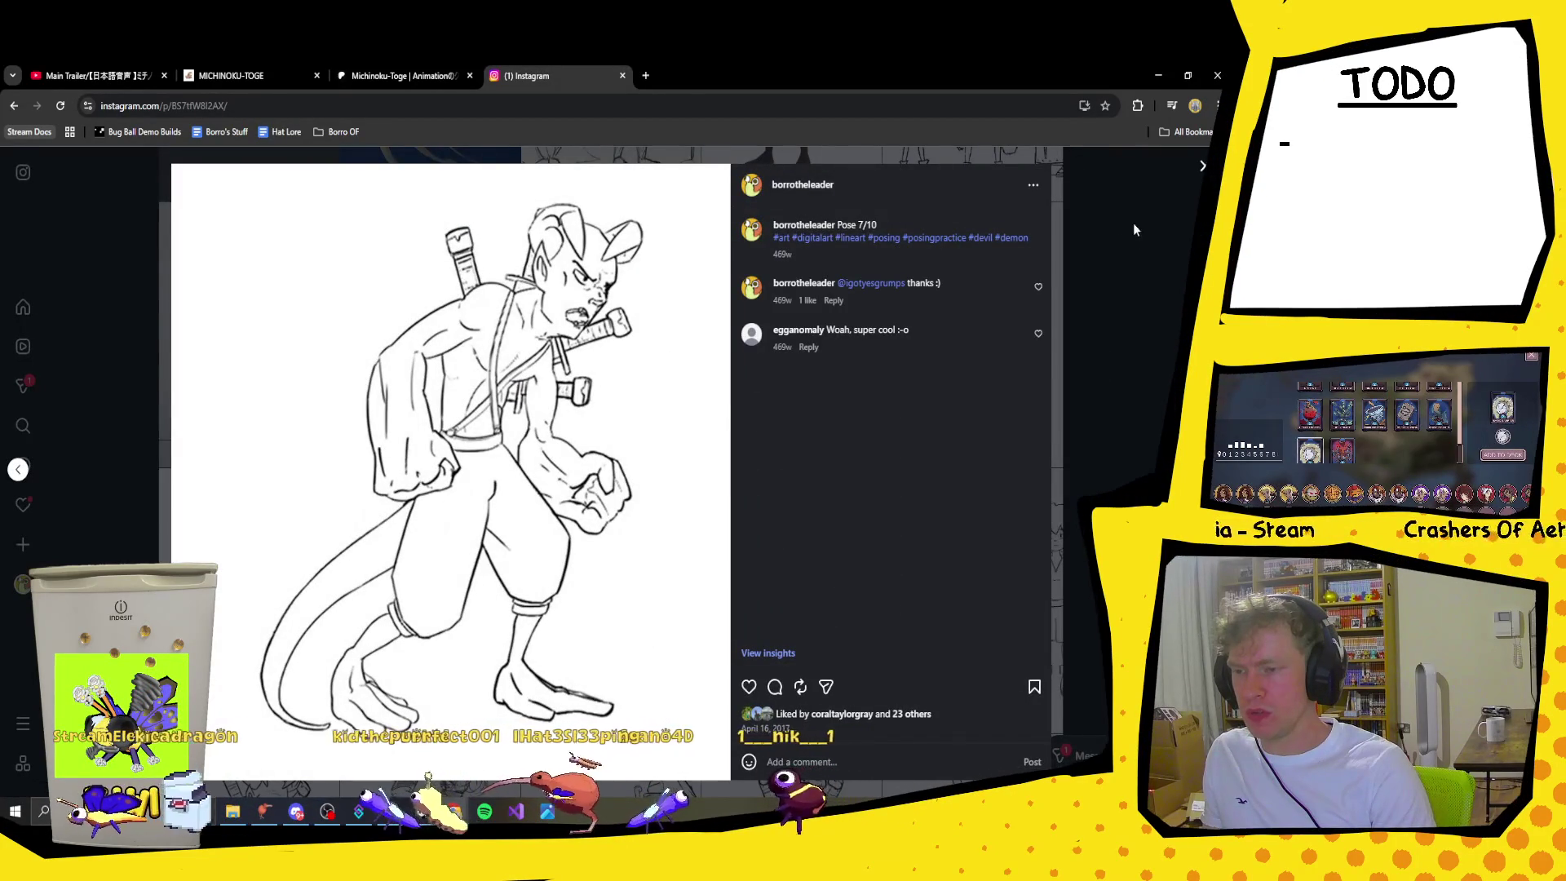
{"action": "left_click", "coordinate": [1189, 253]}
{"action": "scroll", "coordinate": [1081, 323], "scroll_direction": "down", "scroll_amount": 2}
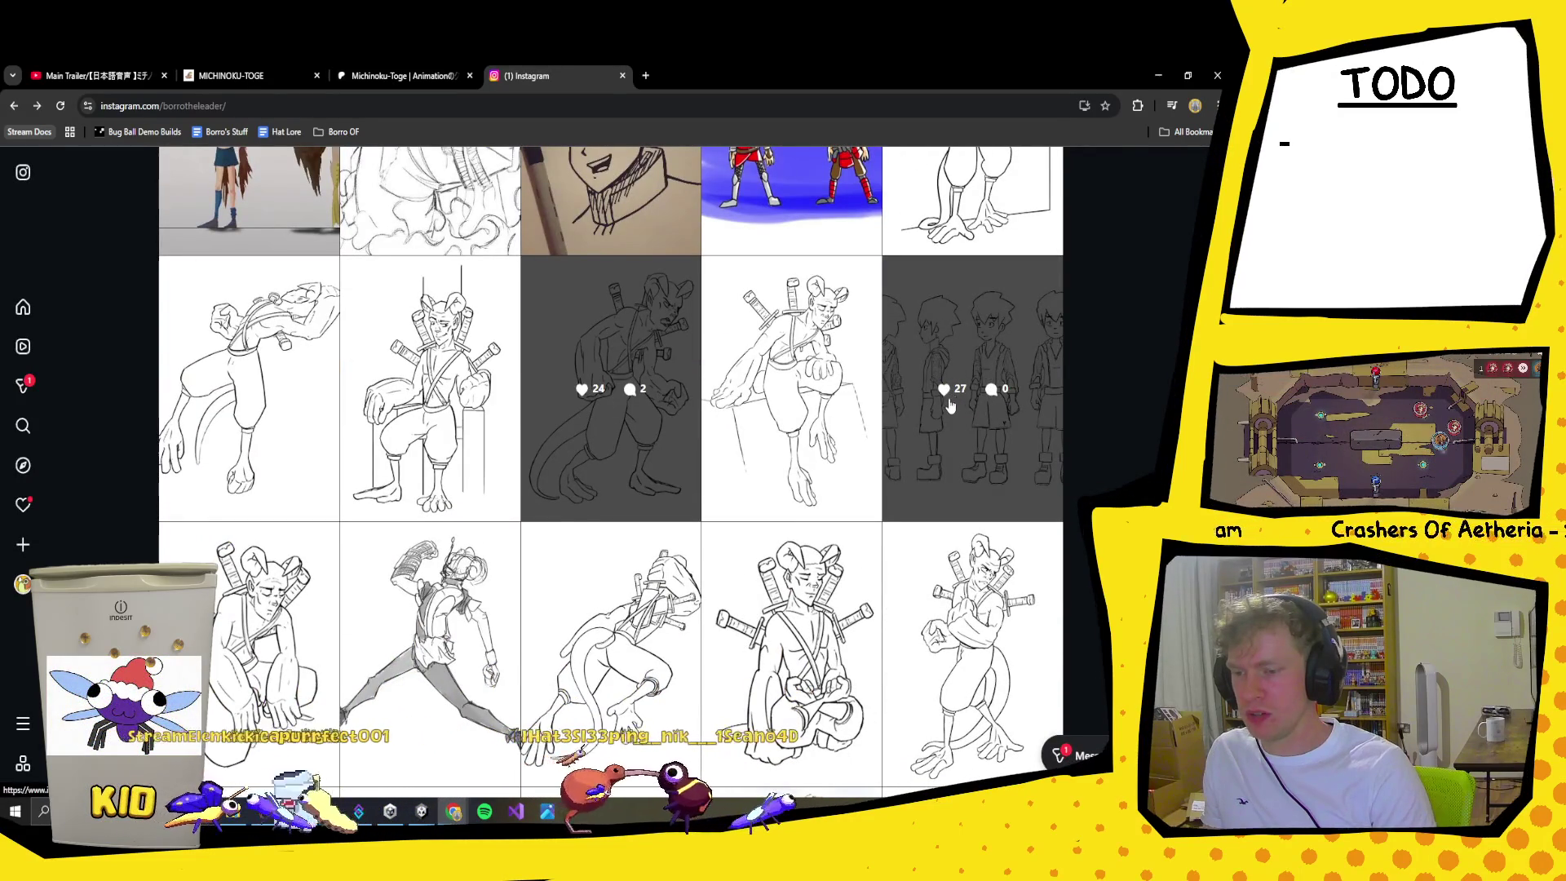
{"action": "scroll", "coordinate": [820, 455], "scroll_direction": "down", "scroll_amount": 2}
{"action": "left_click", "coordinate": [1020, 365]}
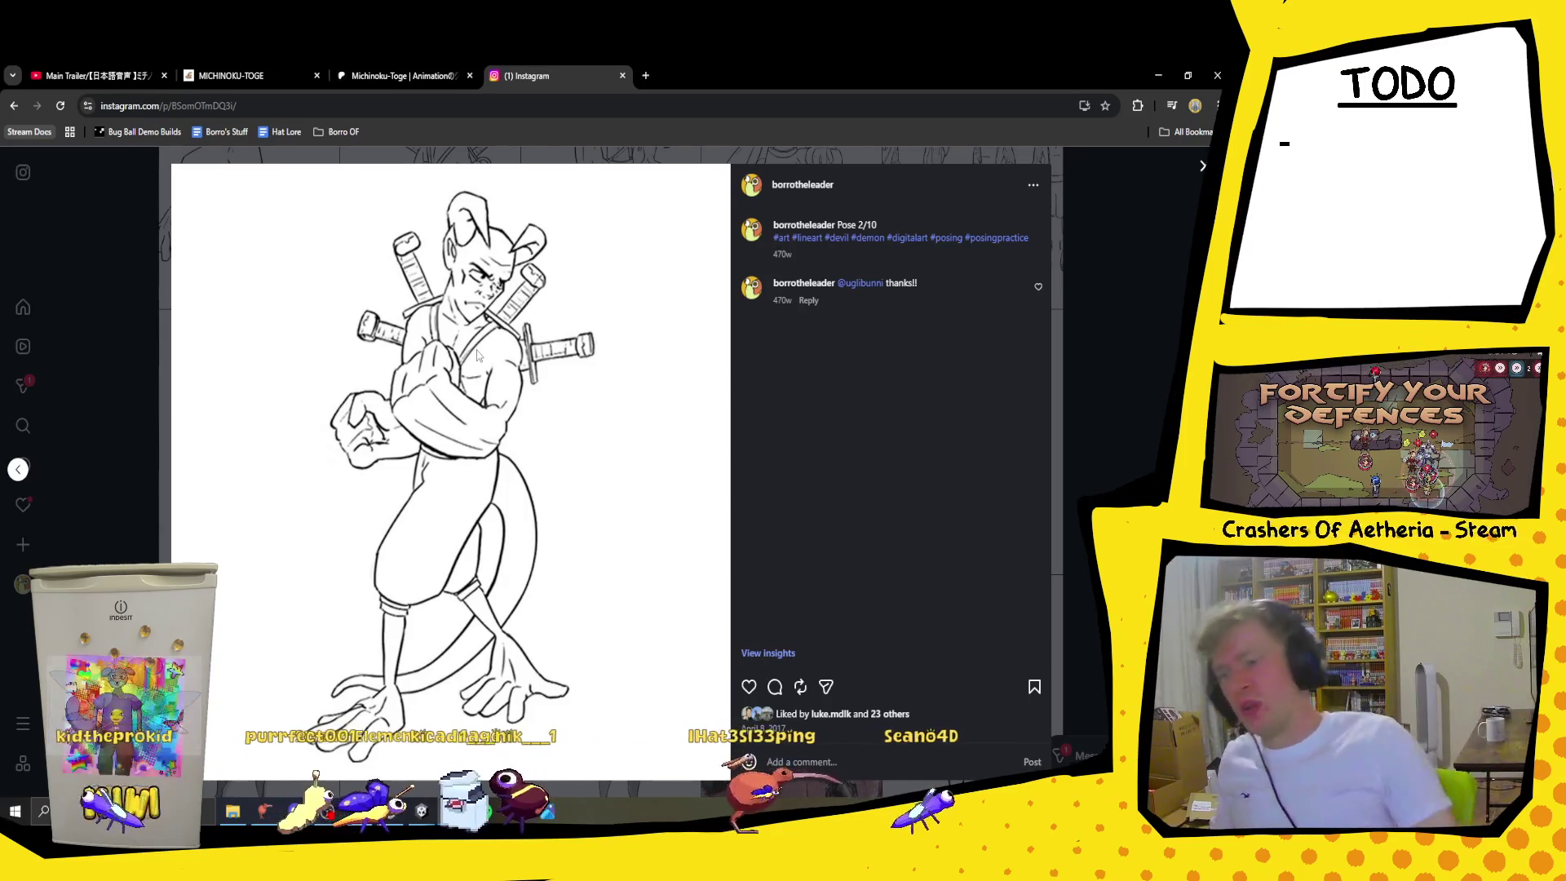
{"action": "left_click", "coordinate": [1204, 166]}
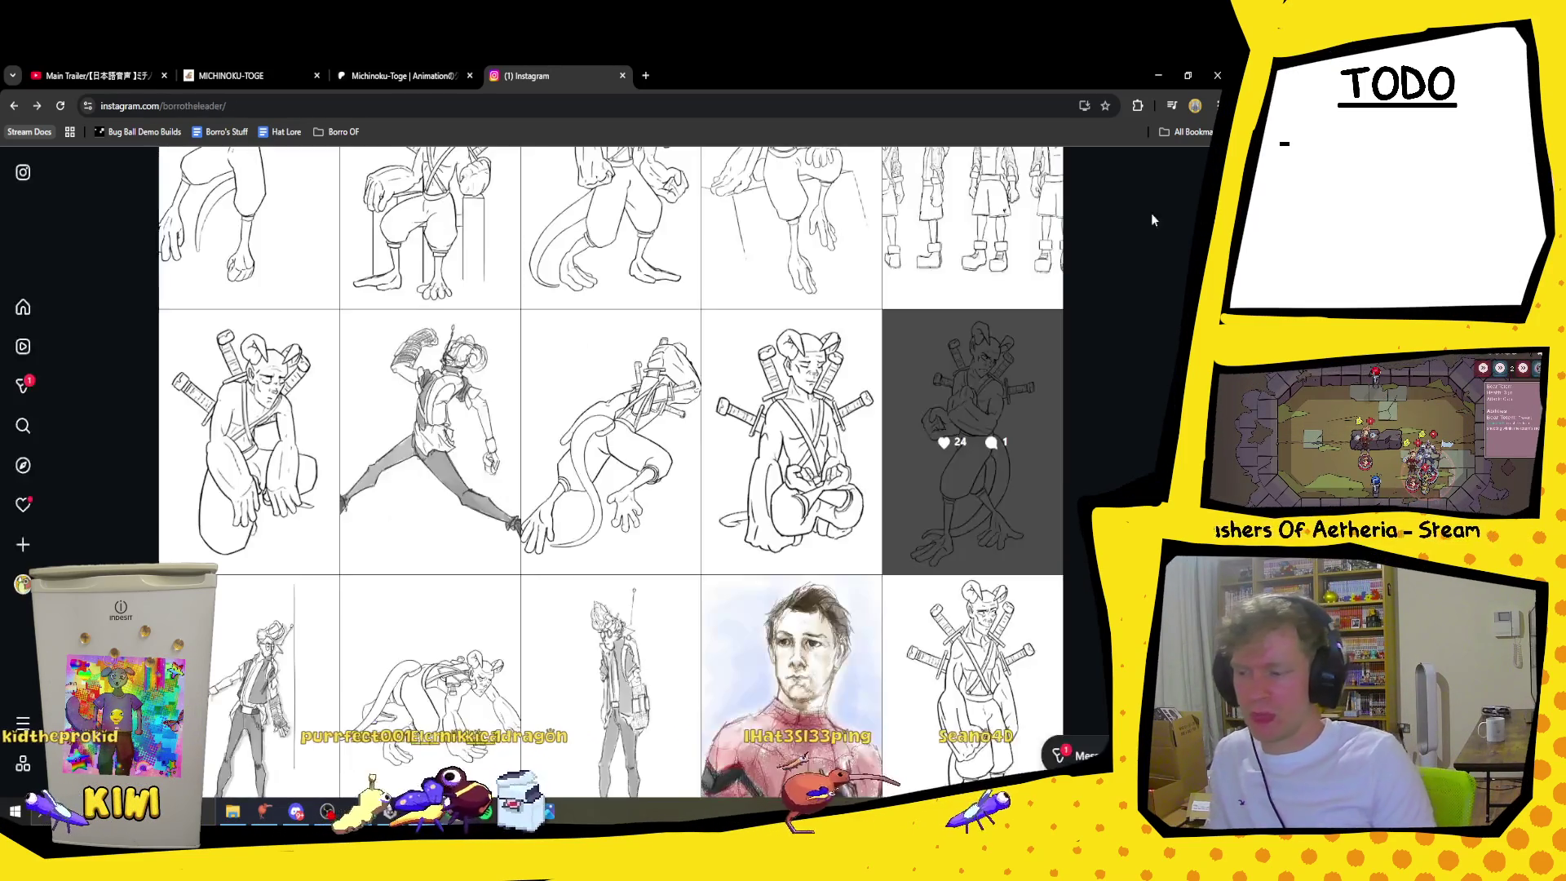
{"action": "scroll", "coordinate": [1069, 520], "scroll_direction": "down", "scroll_amount": 2}
{"action": "scroll", "coordinate": [1069, 521], "scroll_direction": "up", "scroll_amount": 6}
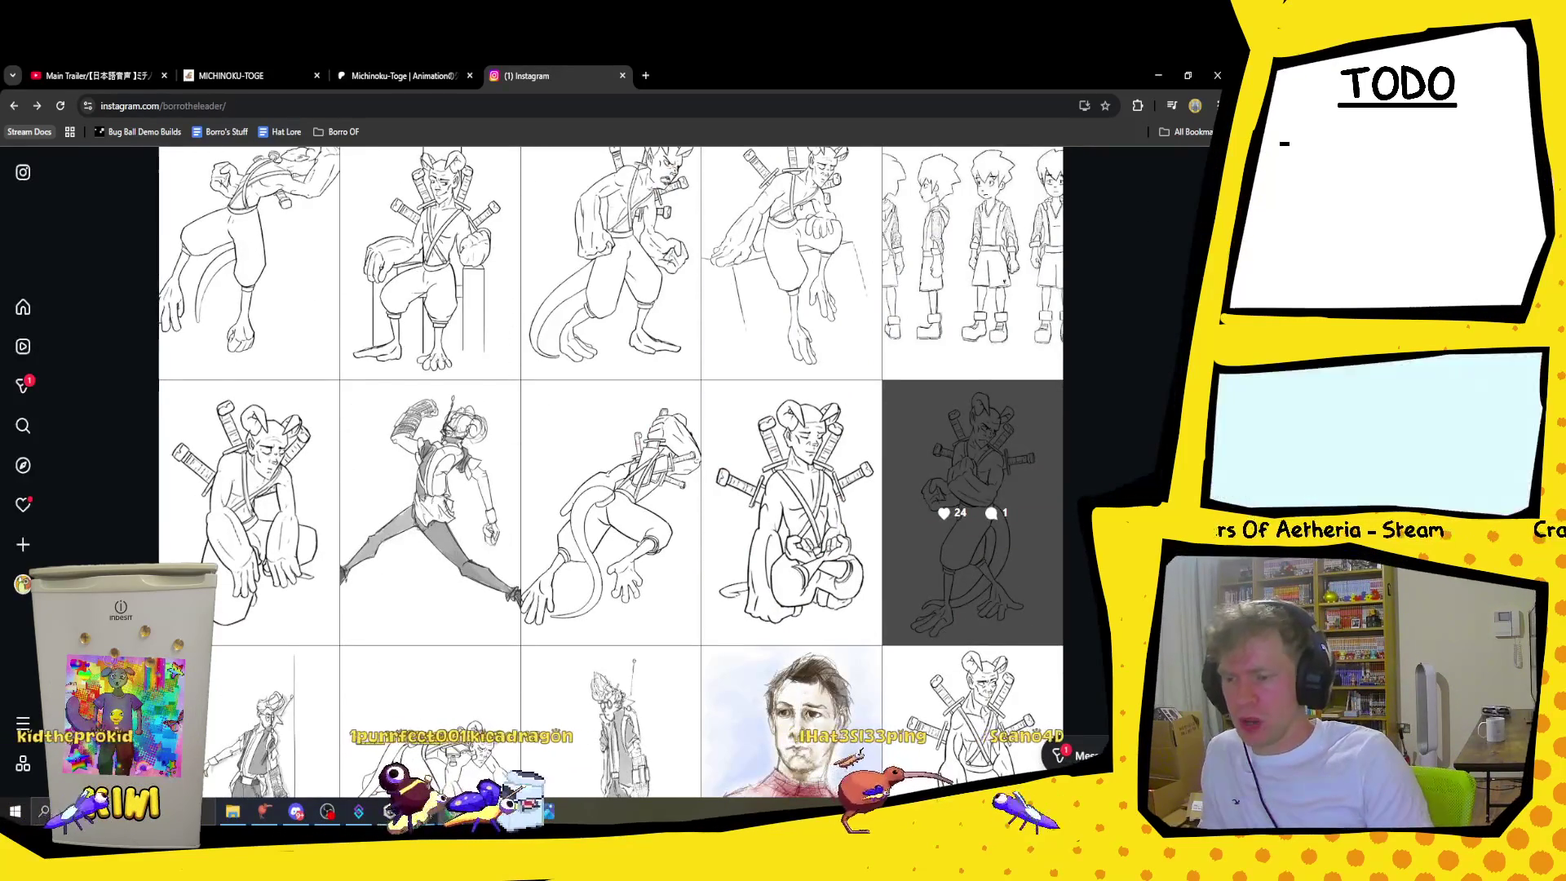
{"action": "scroll", "coordinate": [1112, 429], "scroll_direction": "up", "scroll_amount": 1}
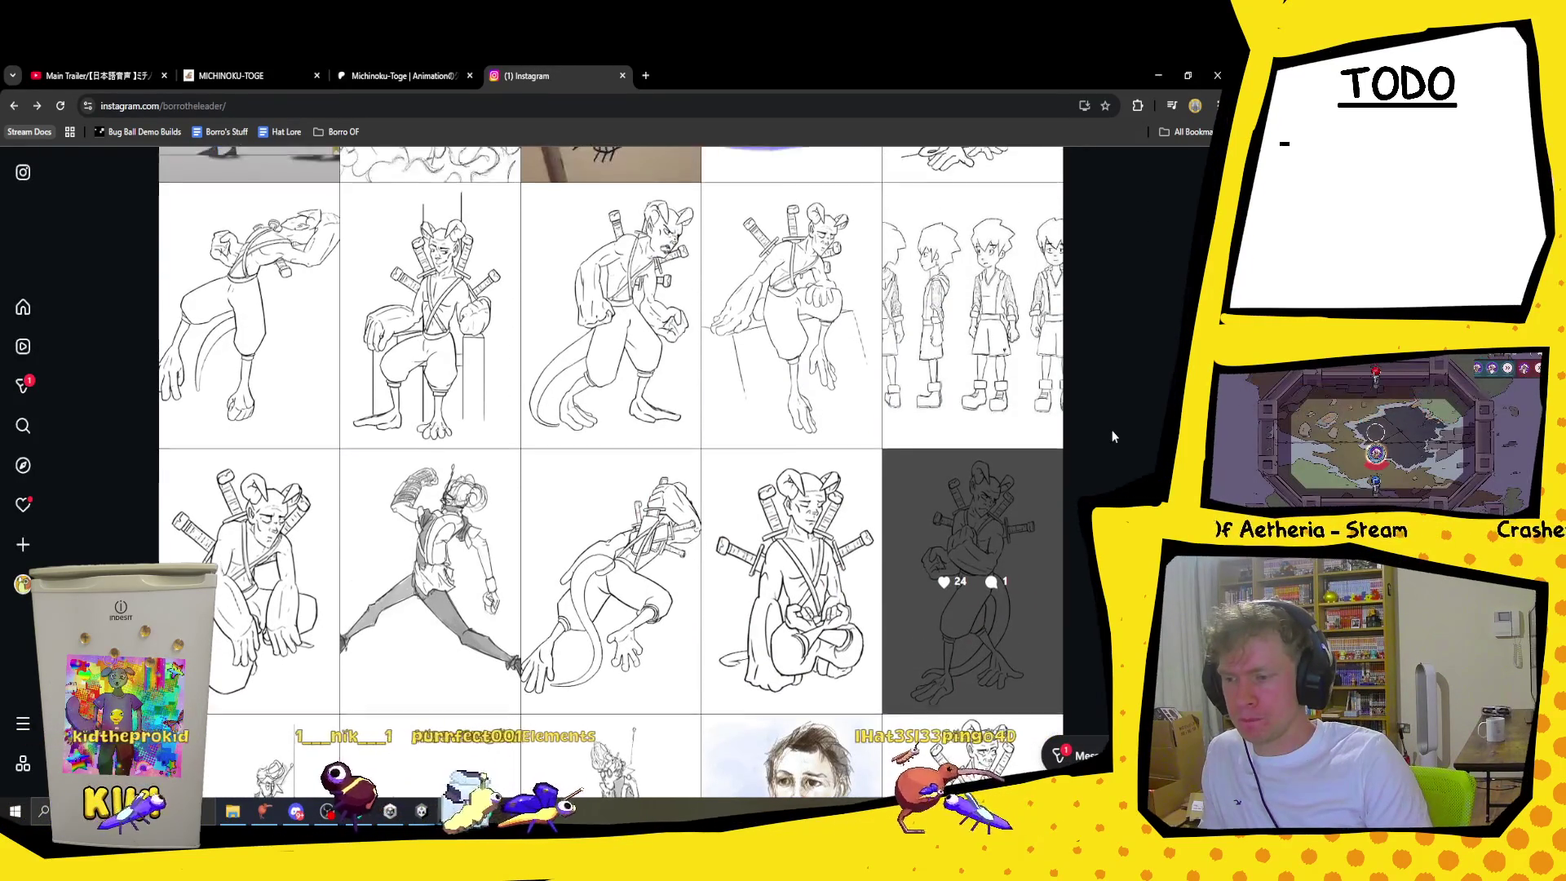
{"action": "scroll", "coordinate": [970, 571], "scroll_direction": "up", "scroll_amount": 1}
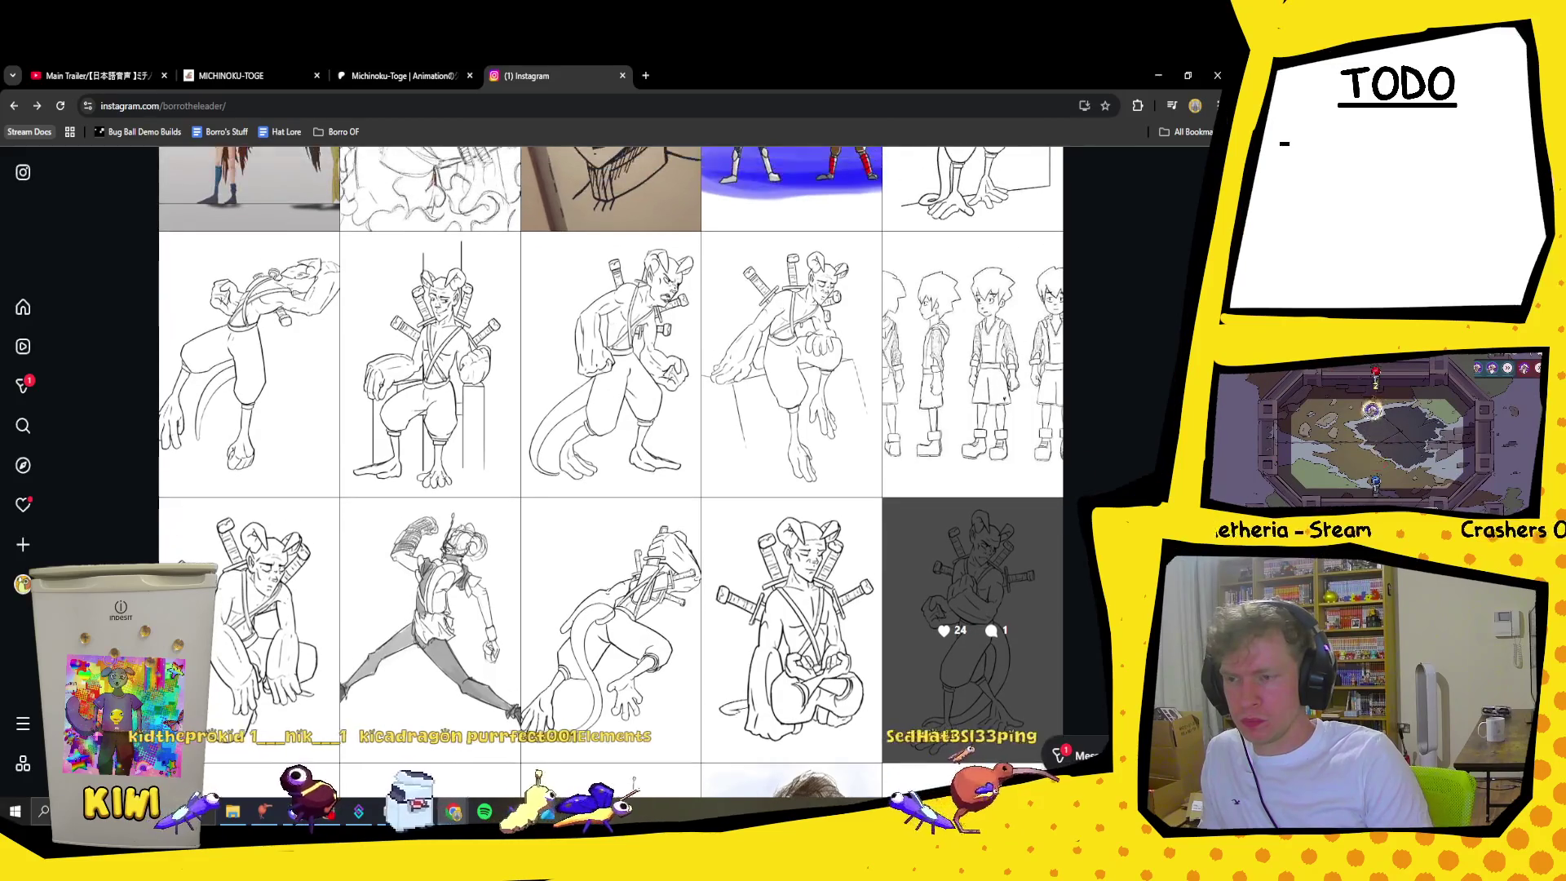
{"action": "left_click", "coordinate": [630, 562]}
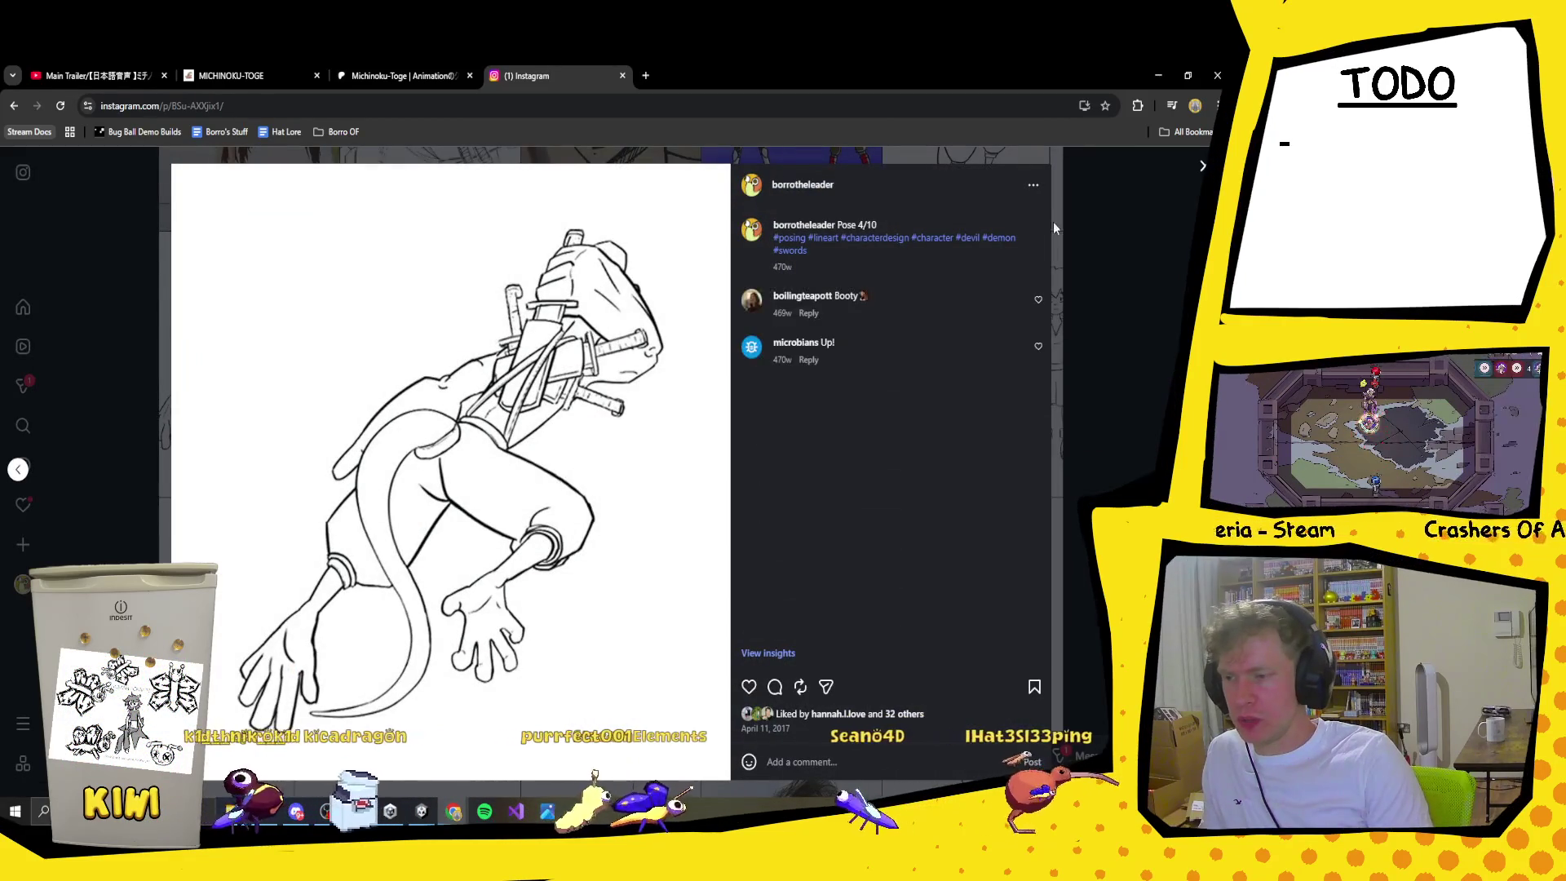
{"action": "left_click", "coordinate": [1202, 167]}
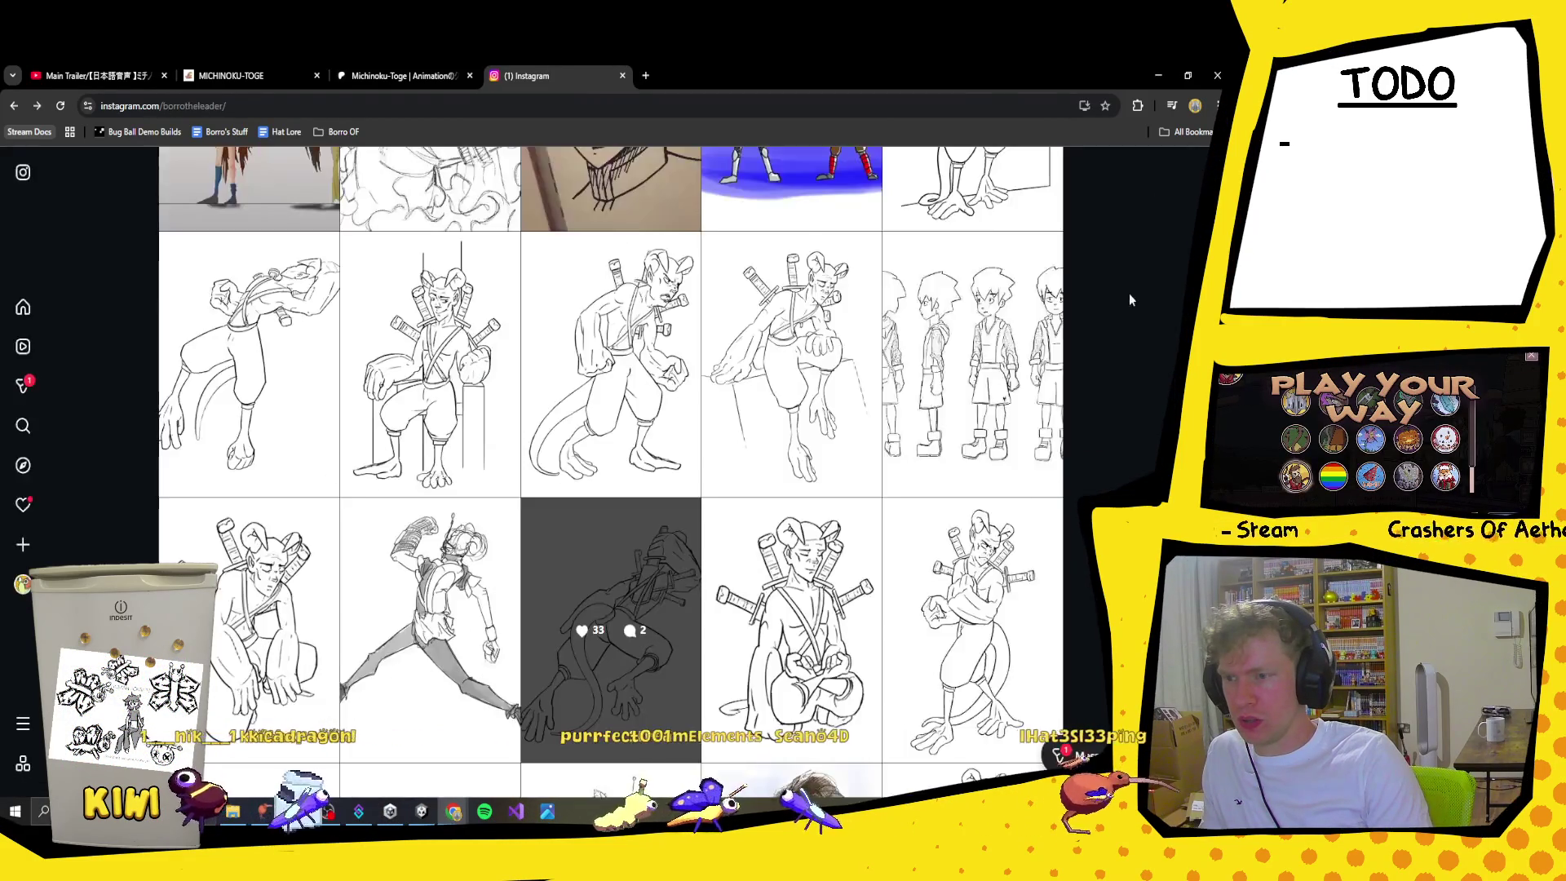
{"action": "scroll", "coordinate": [1142, 438], "scroll_direction": "up", "scroll_amount": 15}
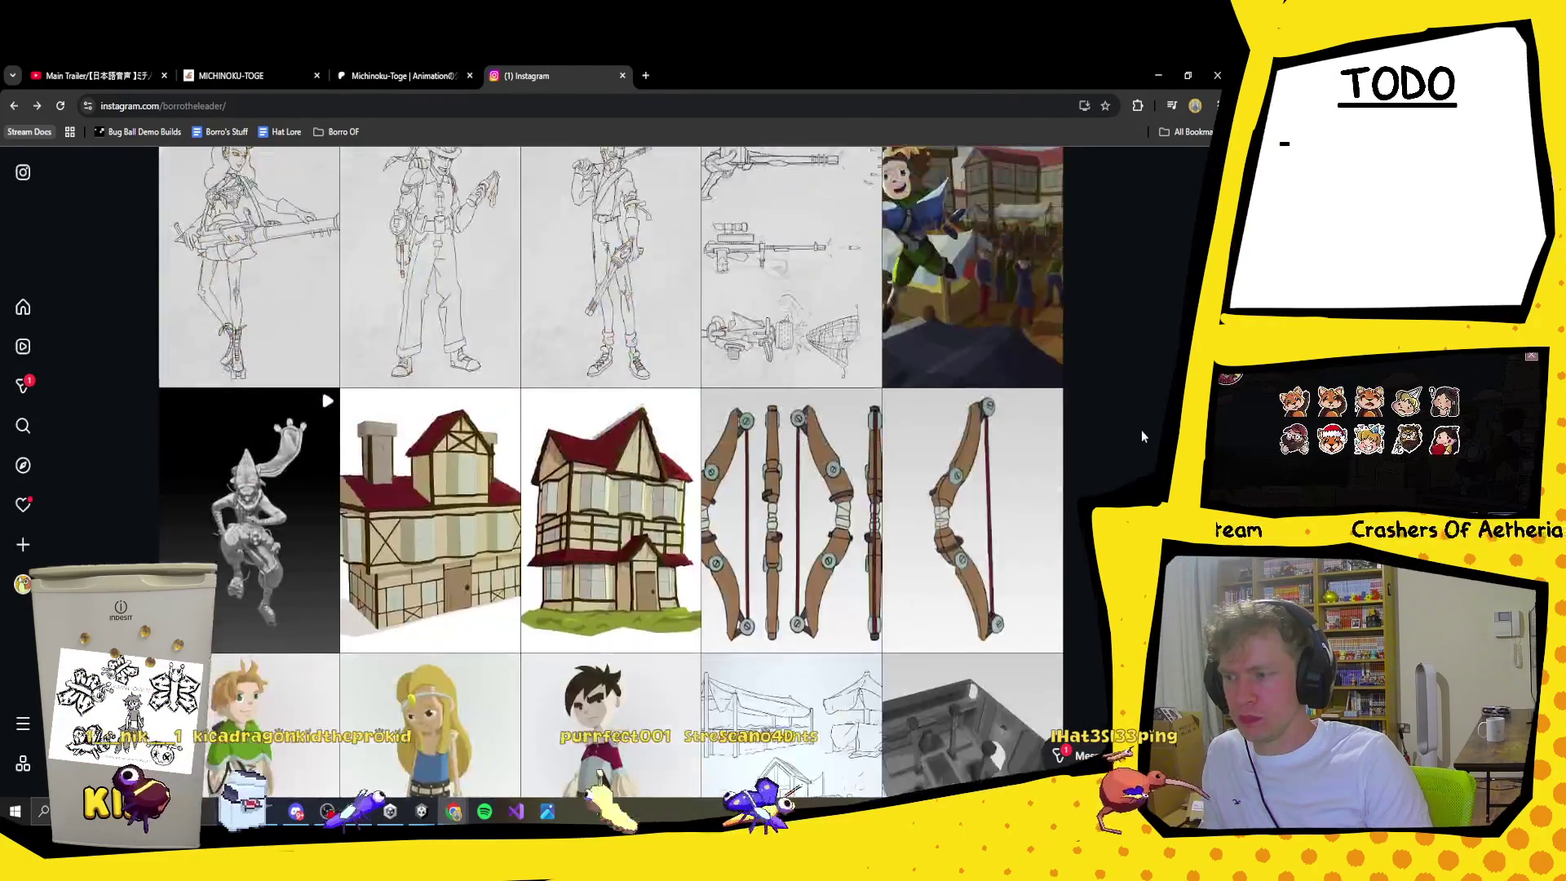
{"action": "scroll", "coordinate": [1142, 436], "scroll_direction": "up", "scroll_amount": 15}
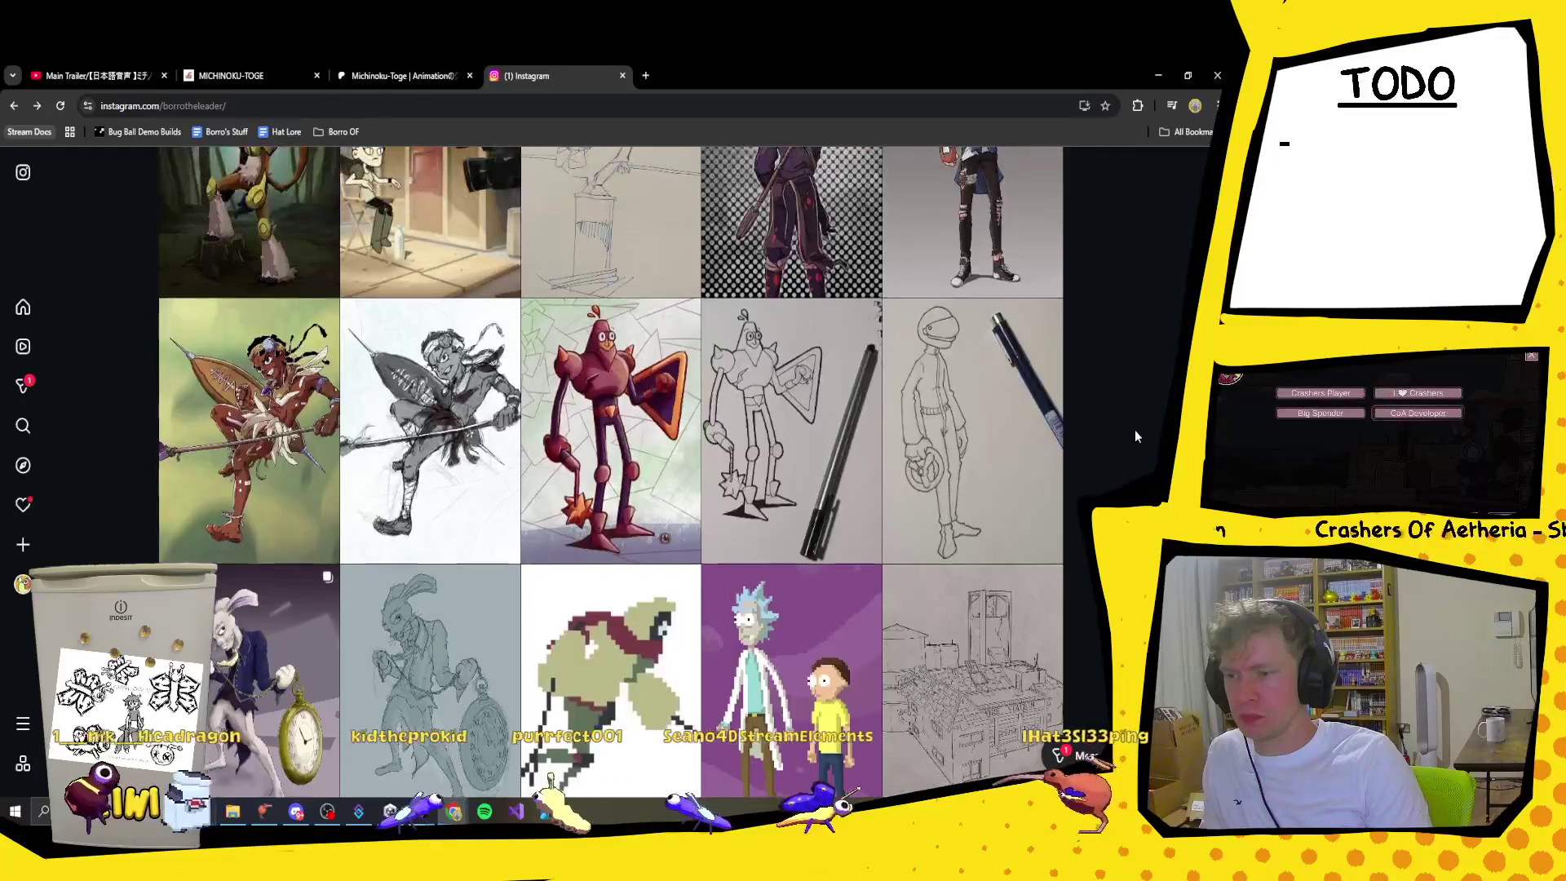
{"action": "scroll", "coordinate": [1135, 436], "scroll_direction": "up", "scroll_amount": 1}
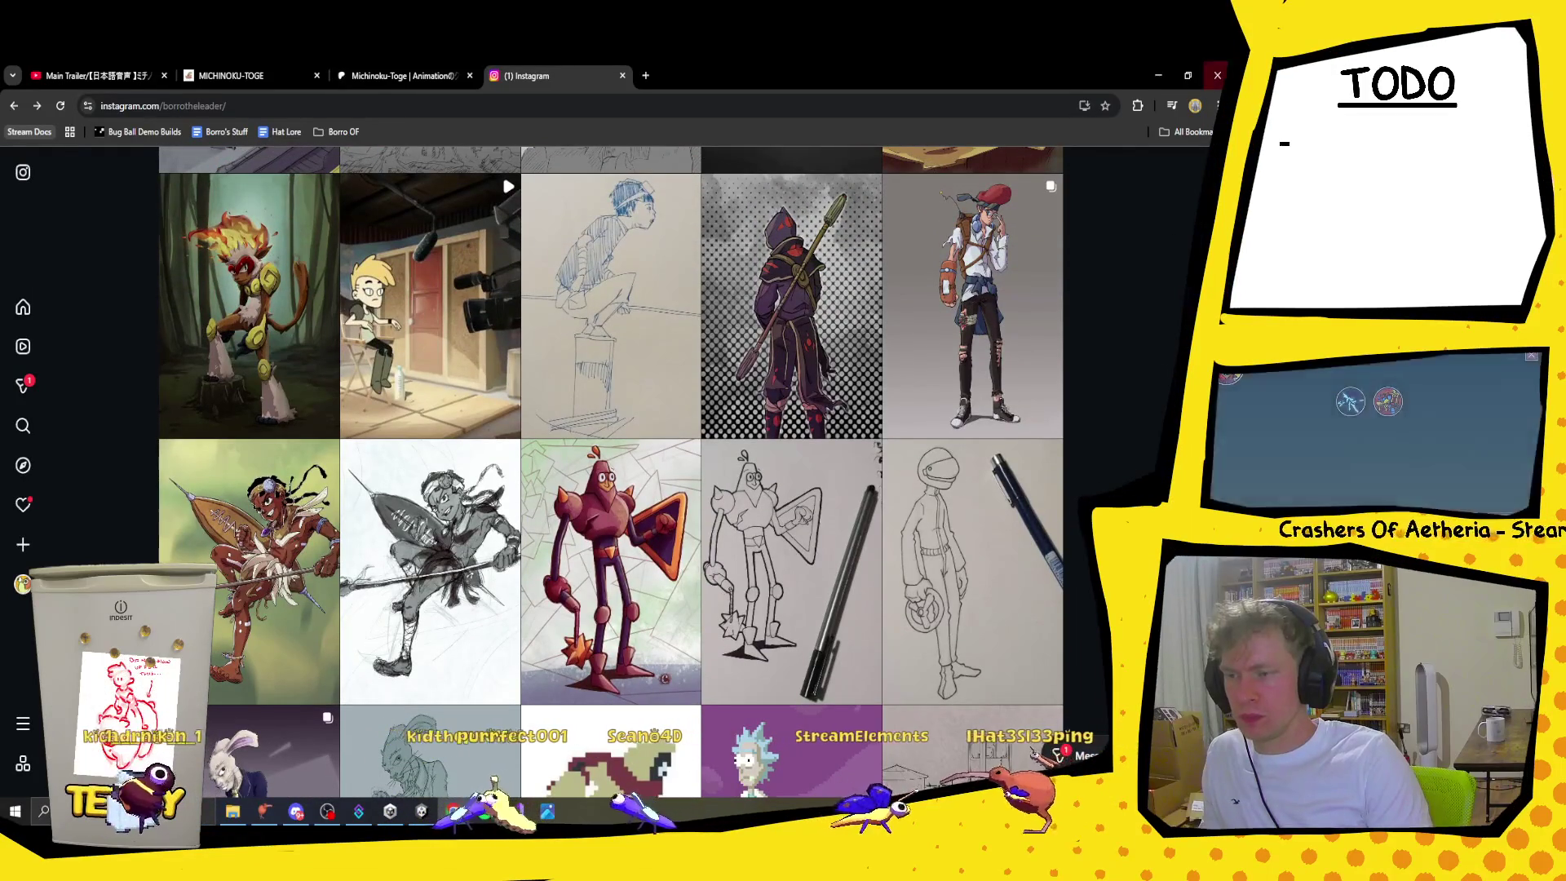
{"action": "key", "text": "ctrl+w"}
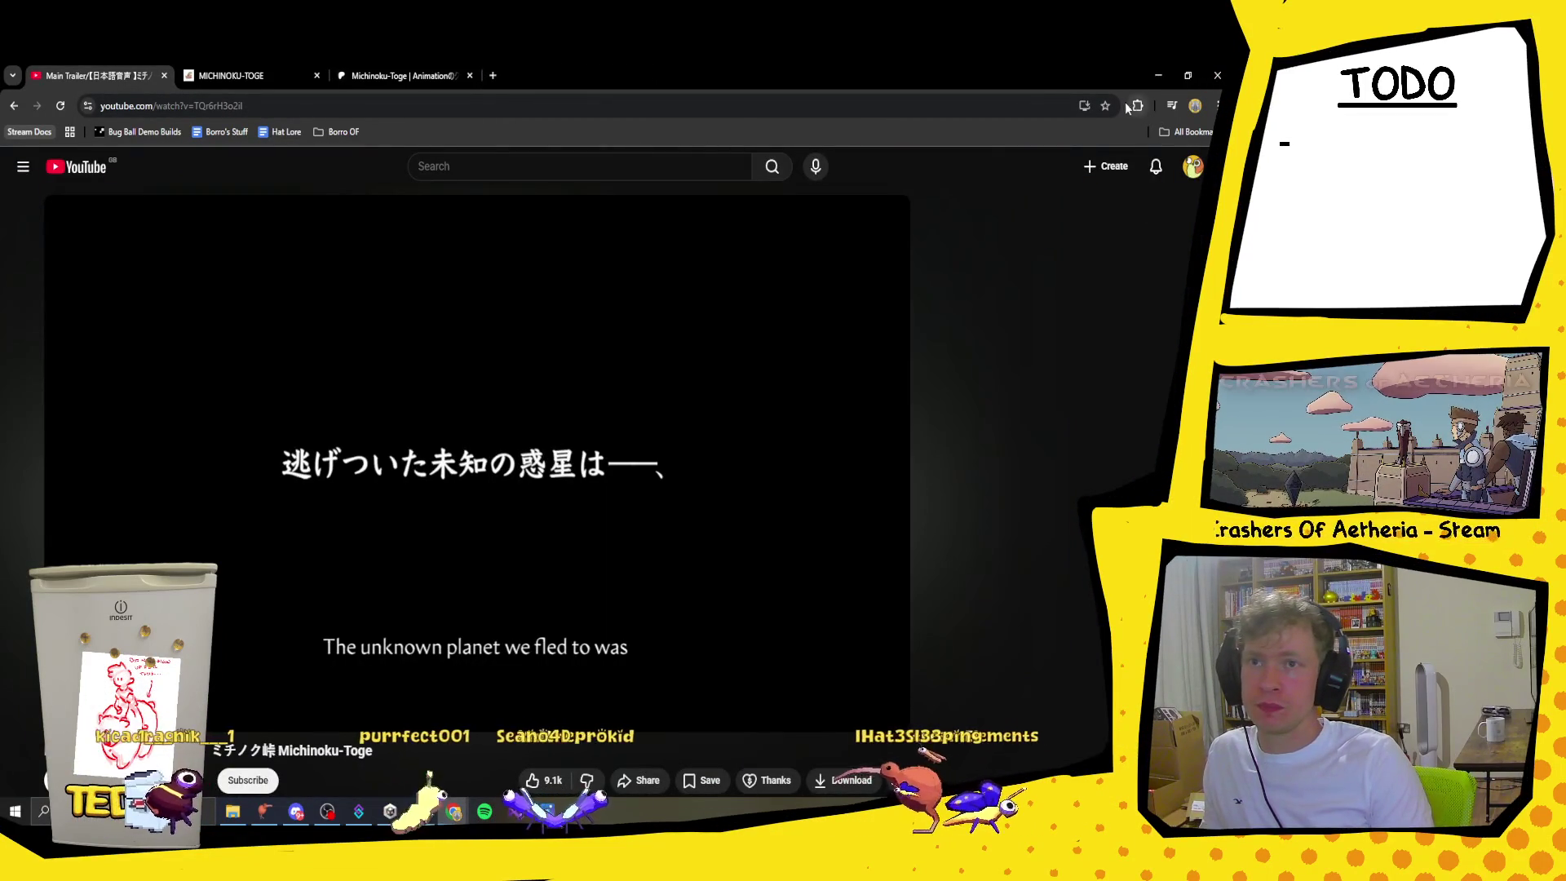
Step: Minimise Chrome to reveal the Unity editor with the Yogurt Sandwich Jam Winner project
{"action": "left_click", "coordinate": [1158, 75]}
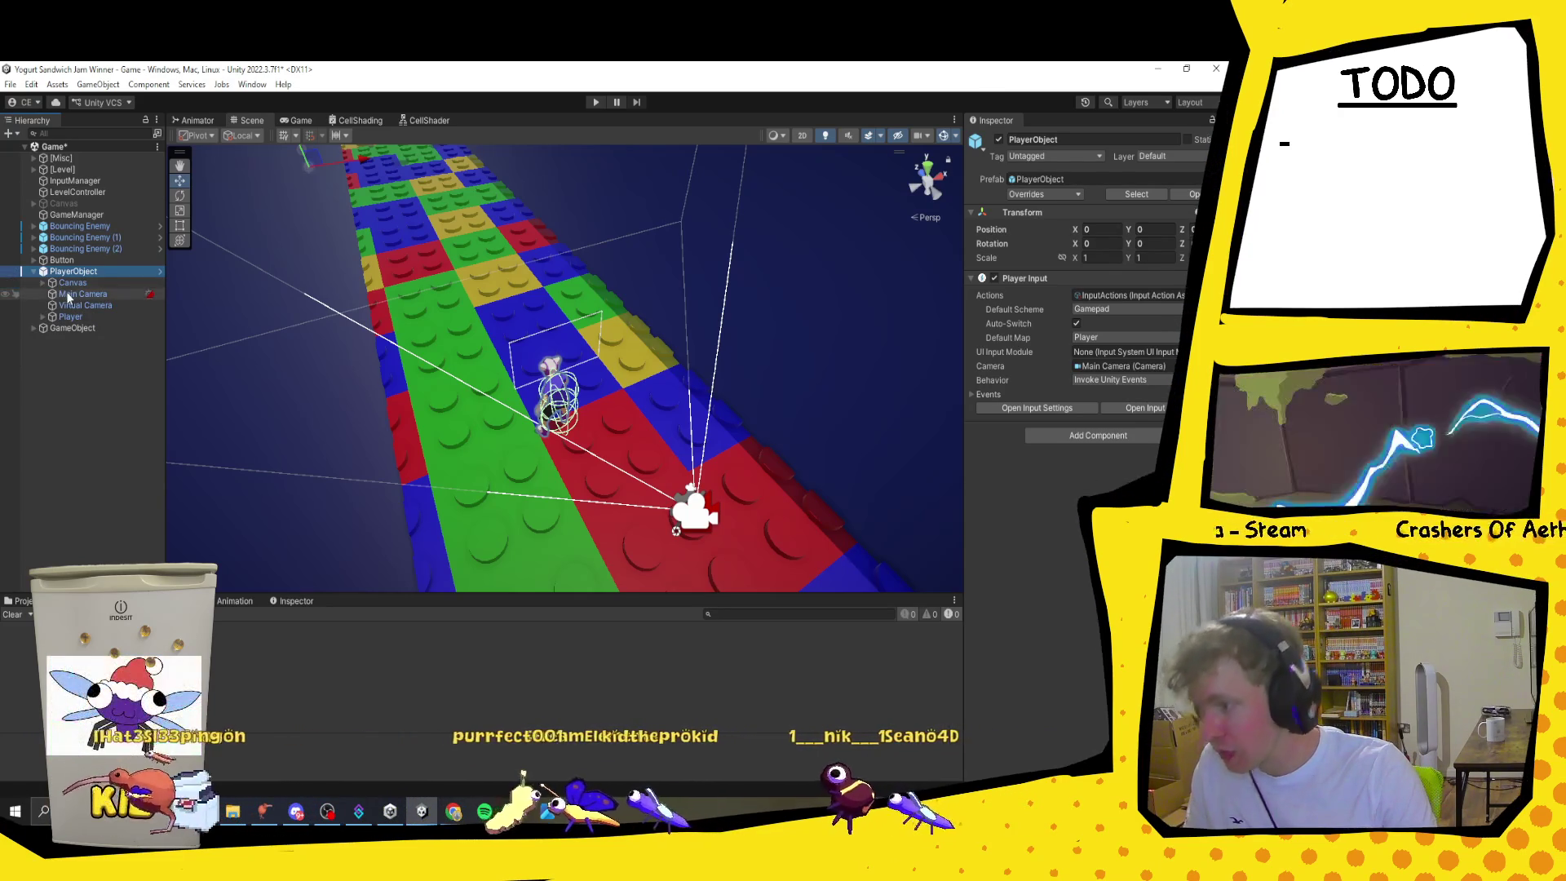
Step: Expand XpBar and make its XpNumber child object active
{"action": "left_click", "coordinate": [89, 325]}
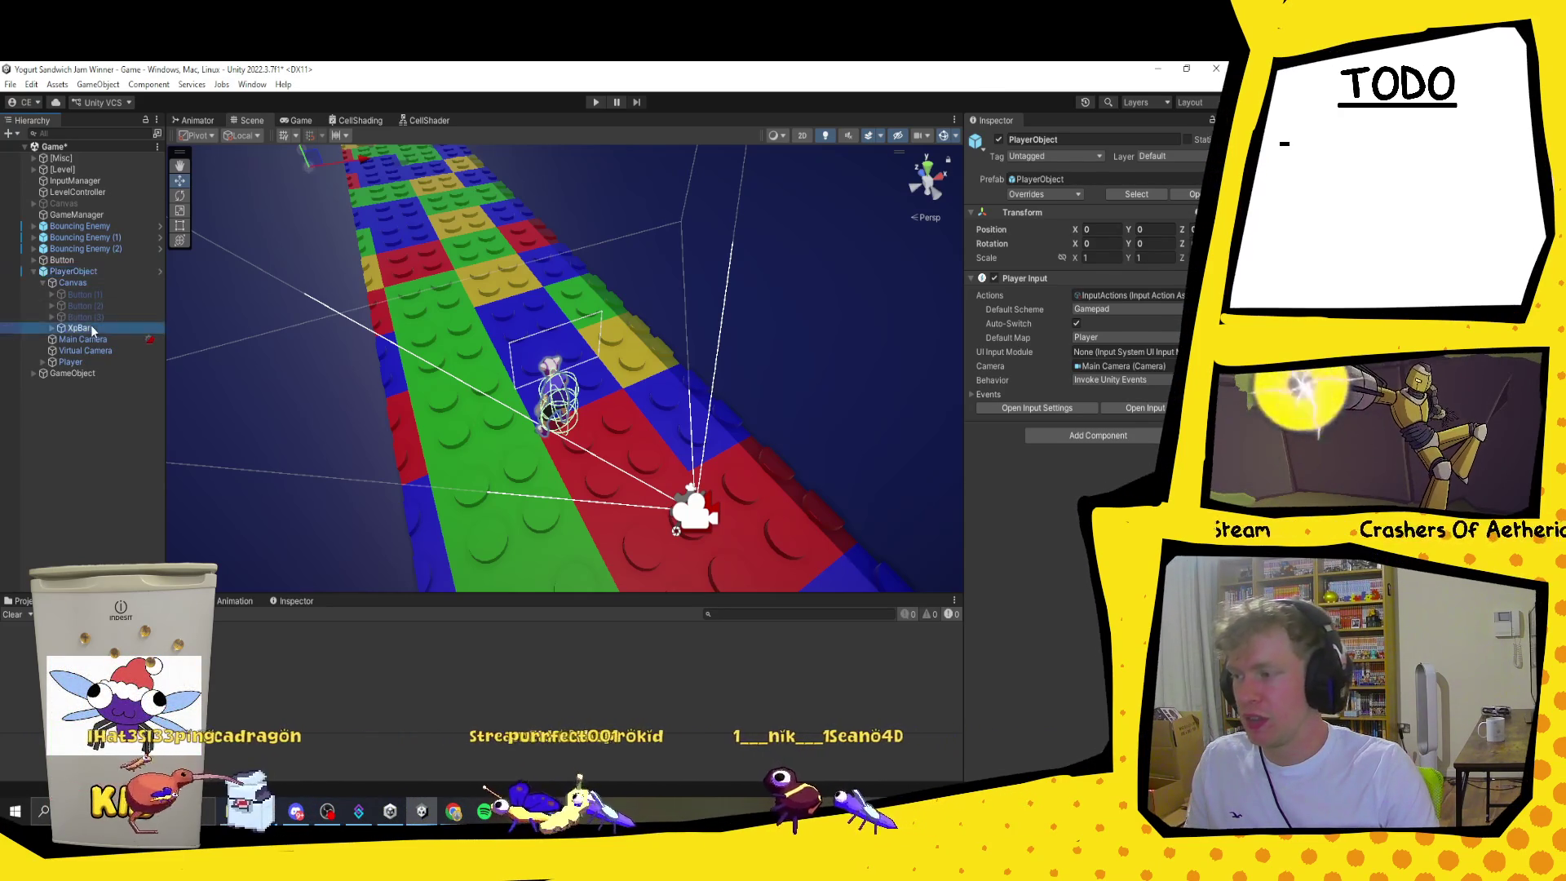
{"action": "left_click", "coordinate": [52, 327]}
{"action": "left_click", "coordinate": [94, 351]}
{"action": "left_click", "coordinate": [999, 140]}
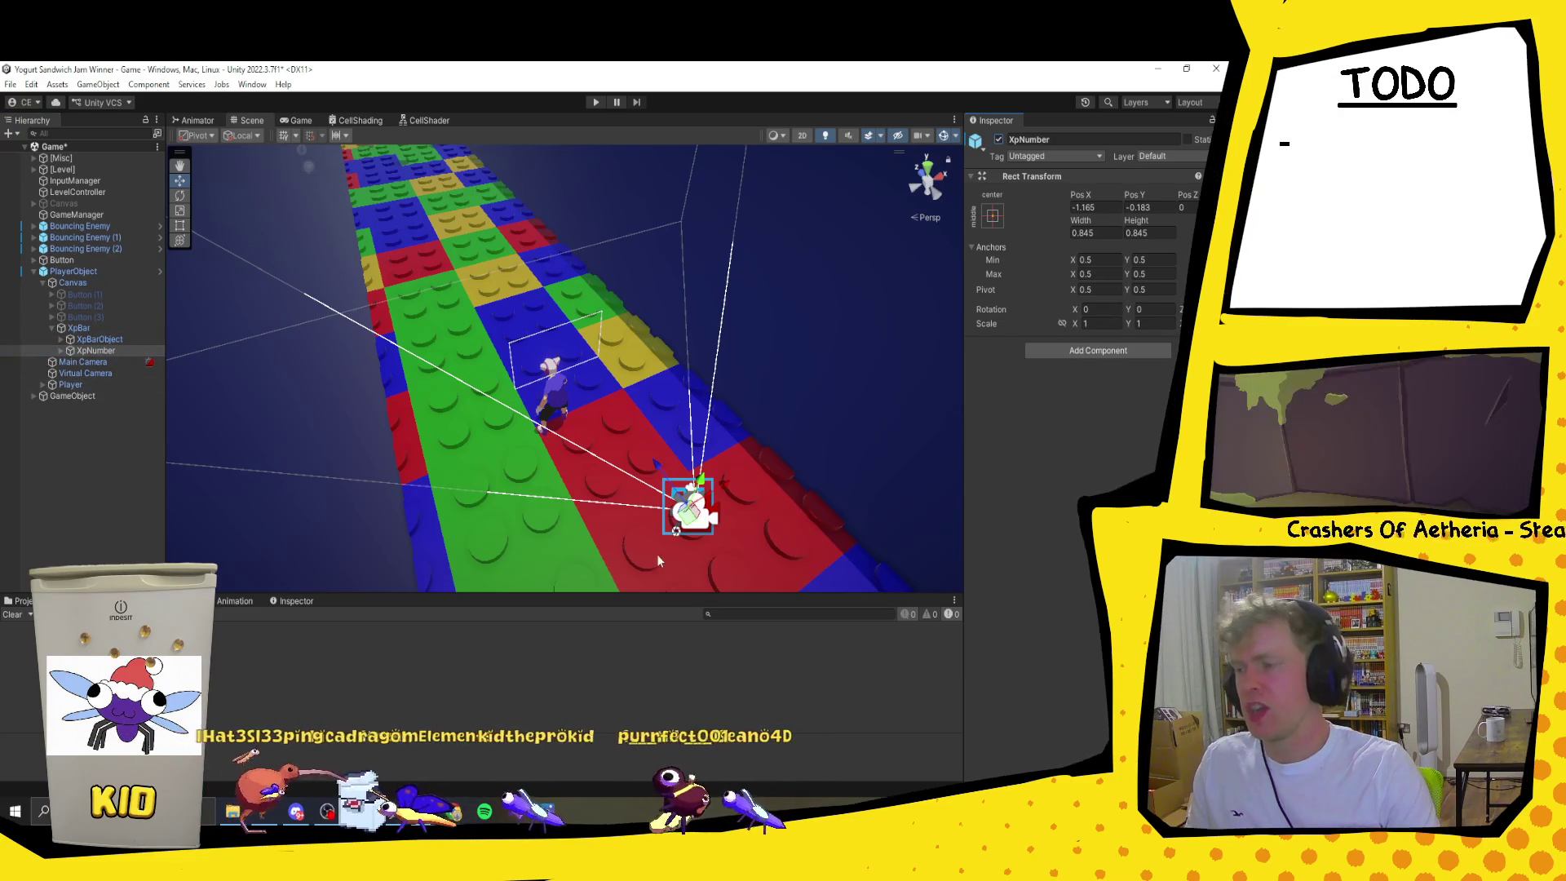
Step: Assign XpNumber's Text (TMP) child to the Player script's Level Text field
{"action": "left_click", "coordinate": [60, 351]}
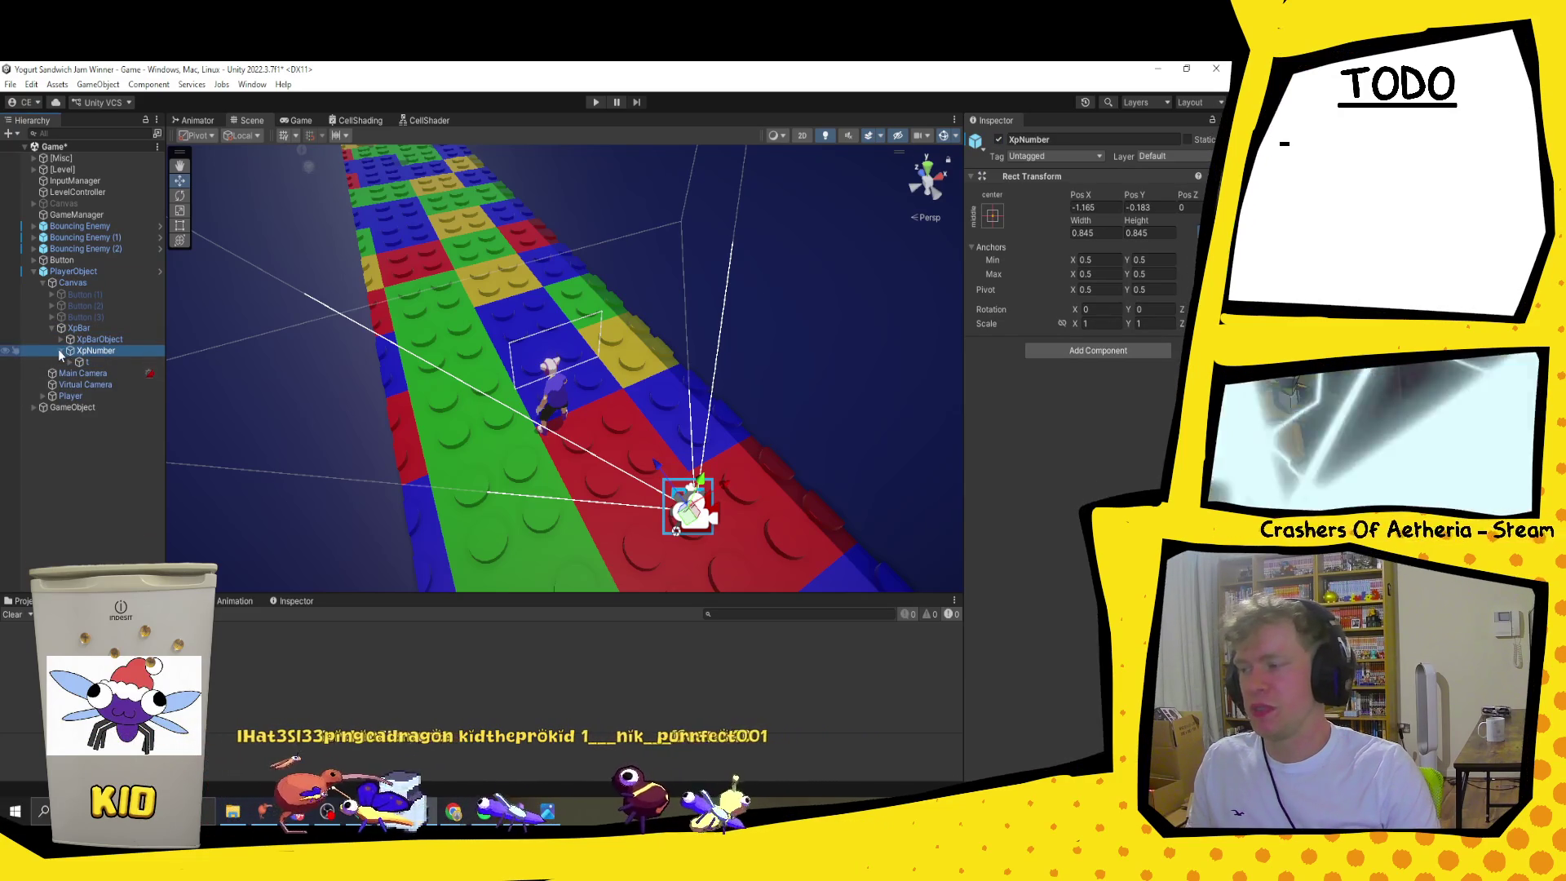
{"action": "left_click", "coordinate": [82, 395]}
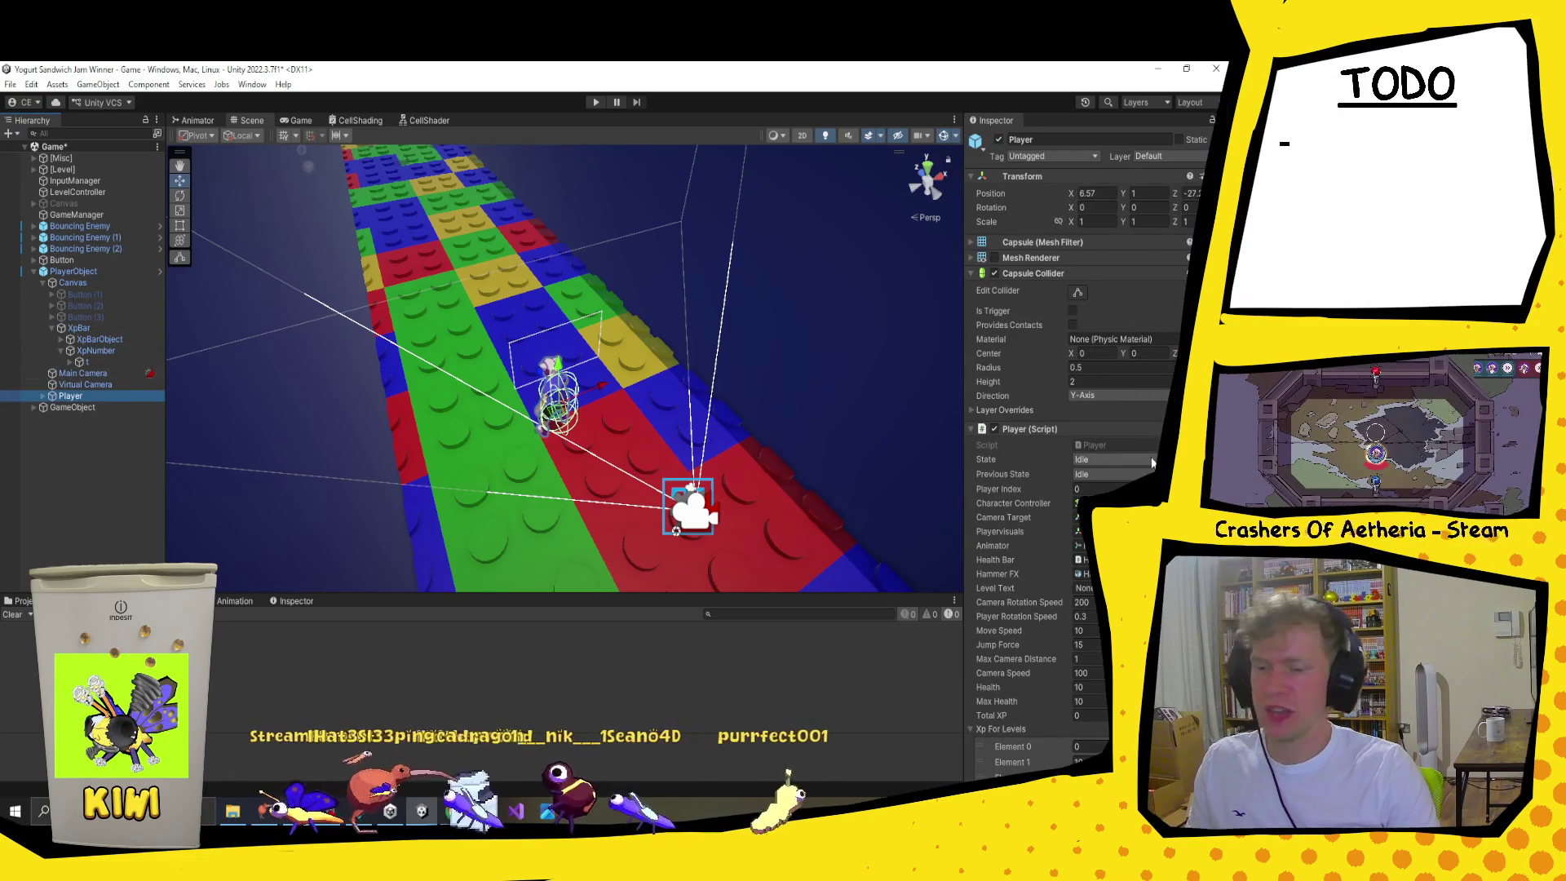
{"action": "scroll", "coordinate": [1109, 453], "scroll_direction": "down", "scroll_amount": 5}
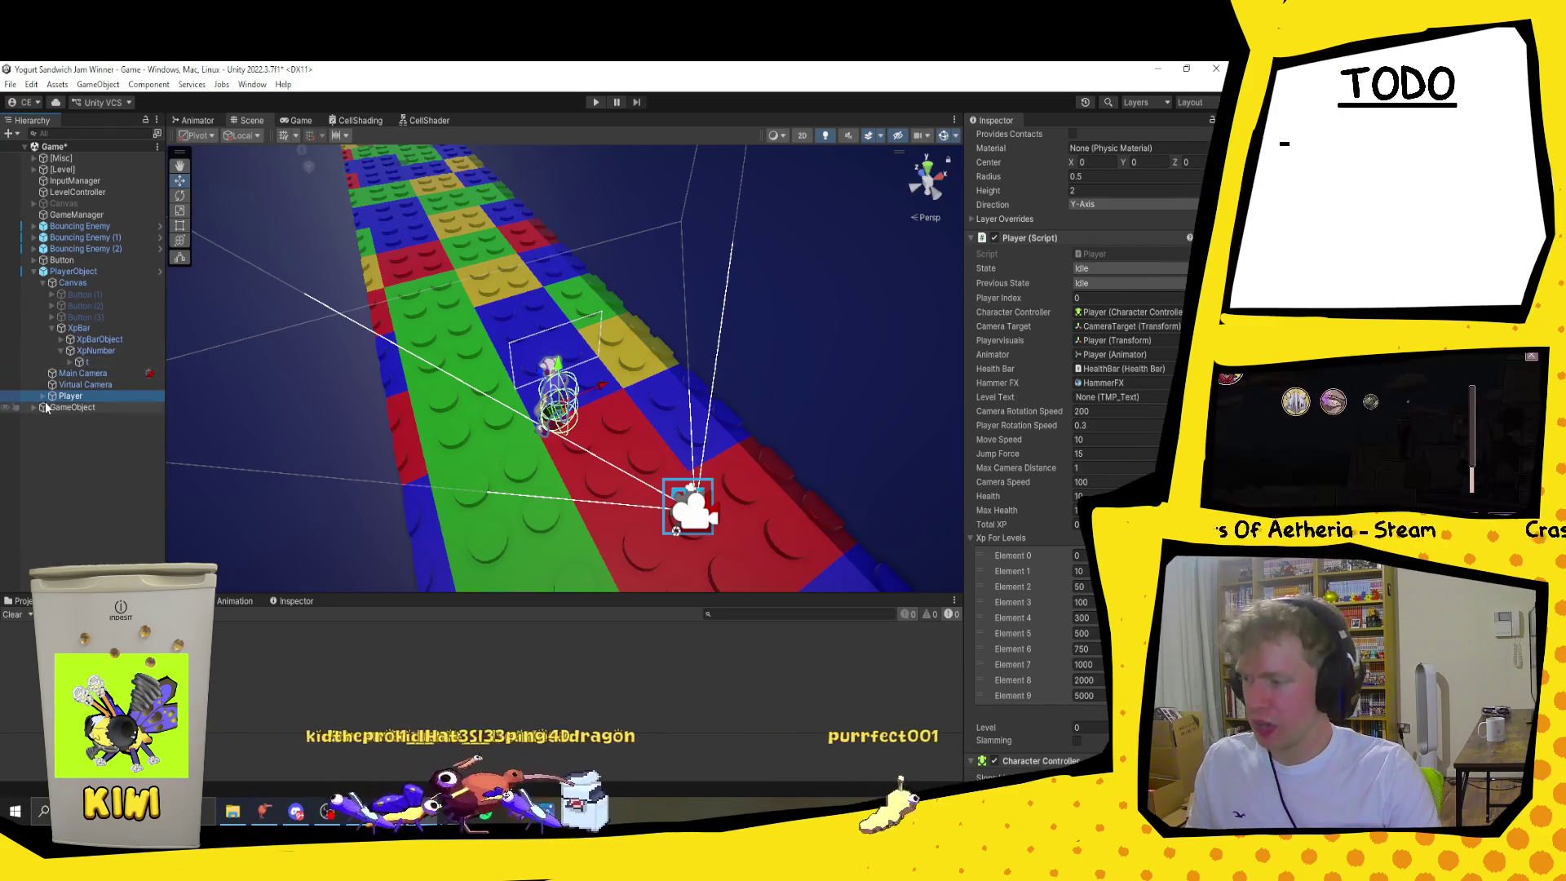
{"action": "left_click_drag", "start_coordinate": [87, 367], "coordinate": [1062, 357]}
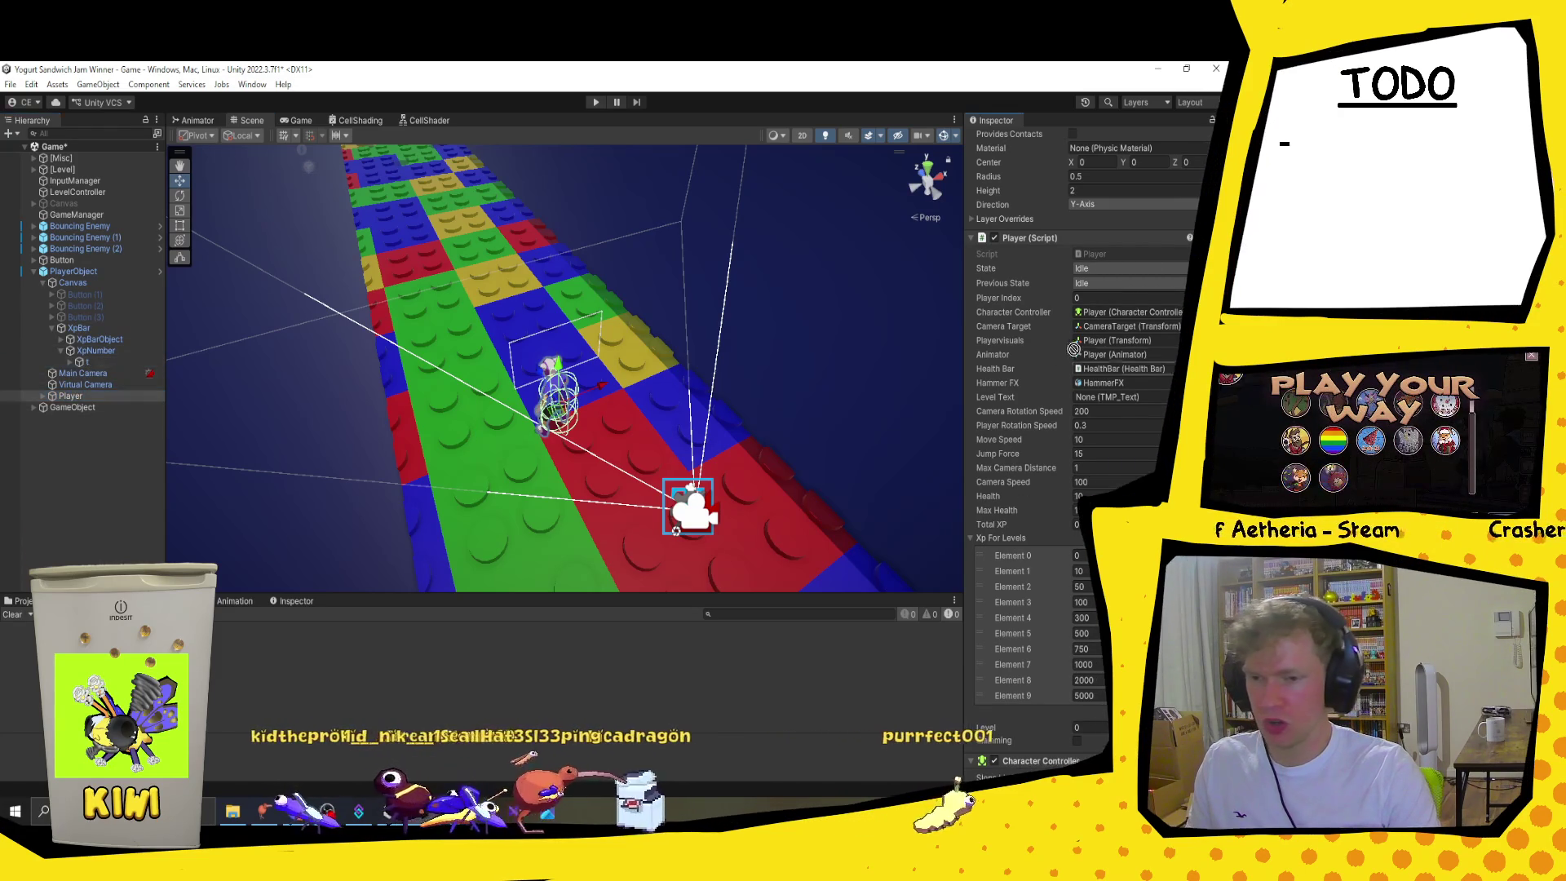
{"action": "left_click_drag", "start_coordinate": [1114, 430], "coordinate": [419, 336]}
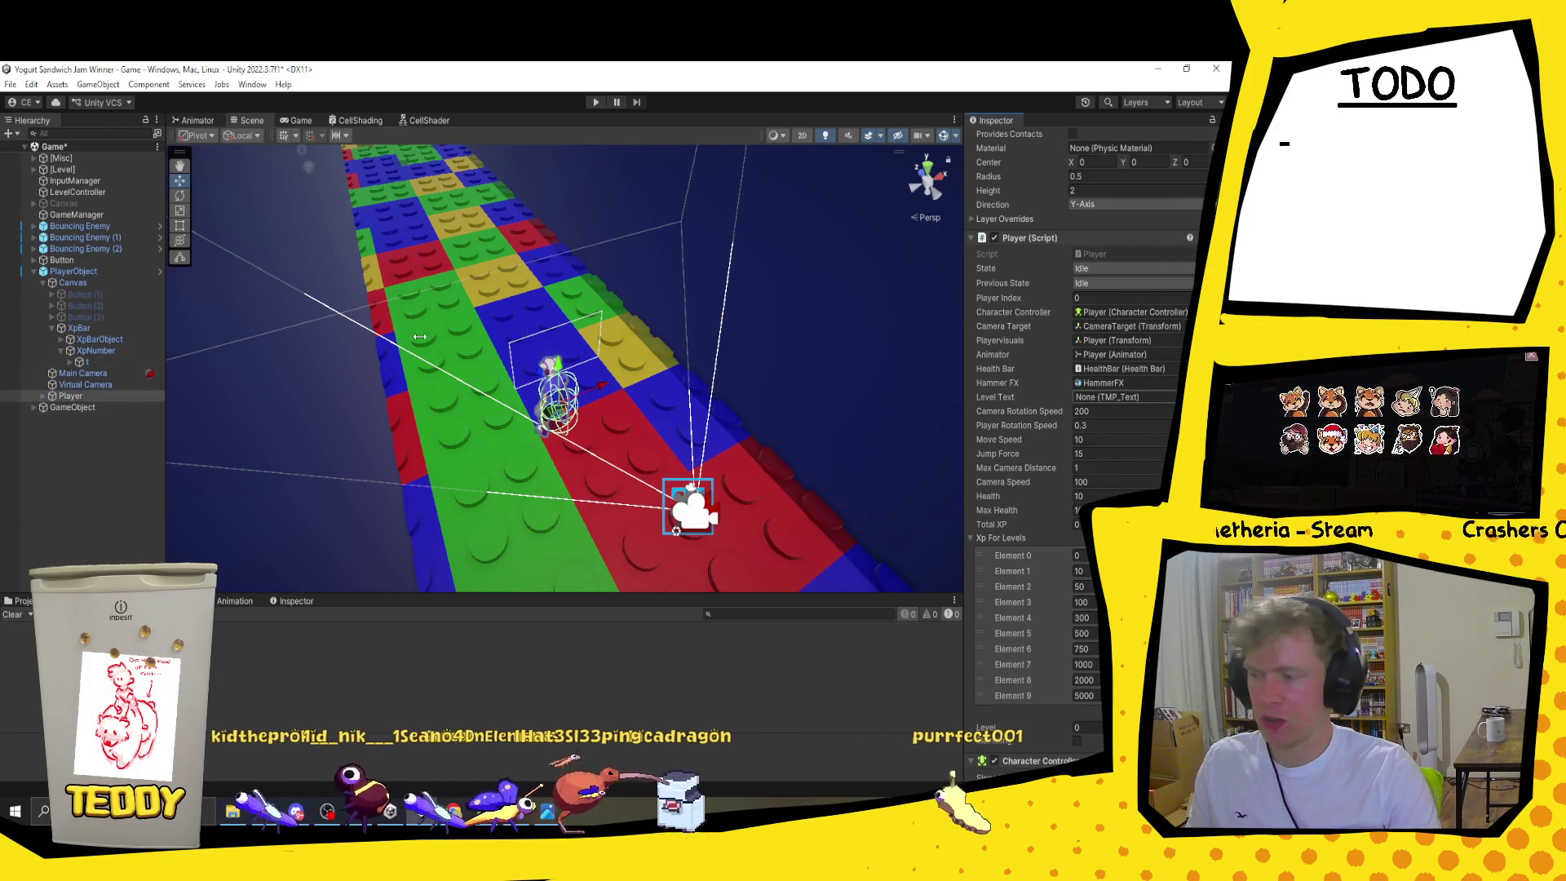
{"action": "left_click", "coordinate": [70, 363]}
{"action": "mouse_move", "coordinate": [114, 373]}
{"action": "left_mouse_down"}
{"action": "mouse_move", "coordinate": [1117, 436]}
{"action": "mouse_move", "coordinate": [1127, 397]}
{"action": "left_mouse_up"}
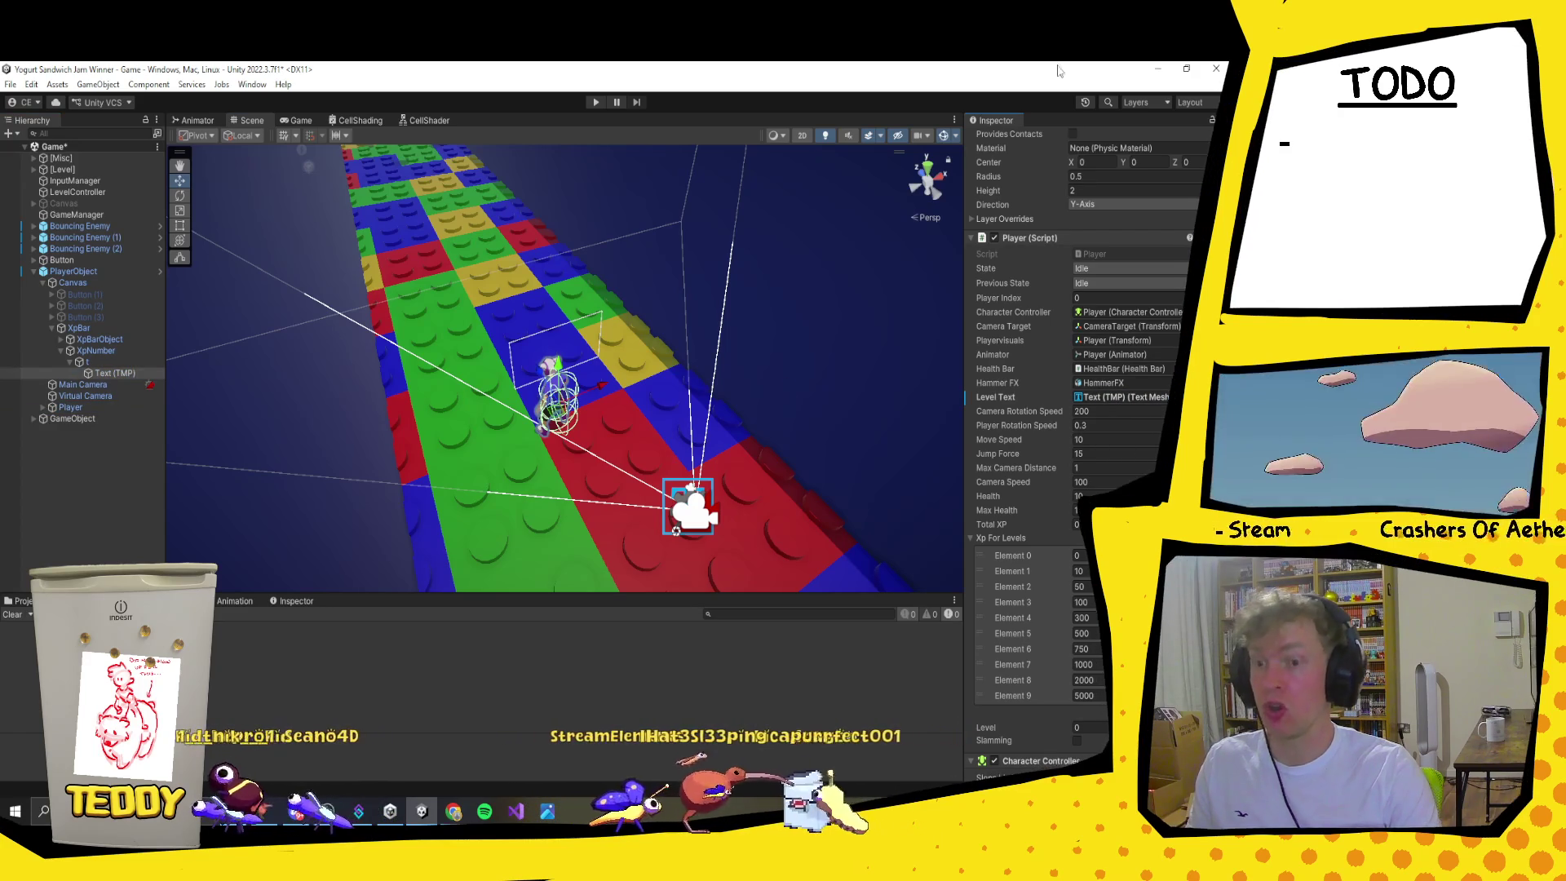
Step: Apply all prefab overrides on the PlayerObject instance
{"action": "left_click", "coordinate": [69, 273]}
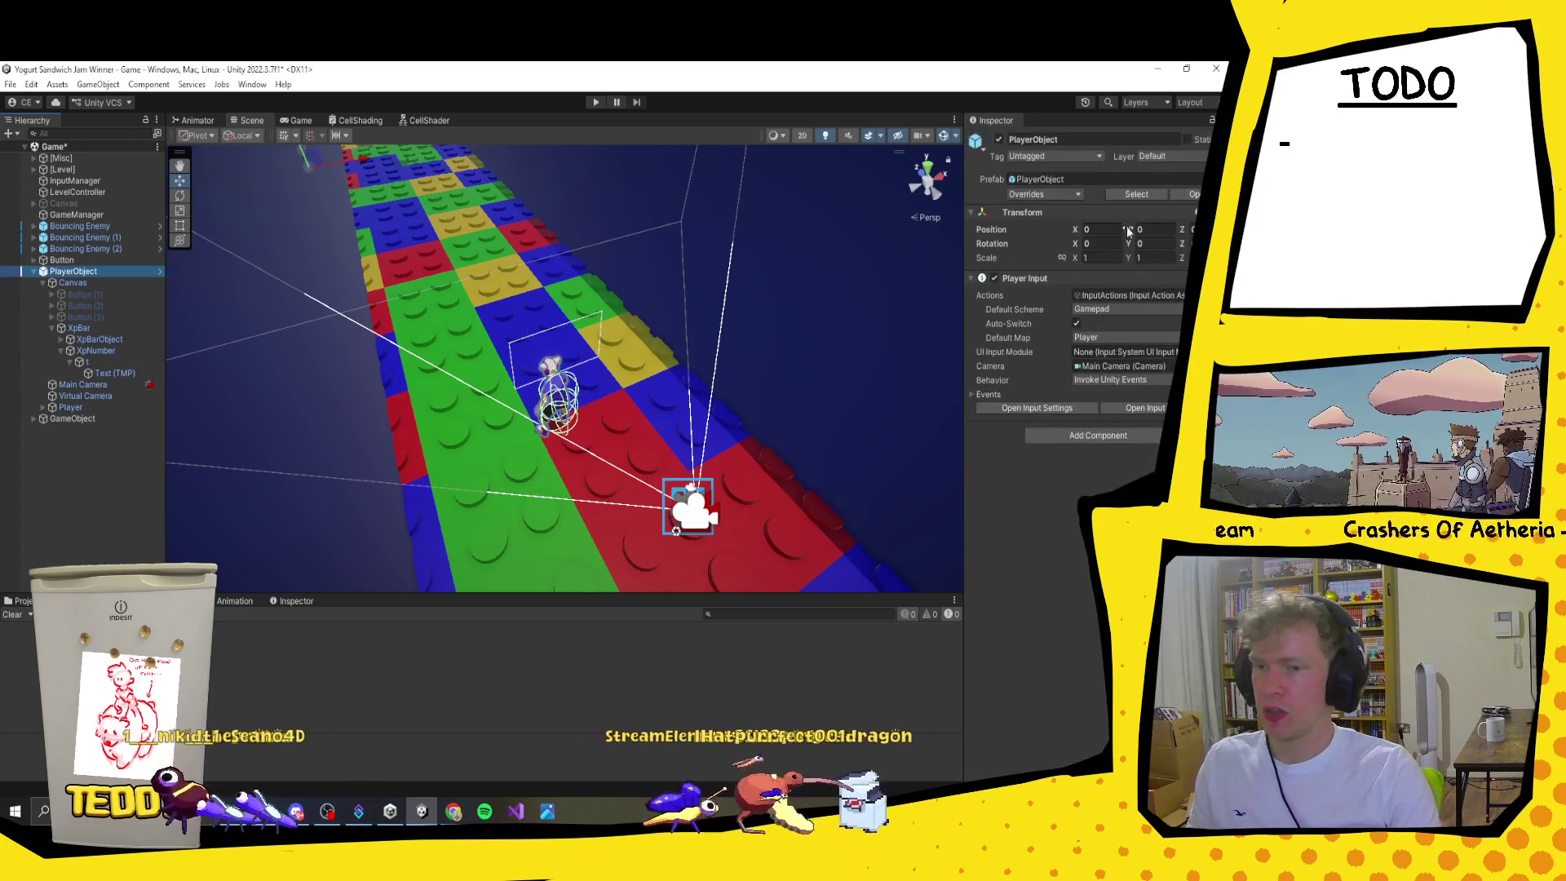
{"action": "left_click", "coordinate": [1044, 194]}
{"action": "left_click", "coordinate": [1149, 383]}
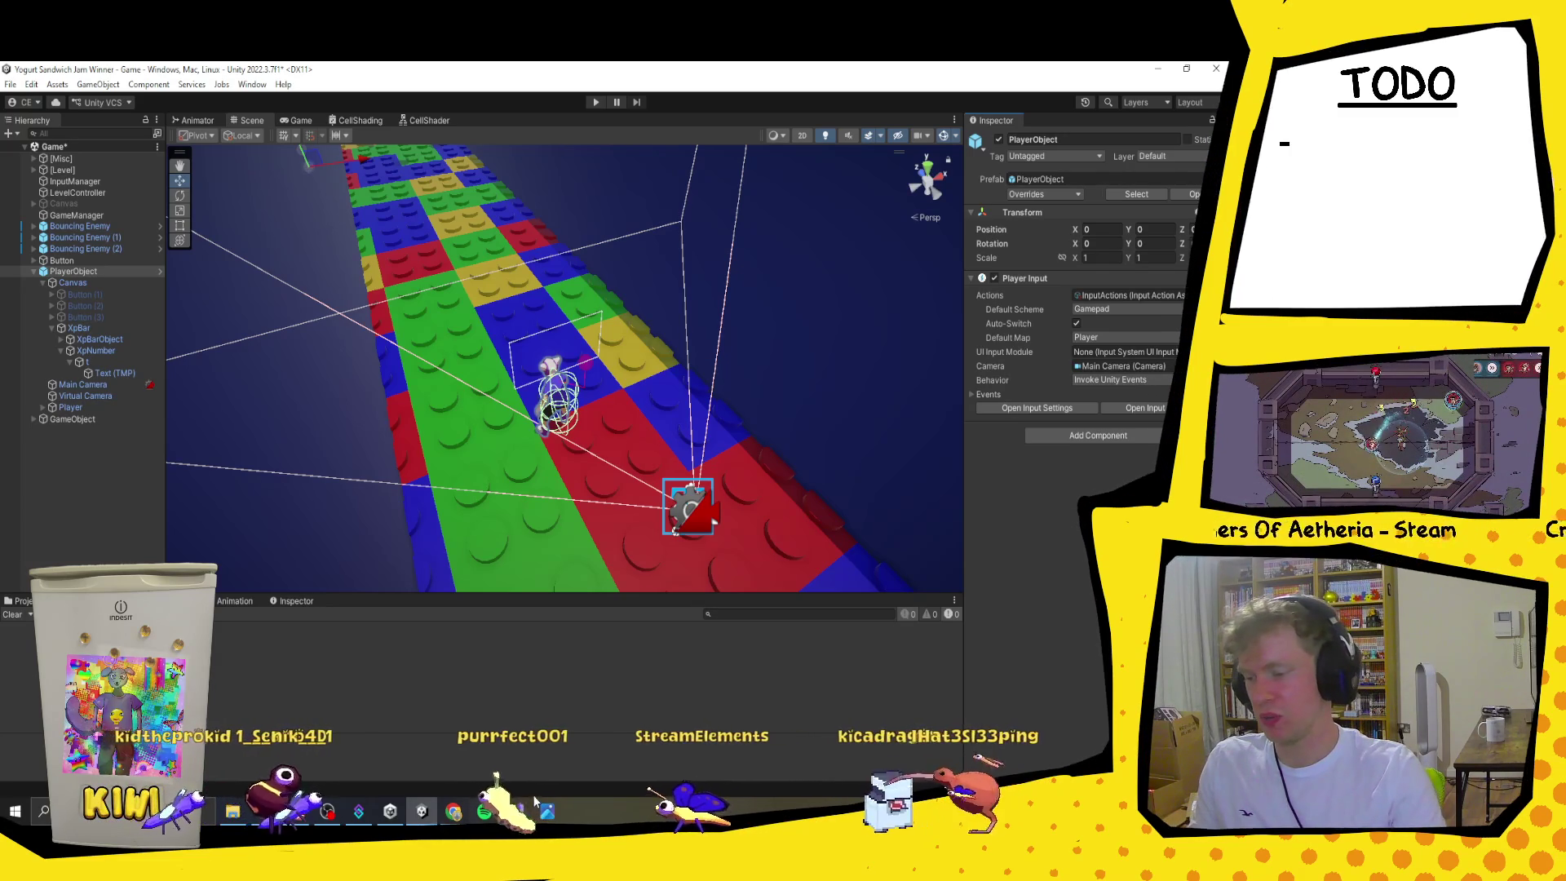
{"action": "mouse_move", "coordinate": [454, 811]}
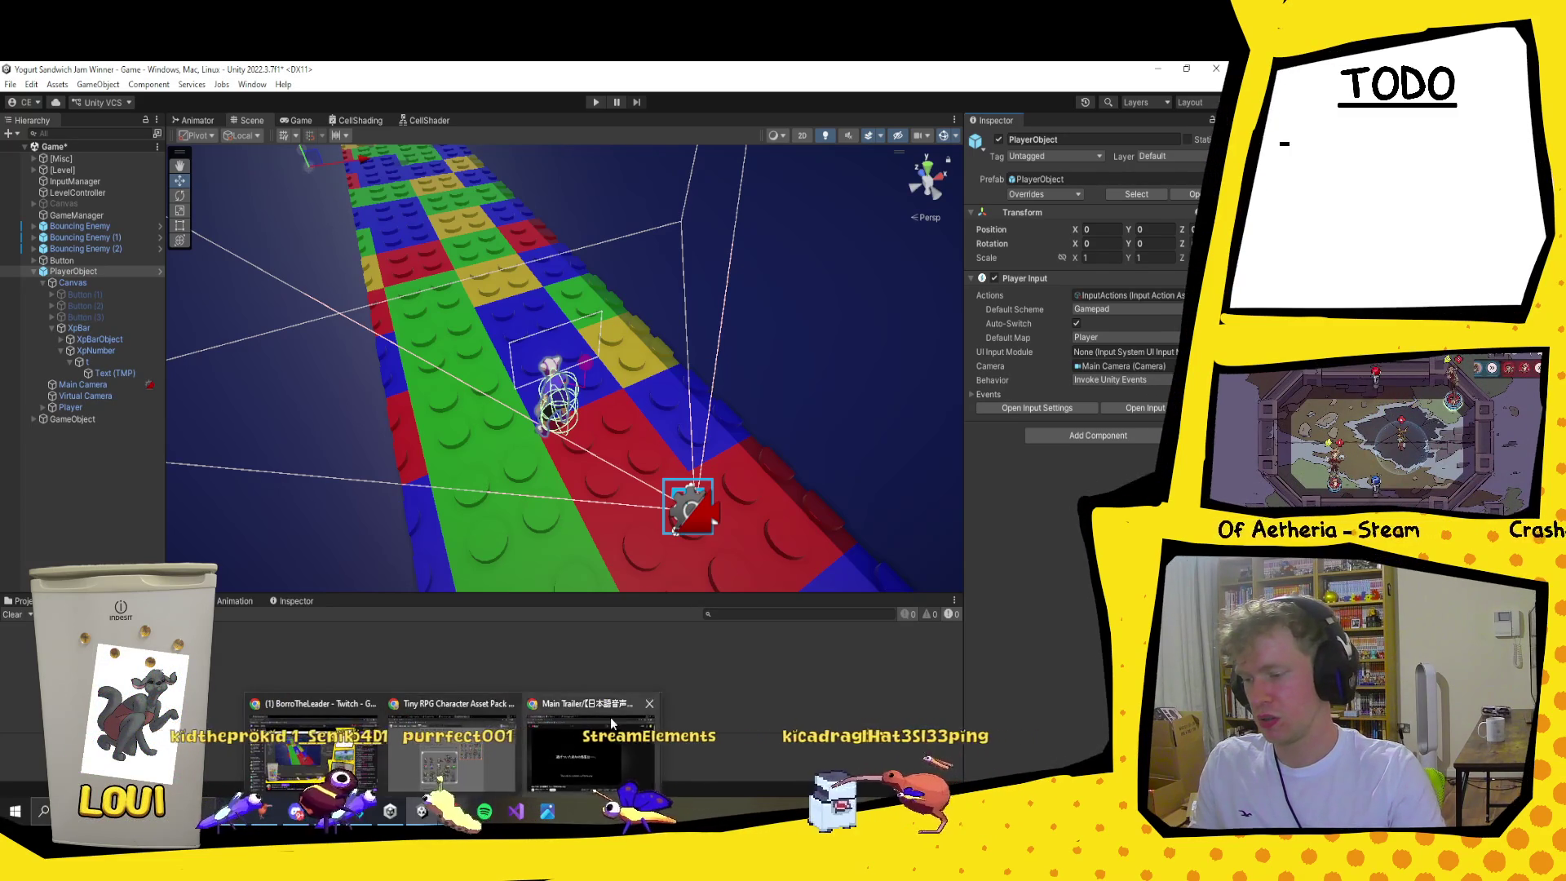
{"action": "left_click", "coordinate": [608, 711]}
{"action": "left_click", "coordinate": [494, 76]}
{"action": "type", "text": "instagram"}
{"action": "key", "text": "Return"}
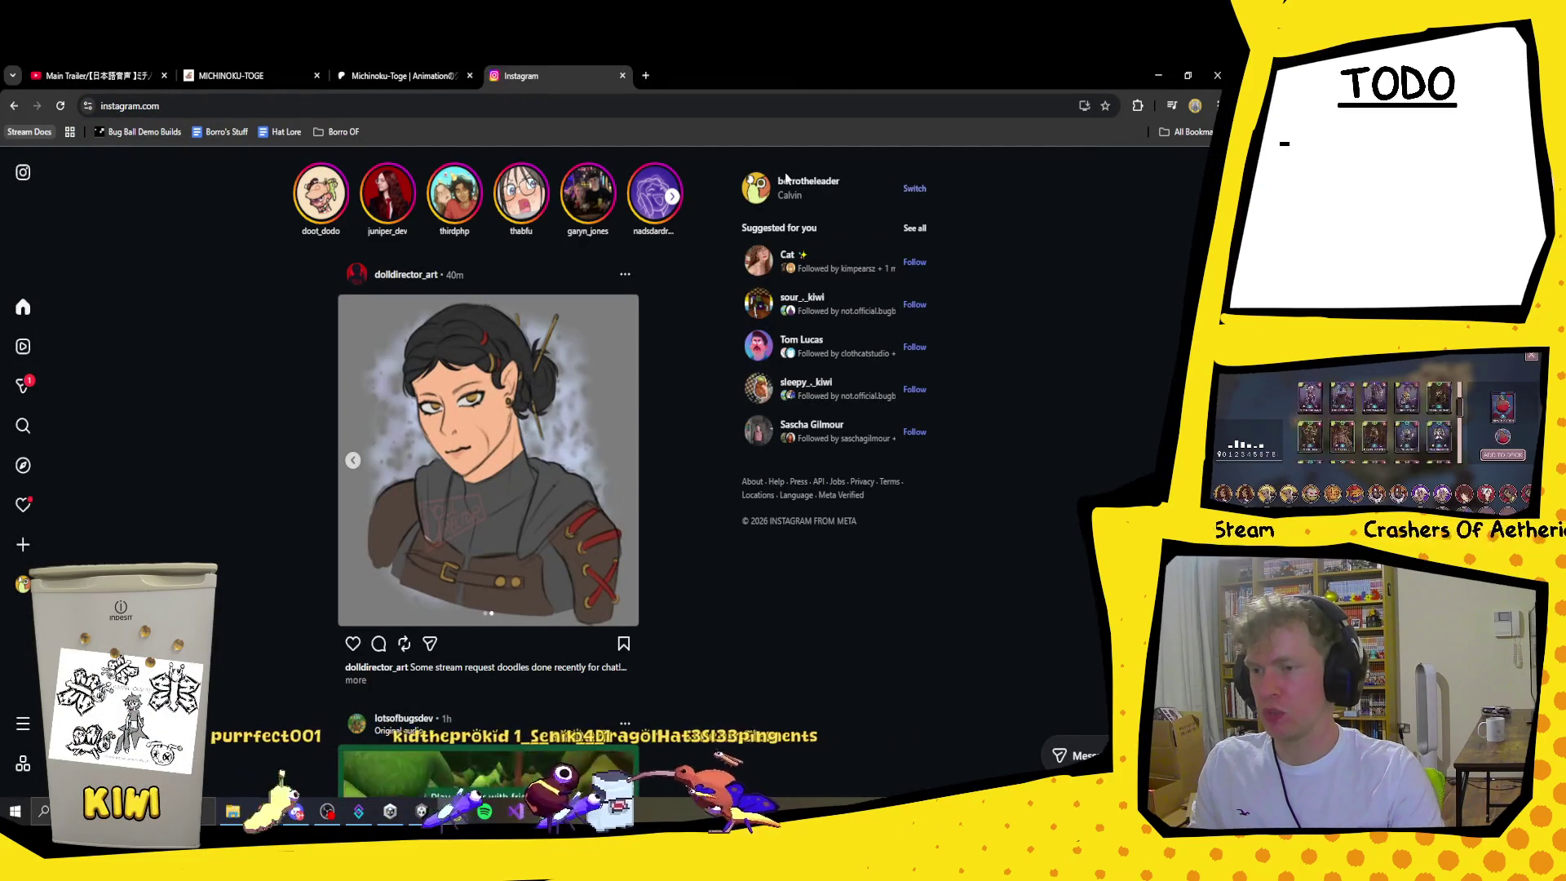
{"action": "left_click", "coordinate": [797, 179]}
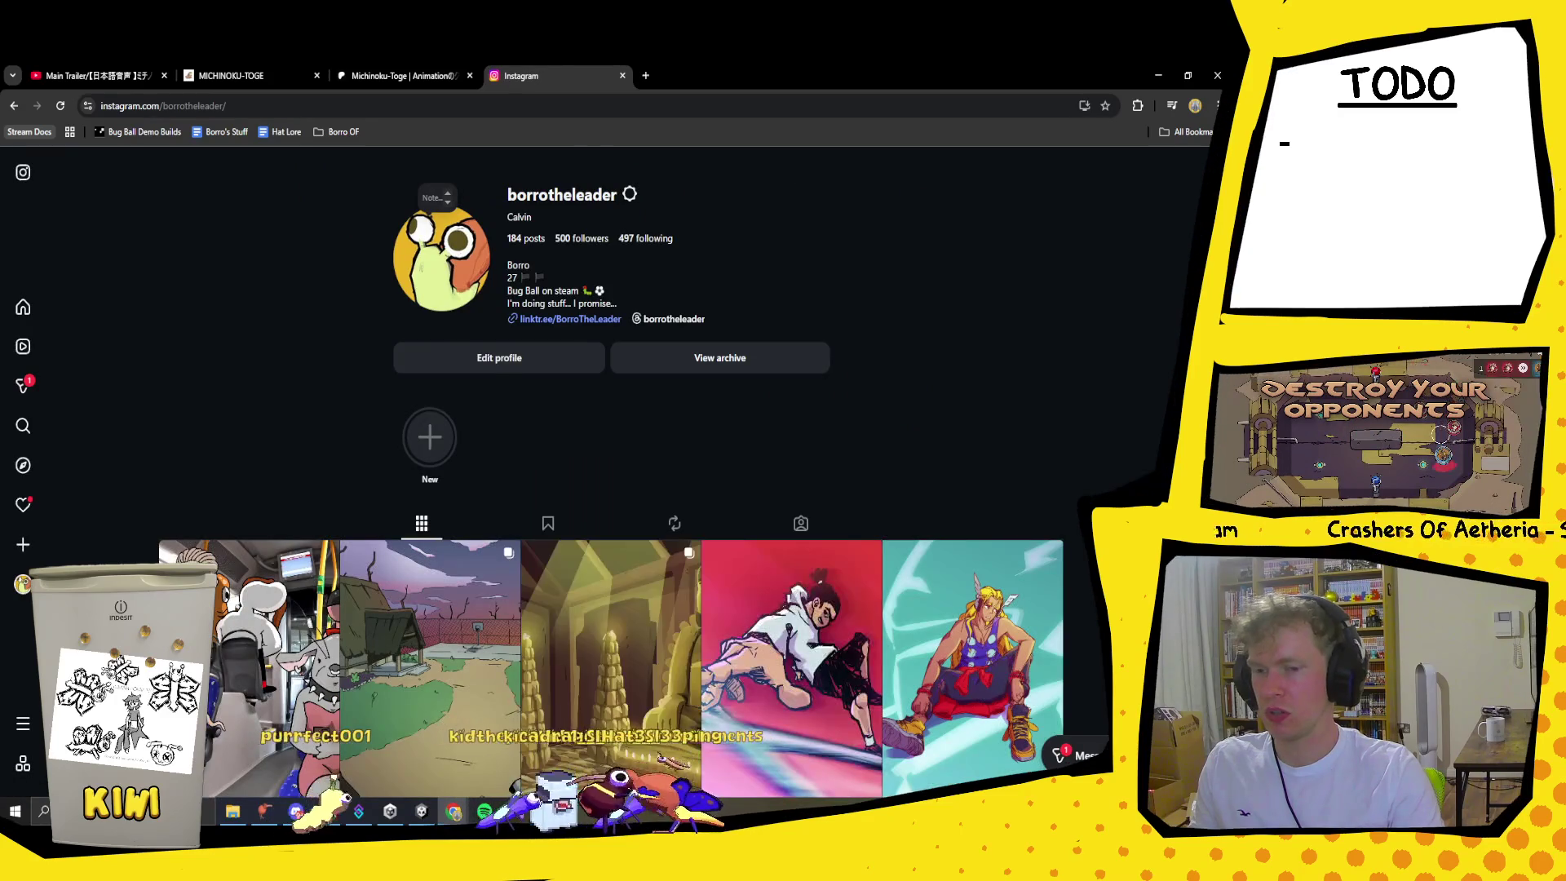
{"action": "scroll", "coordinate": [766, 645], "scroll_direction": "down", "scroll_amount": 10}
{"action": "scroll", "coordinate": [611, 473], "scroll_direction": "down", "scroll_amount": 4}
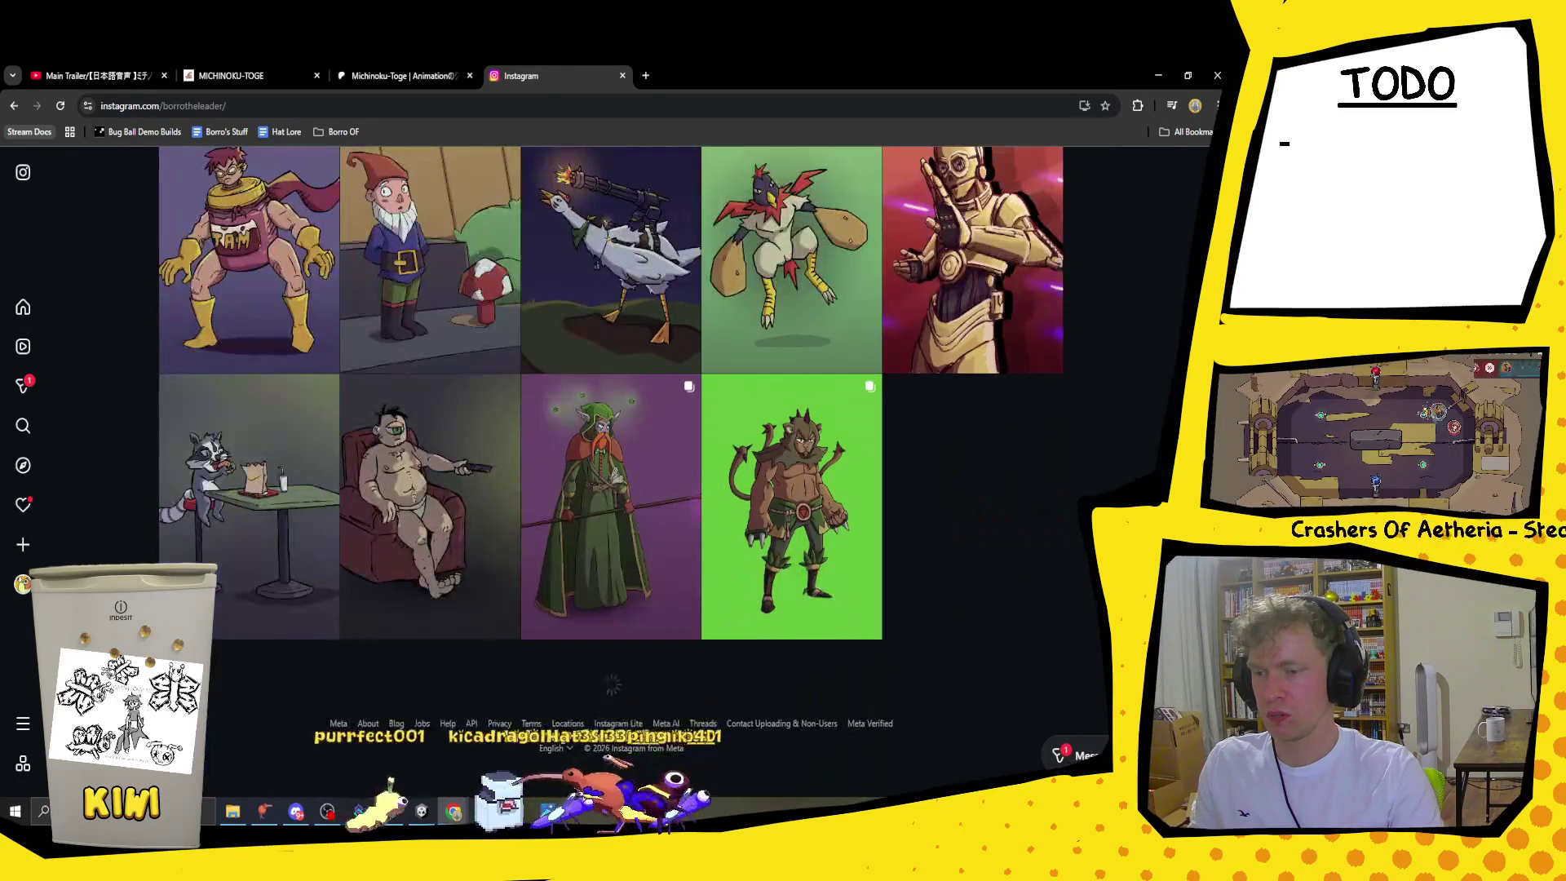
{"action": "scroll", "coordinate": [612, 473], "scroll_direction": "down", "scroll_amount": 5}
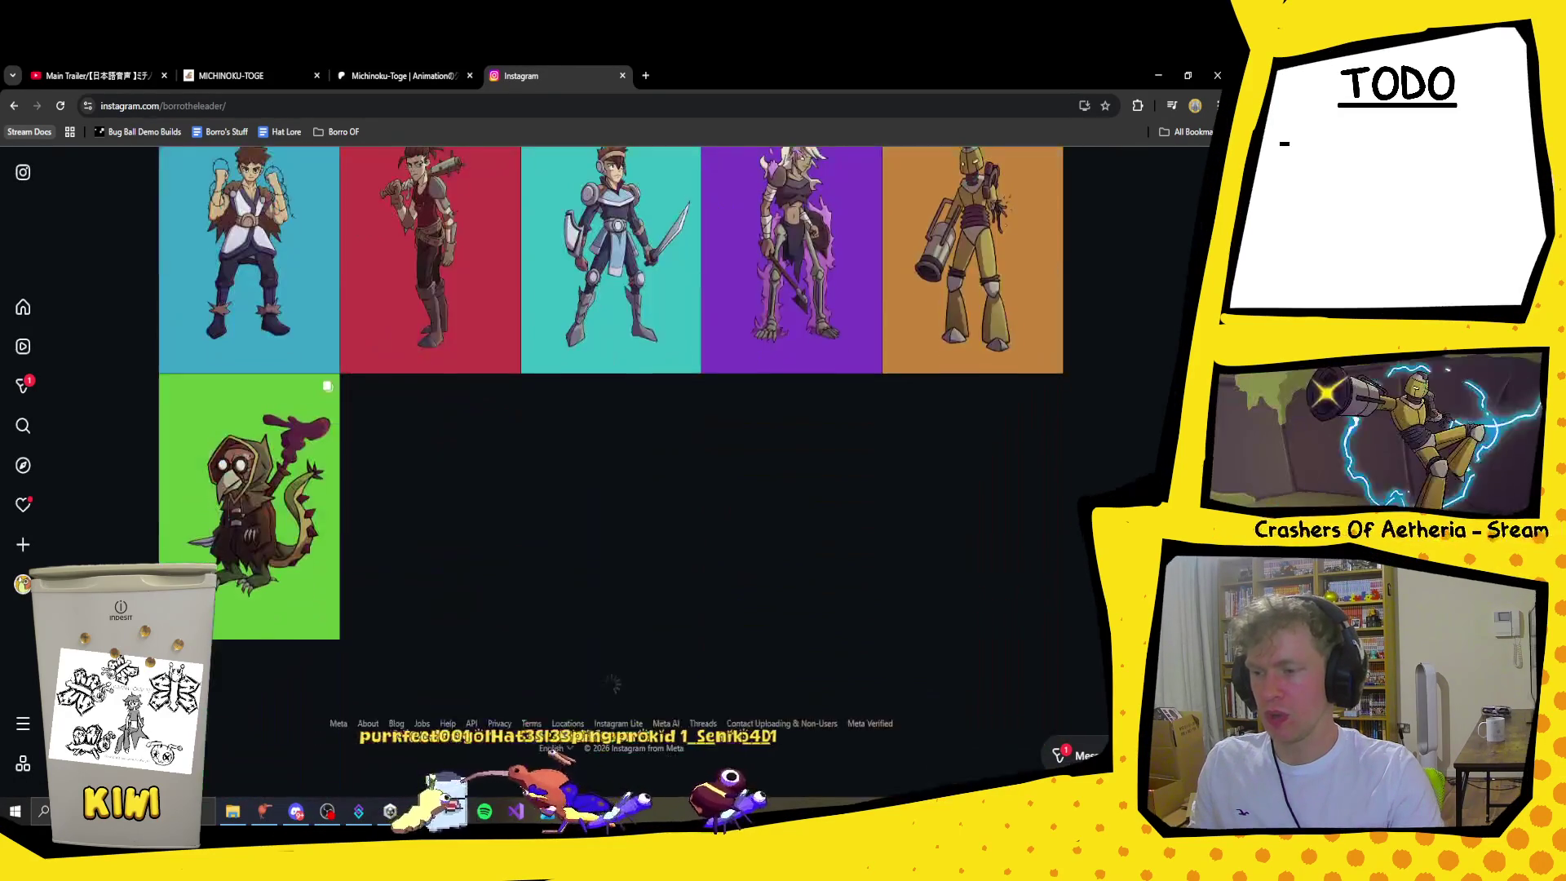
{"action": "scroll", "coordinate": [611, 472], "scroll_direction": "down", "scroll_amount": 5}
{"action": "scroll", "coordinate": [611, 473], "scroll_direction": "down", "scroll_amount": 10}
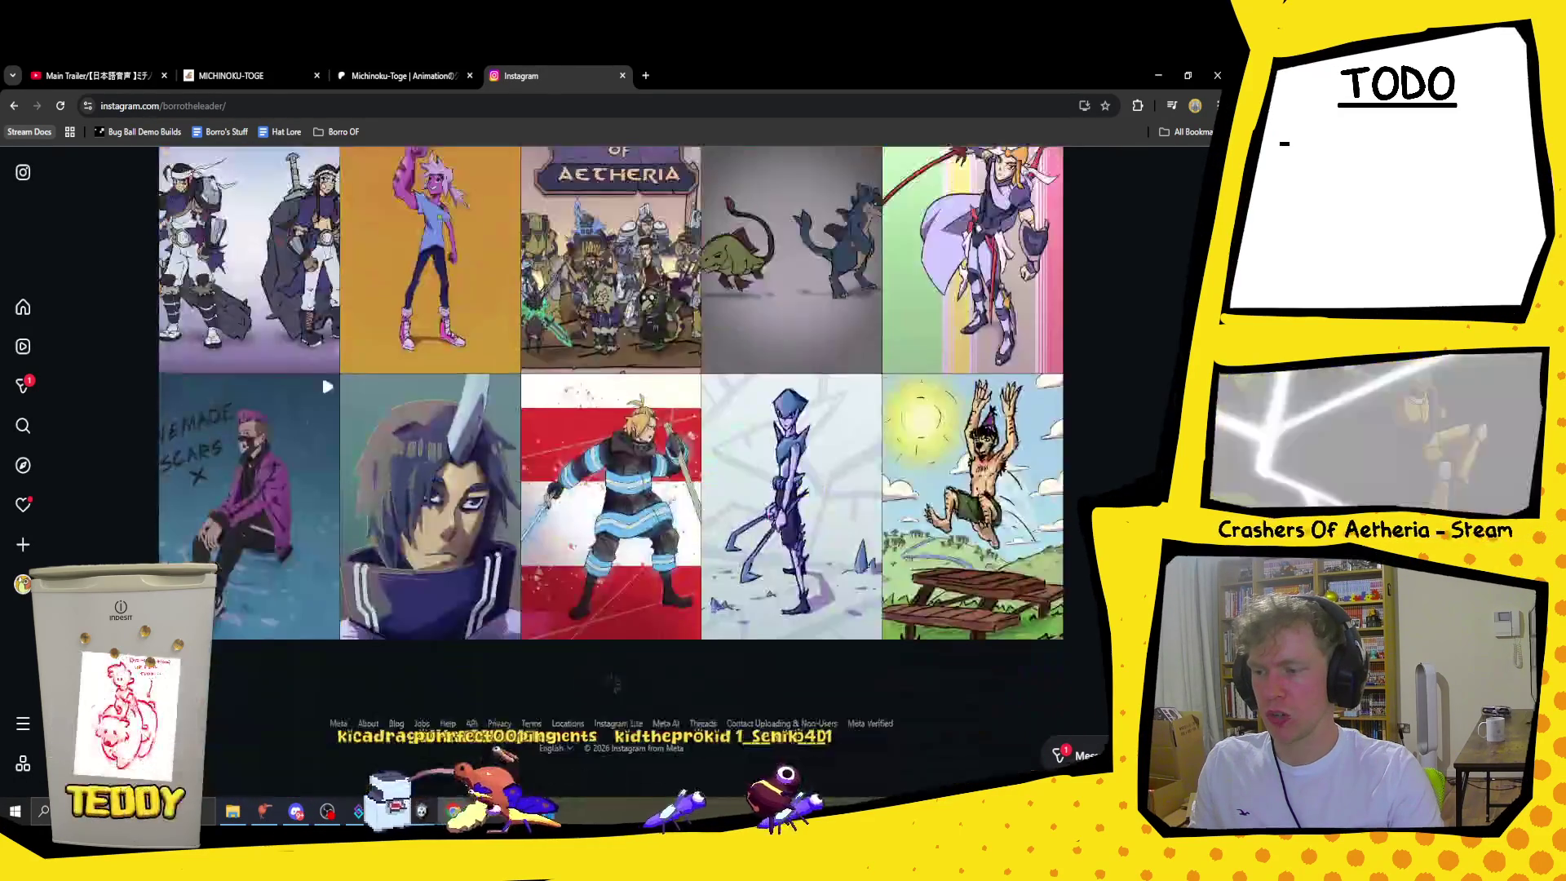
{"action": "scroll", "coordinate": [612, 473], "scroll_direction": "down", "scroll_amount": 10}
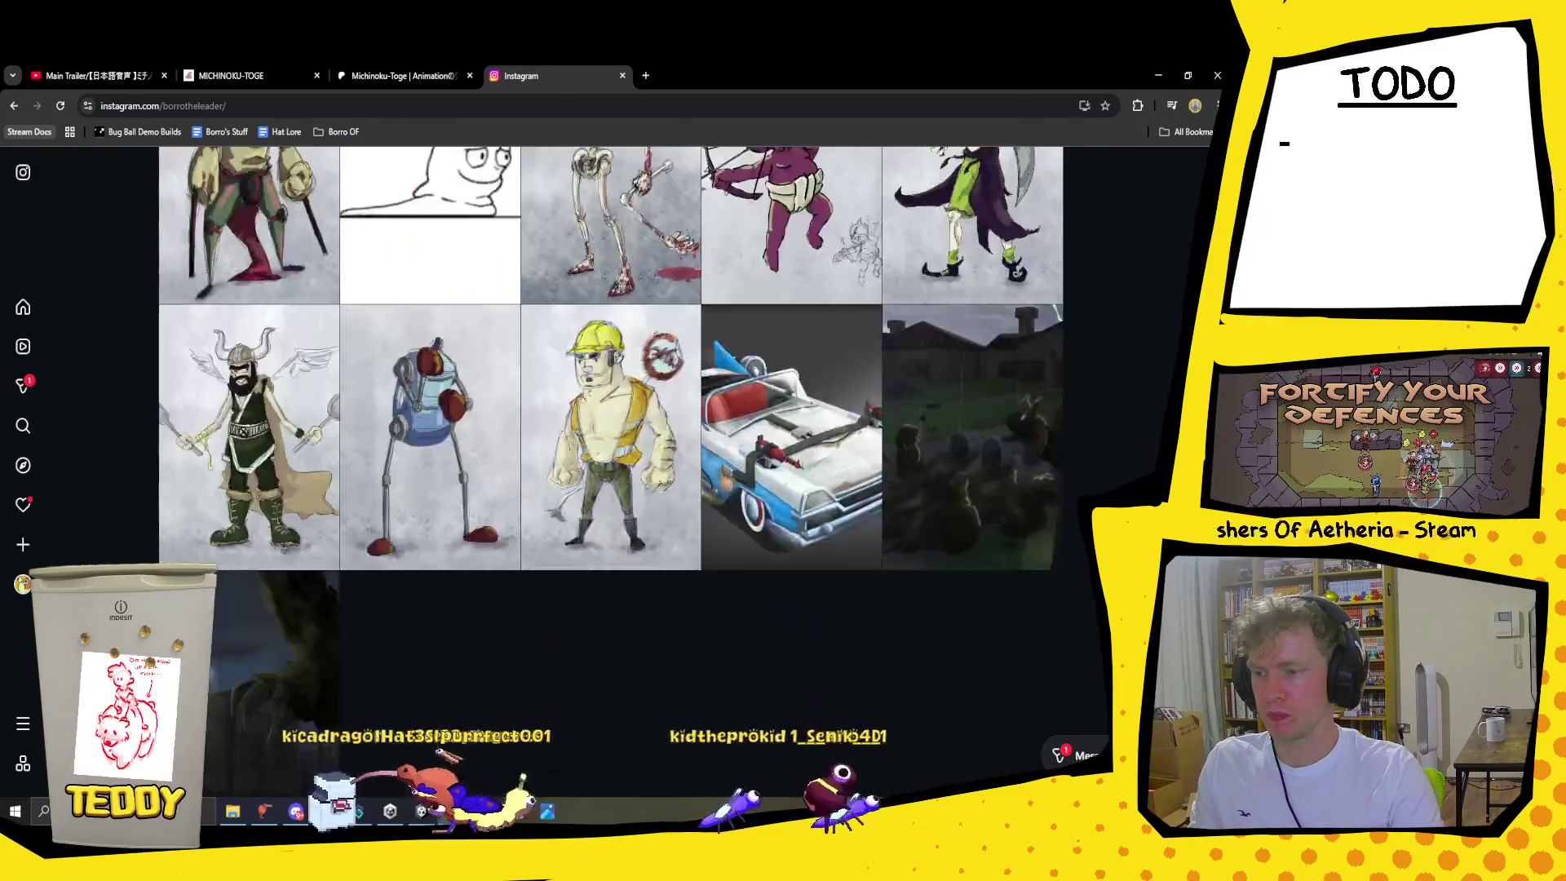
{"action": "scroll", "coordinate": [612, 473], "scroll_direction": "down", "scroll_amount": 15}
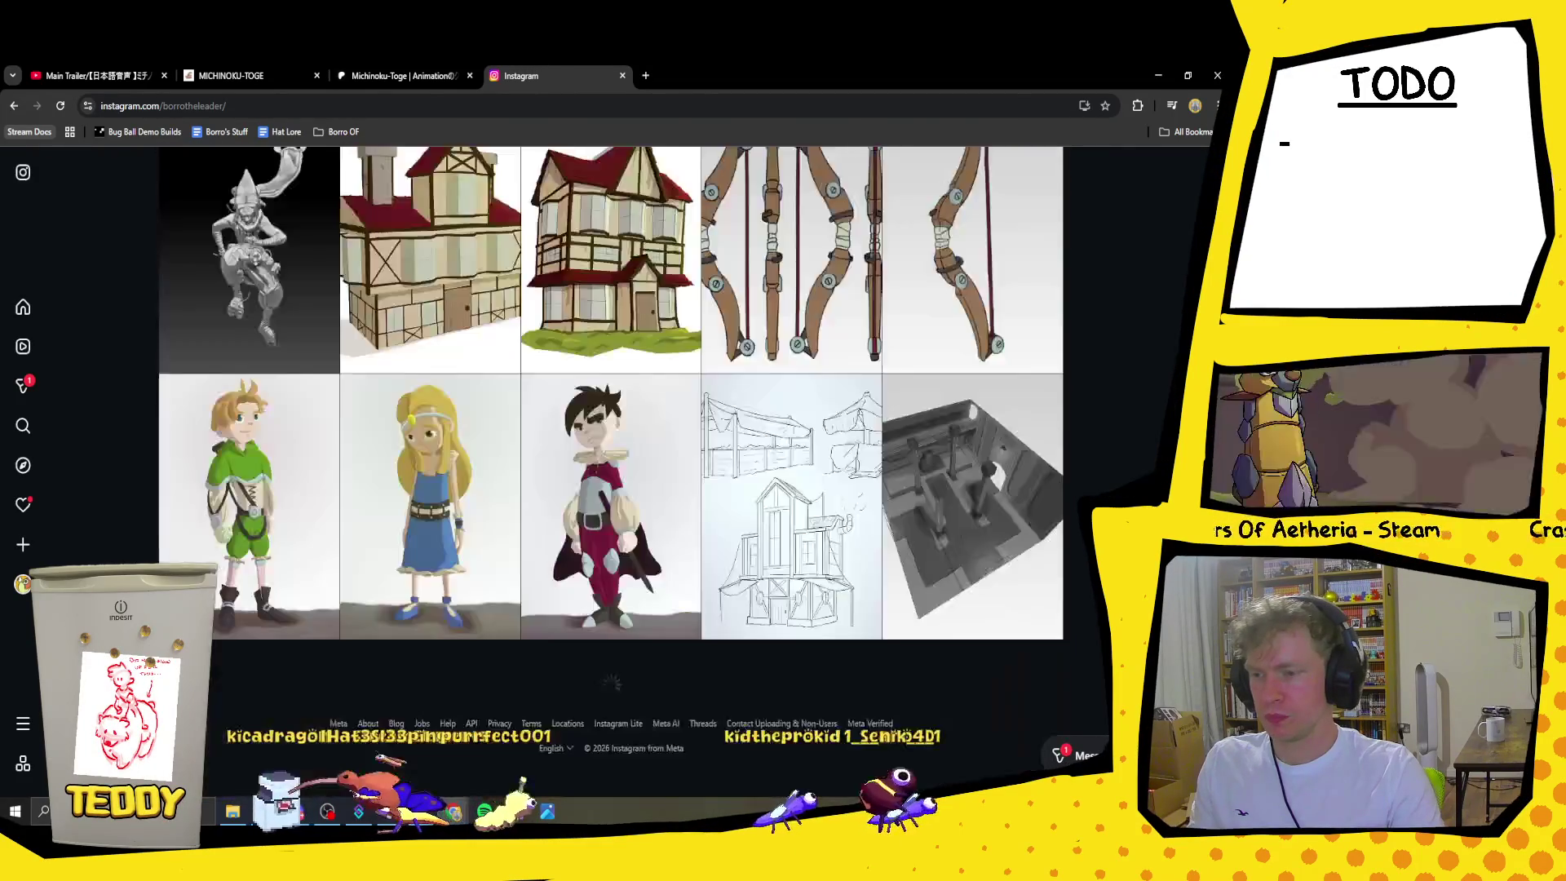
{"action": "scroll", "coordinate": [1073, 462], "scroll_direction": "down", "scroll_amount": 8}
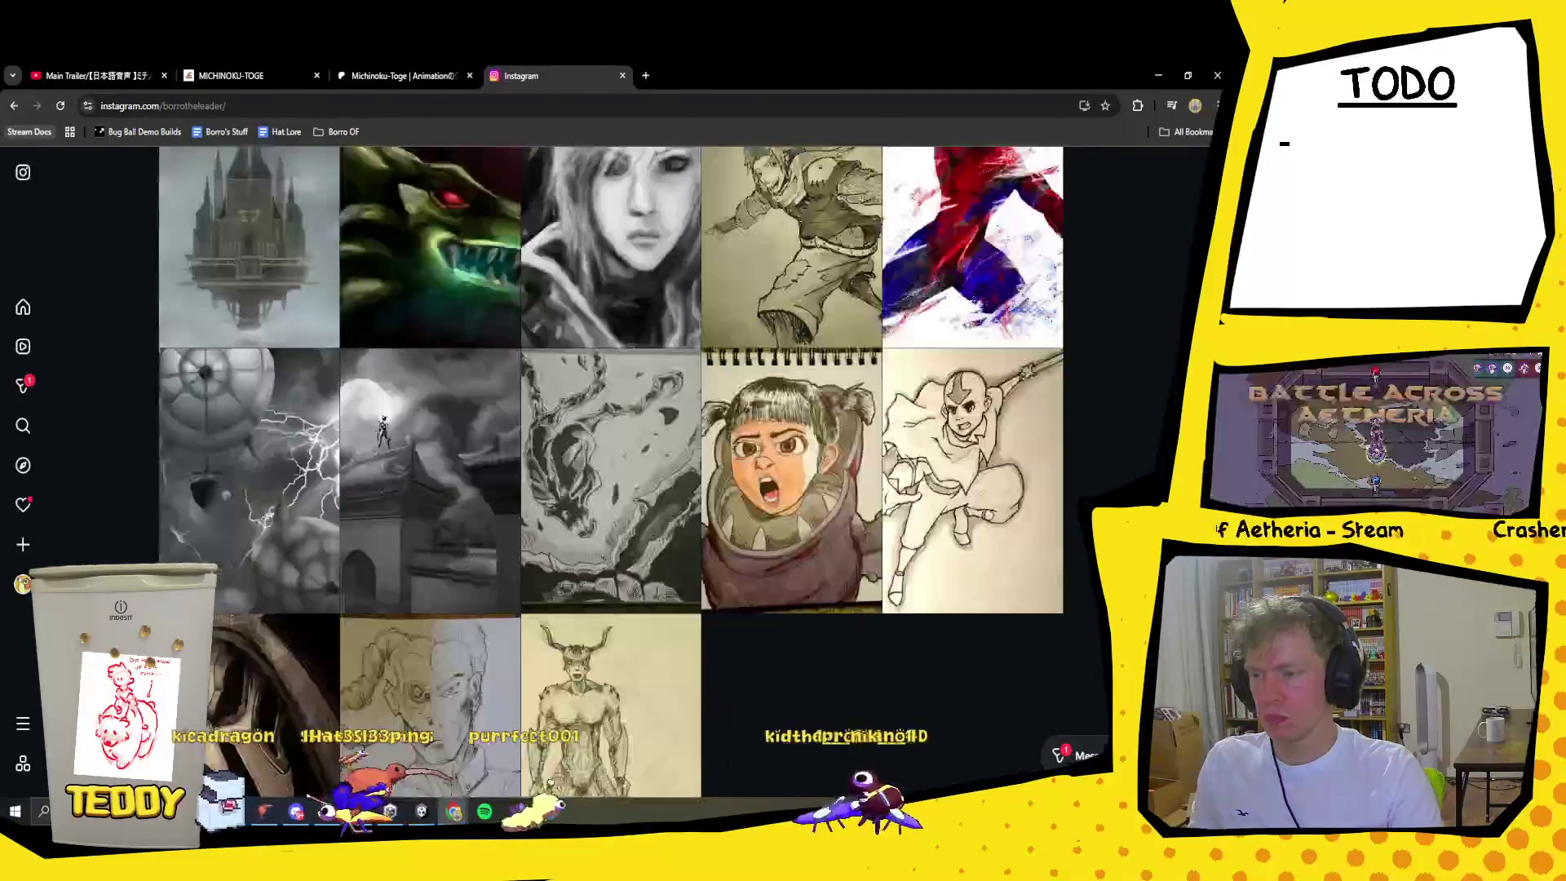
{"action": "scroll", "coordinate": [1073, 462], "scroll_direction": "up", "scroll_amount": 4}
{"action": "scroll", "coordinate": [1073, 462], "scroll_direction": "up", "scroll_amount": 1}
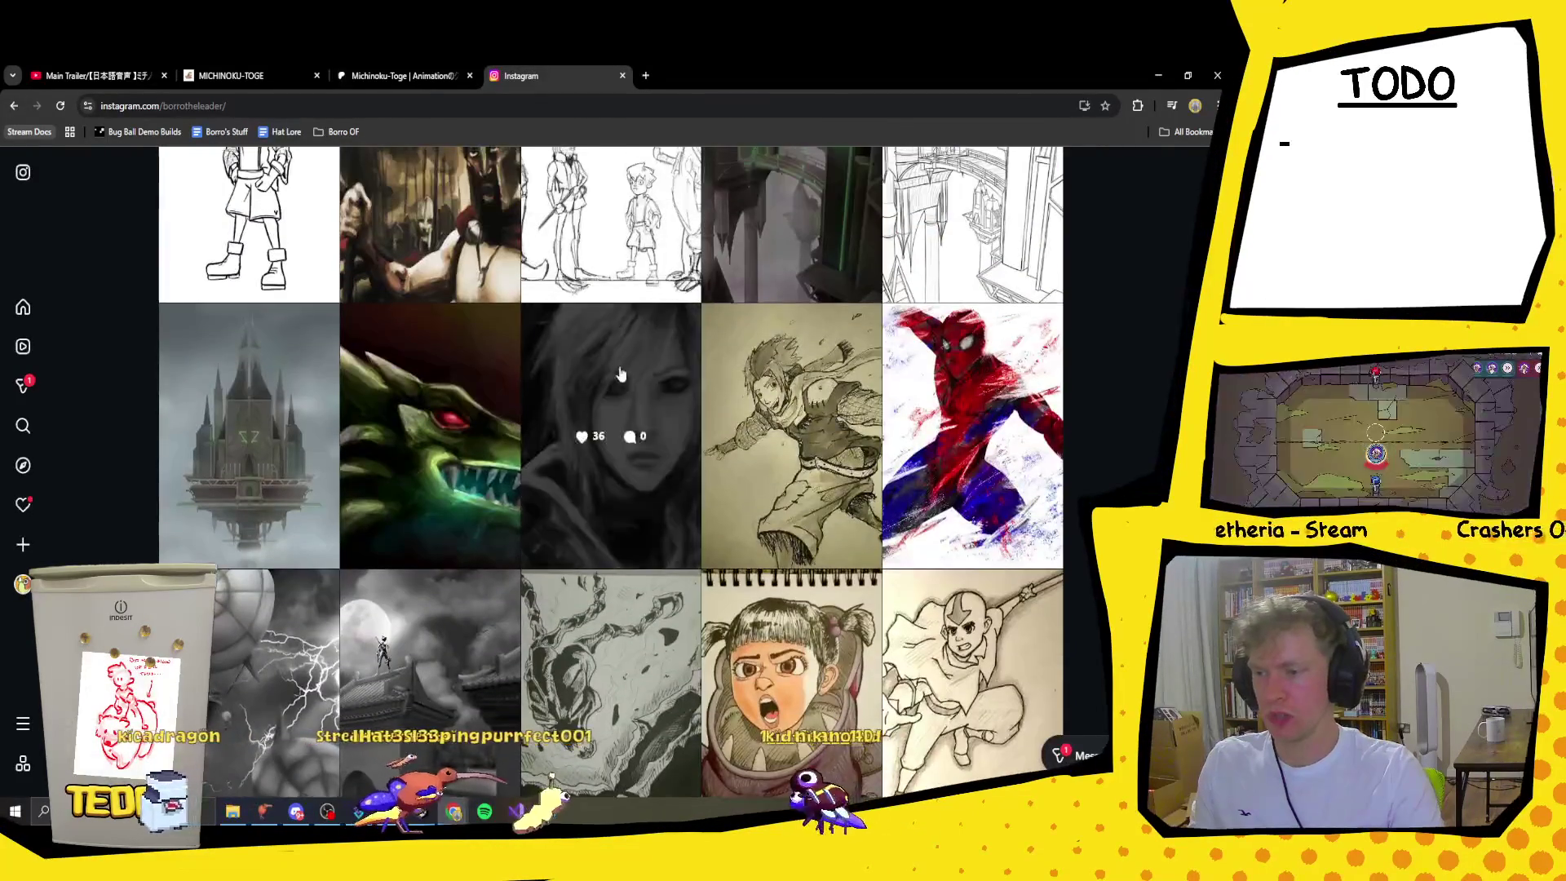
{"action": "left_click", "coordinate": [672, 375]}
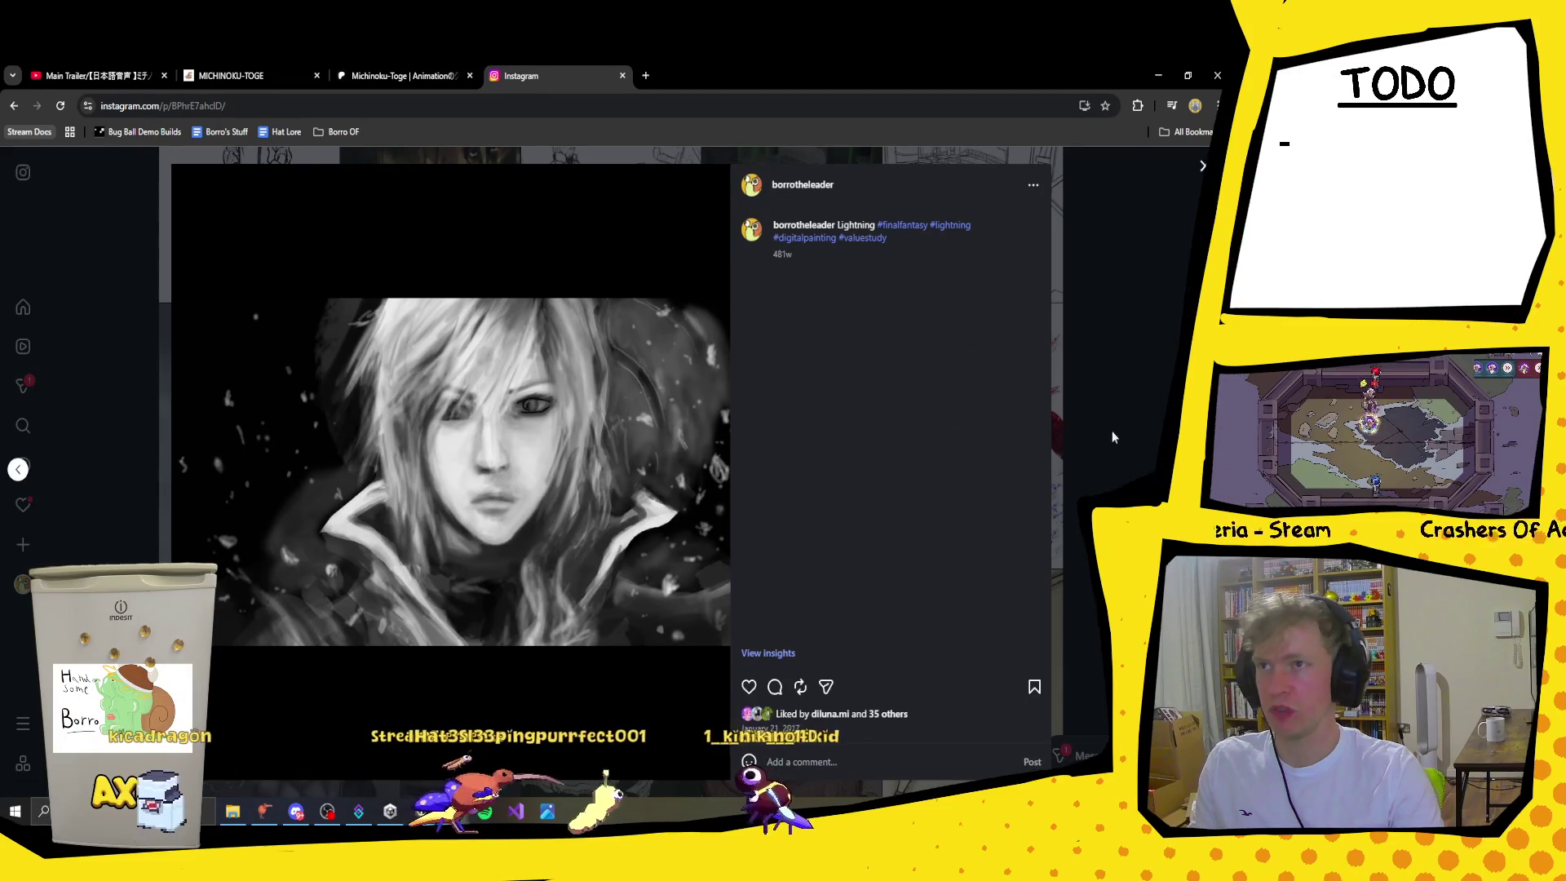
{"action": "left_click", "coordinate": [1174, 268]}
{"action": "scroll", "coordinate": [1109, 339], "scroll_direction": "down", "scroll_amount": 2}
{"action": "scroll", "coordinate": [1109, 349], "scroll_direction": "down", "scroll_amount": 2}
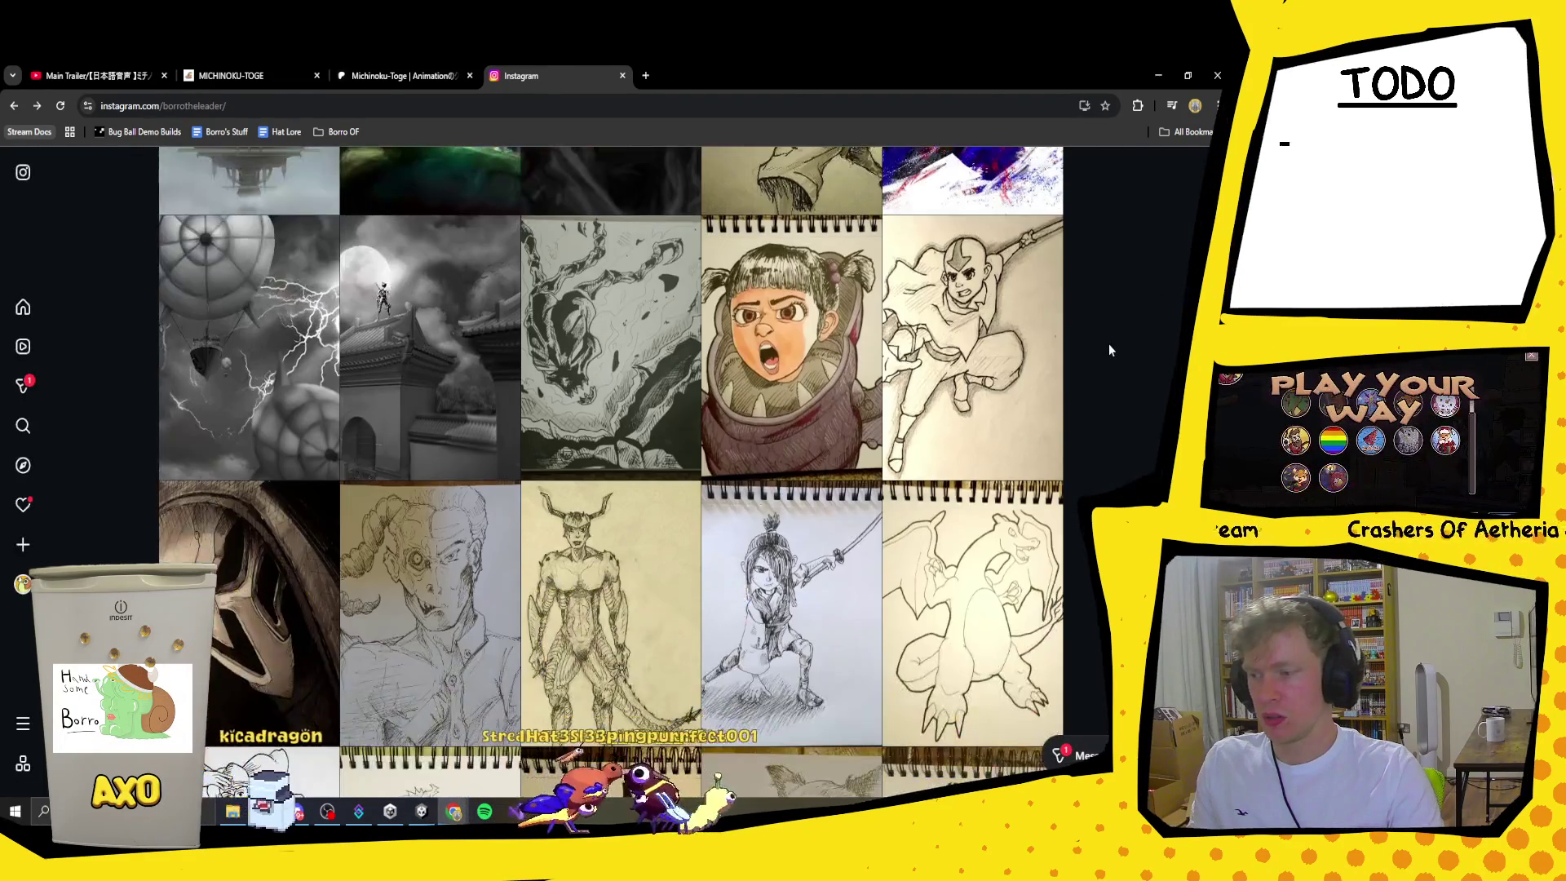
{"action": "scroll", "coordinate": [1108, 349], "scroll_direction": "down", "scroll_amount": 2}
{"action": "left_click", "coordinate": [245, 228]}
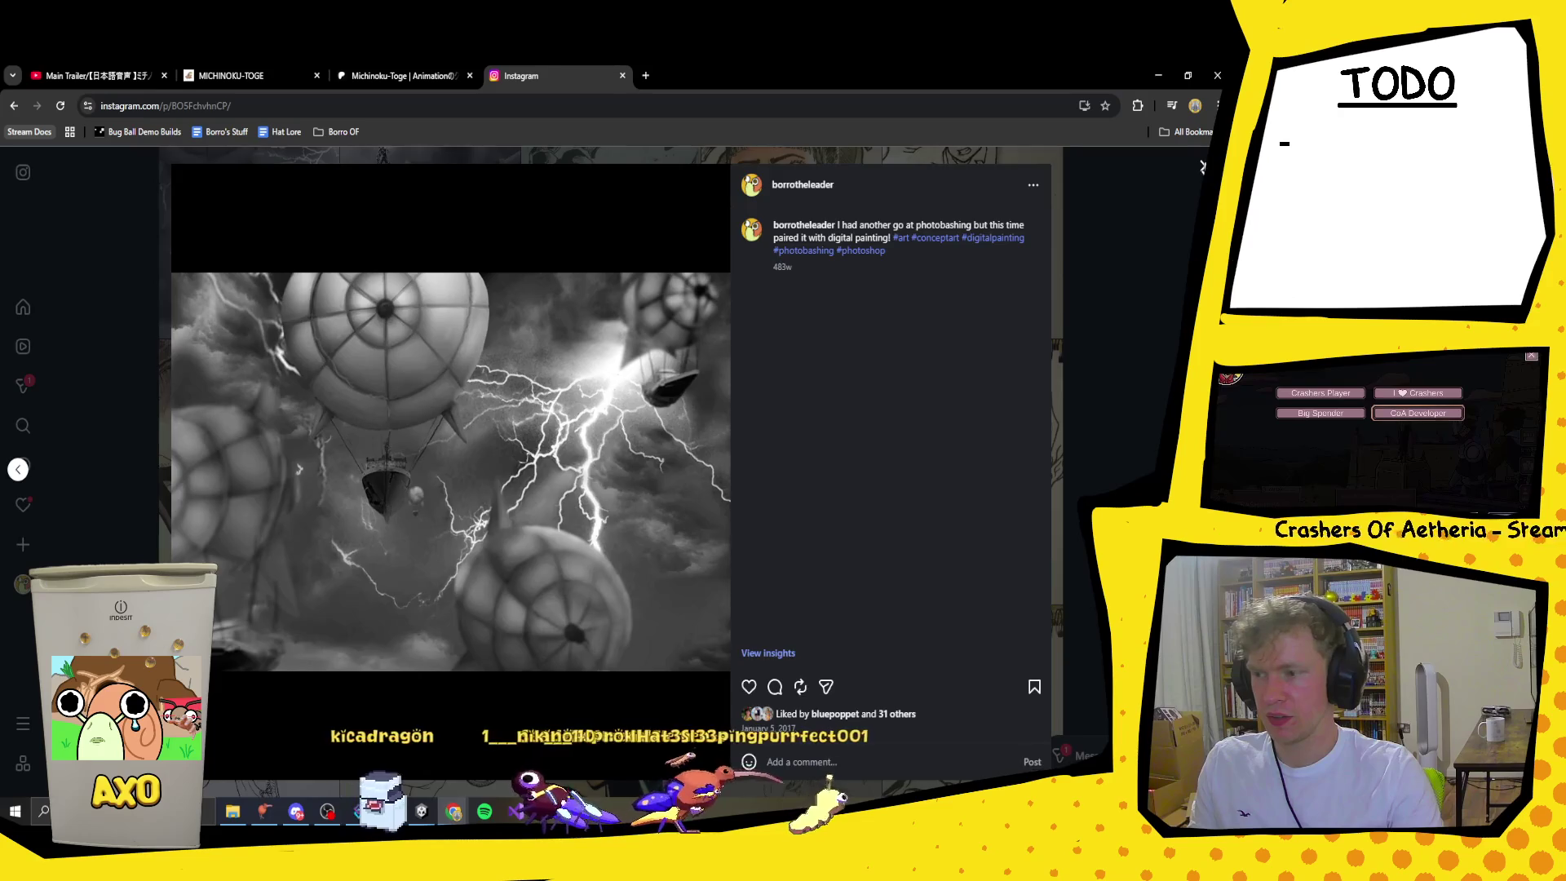
{"action": "left_click", "coordinate": [1132, 354]}
{"action": "scroll", "coordinate": [1132, 354], "scroll_direction": "down", "scroll_amount": 5}
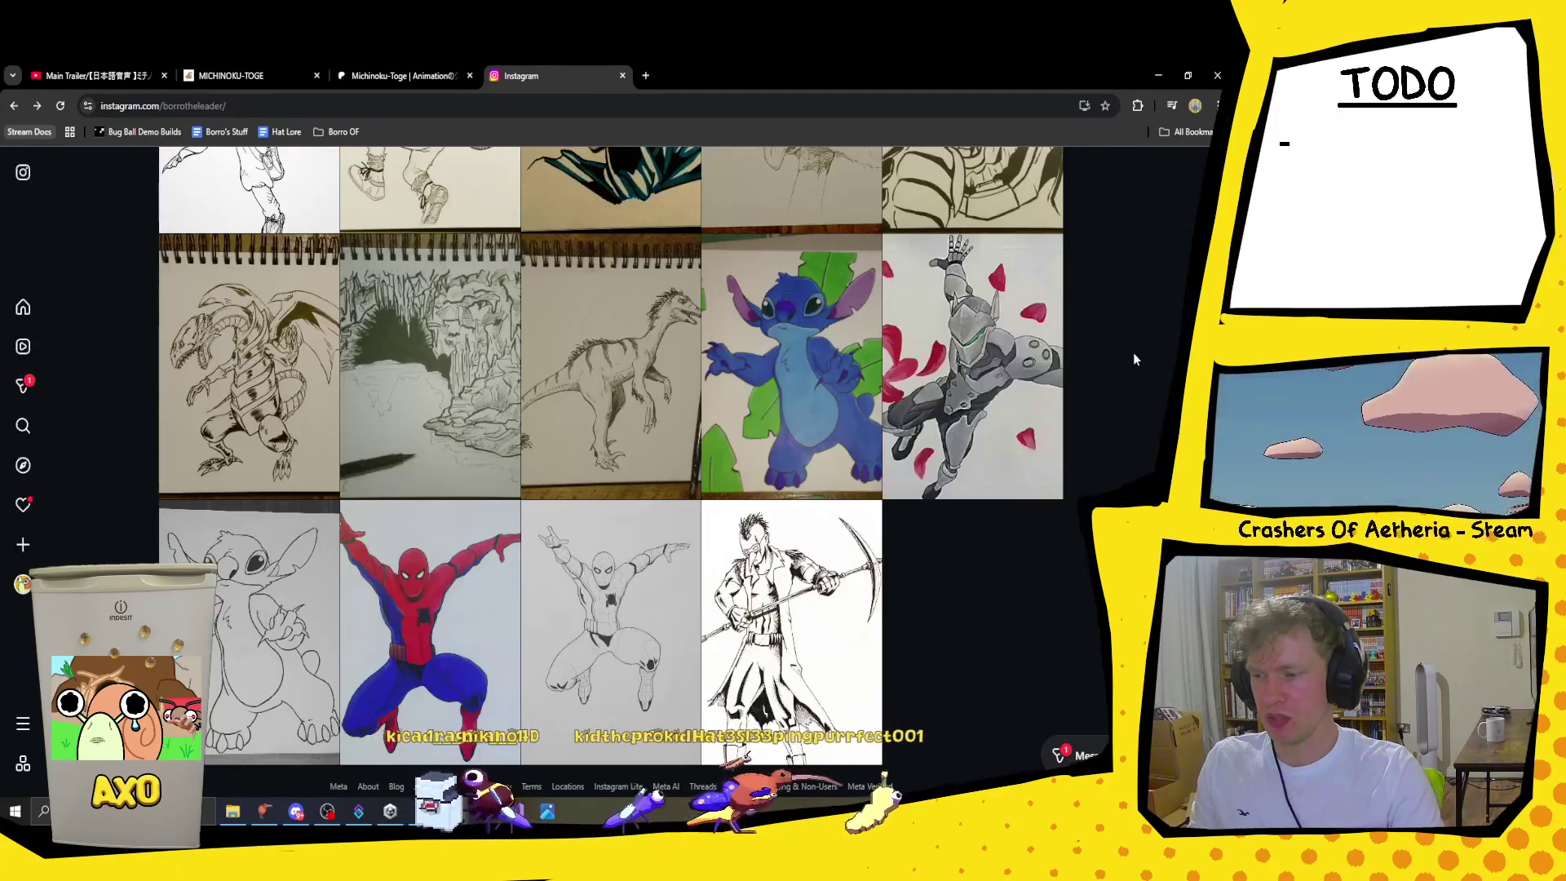
{"action": "left_click", "coordinate": [428, 272]}
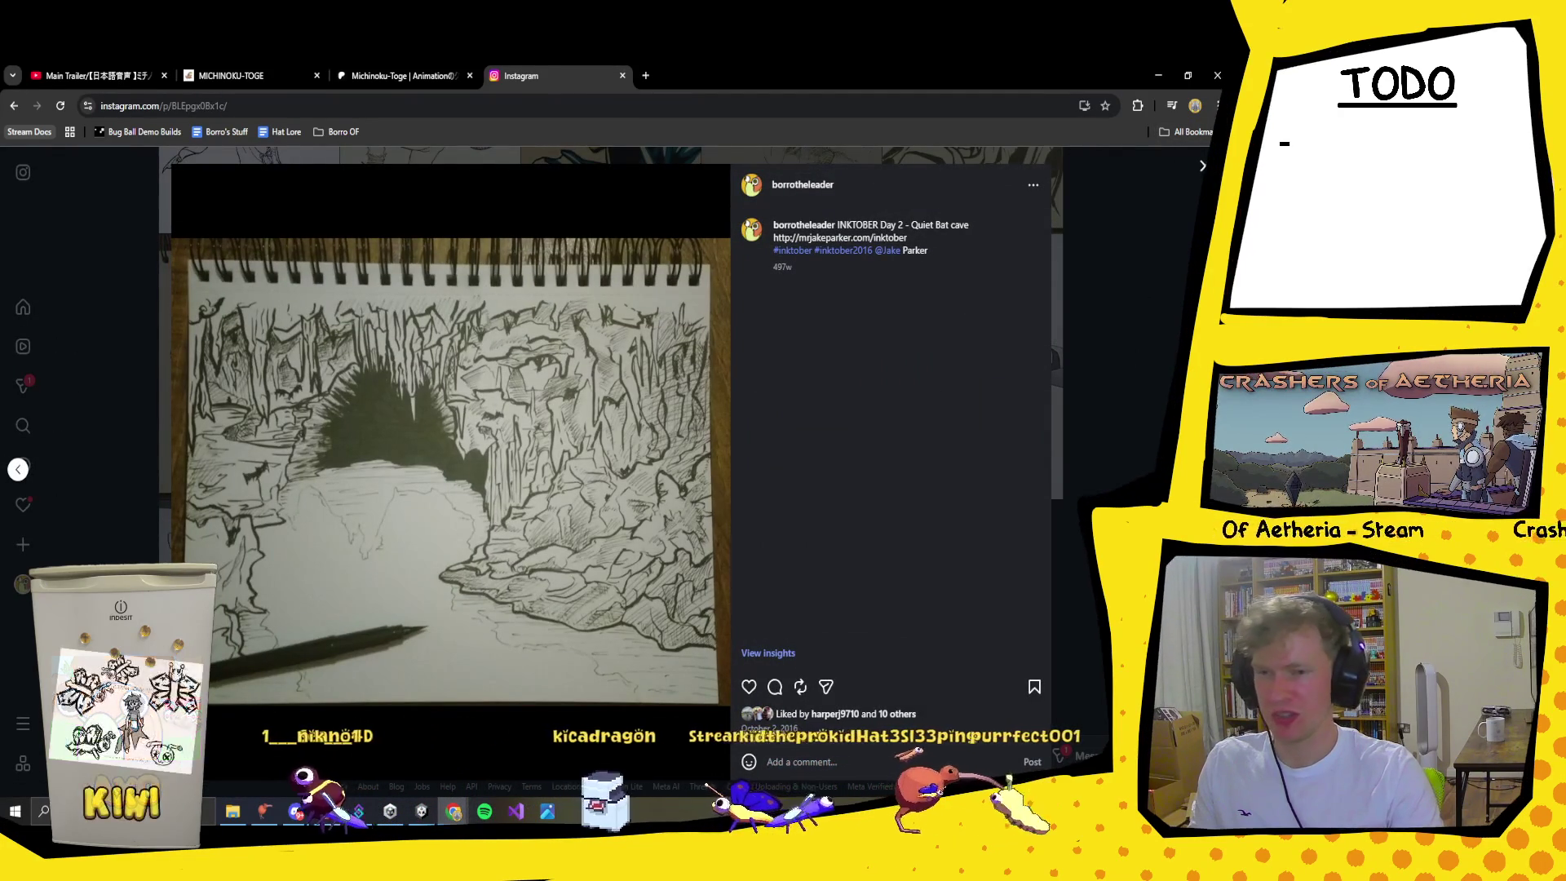
Step: Close the cave drawing post, scroll up the grid, and view the Reaper drawing post
{"action": "left_click", "coordinate": [1205, 165]}
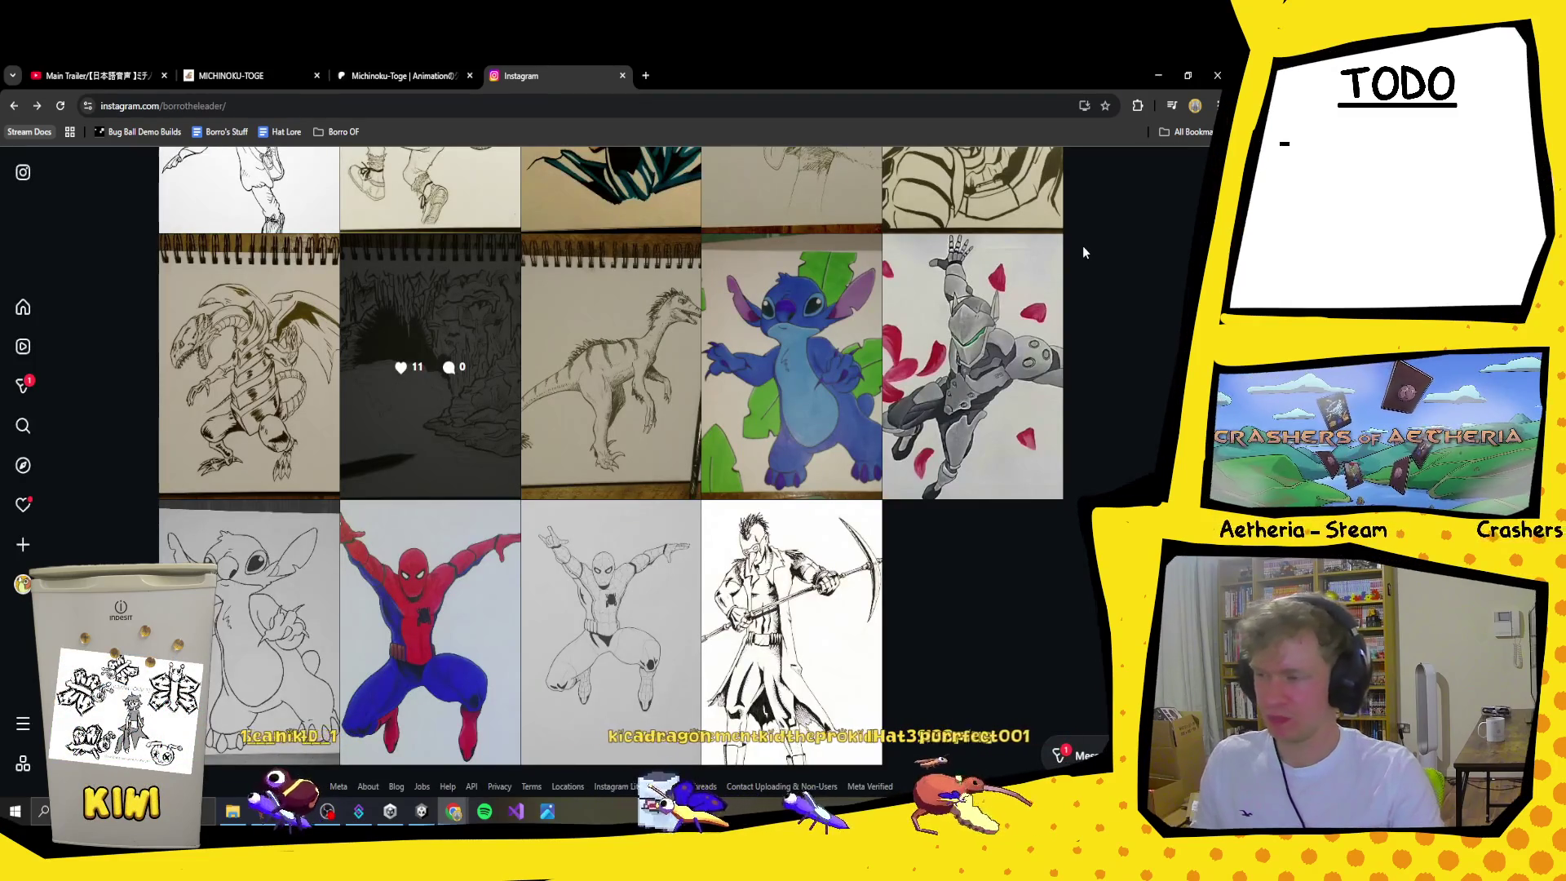
{"action": "scroll", "coordinate": [1082, 247], "scroll_direction": "up", "scroll_amount": 3}
{"action": "scroll", "coordinate": [542, 501], "scroll_direction": "down", "scroll_amount": 3}
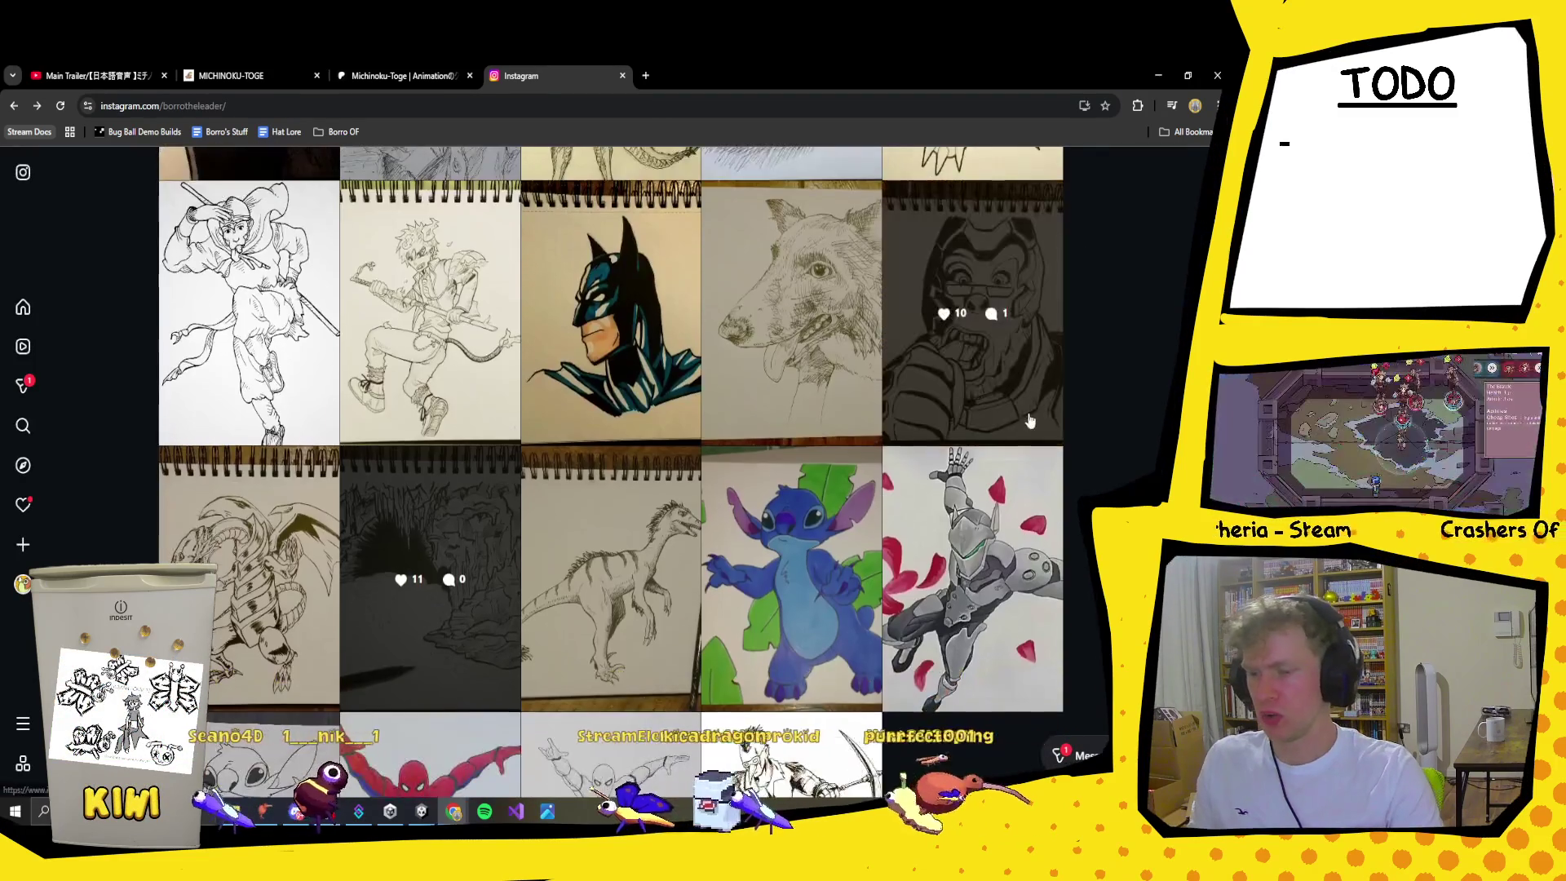
{"action": "scroll", "coordinate": [543, 501], "scroll_direction": "up", "scroll_amount": 2}
{"action": "scroll", "coordinate": [543, 502], "scroll_direction": "up", "scroll_amount": 2}
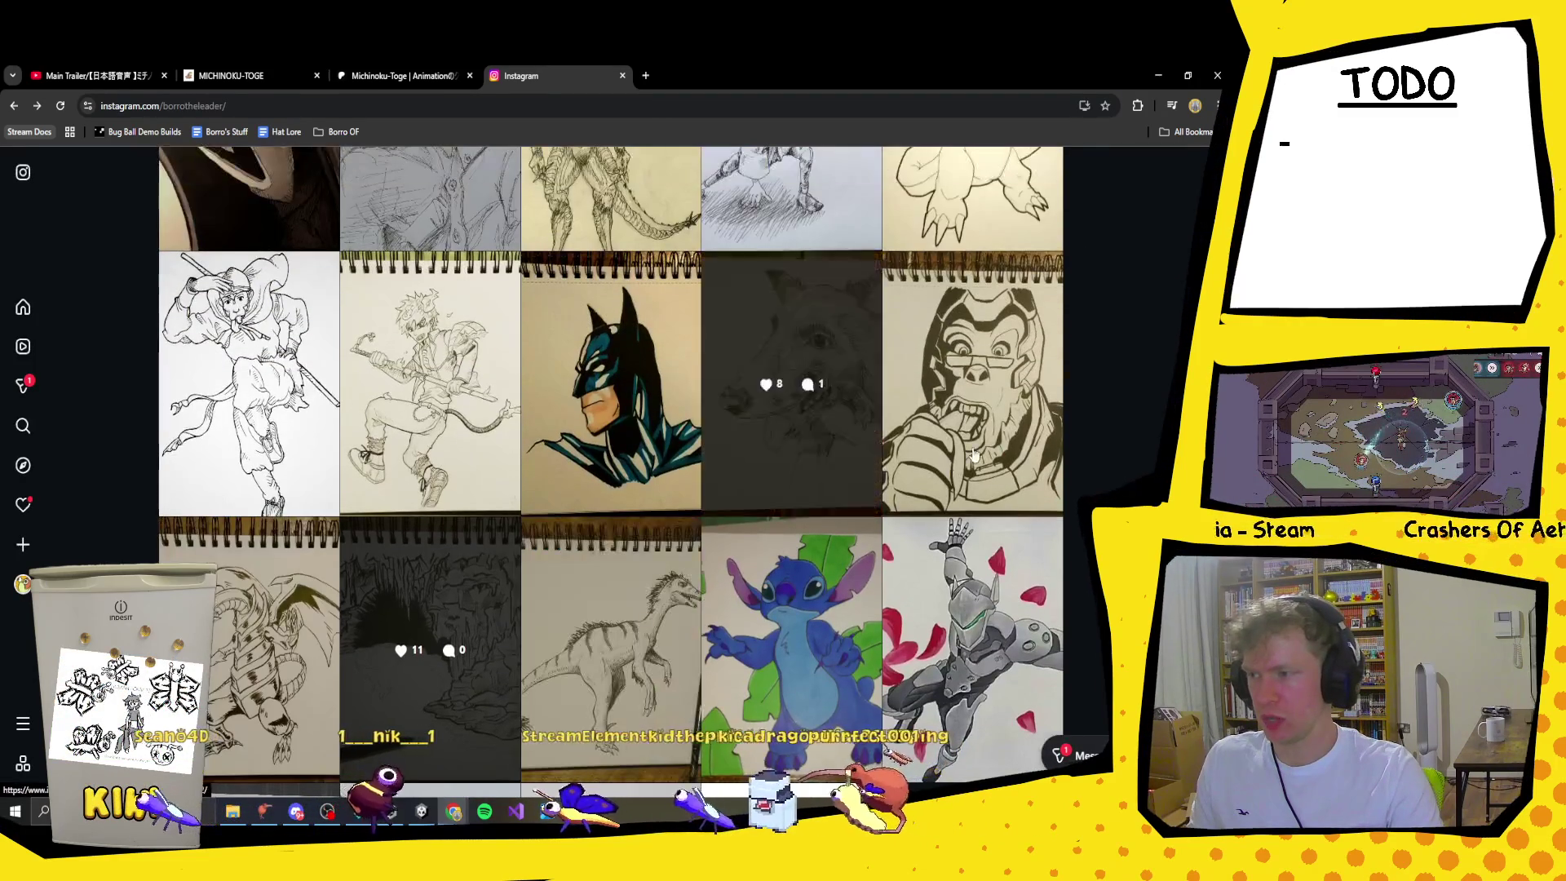
{"action": "scroll", "coordinate": [553, 419], "scroll_direction": "up", "scroll_amount": 1}
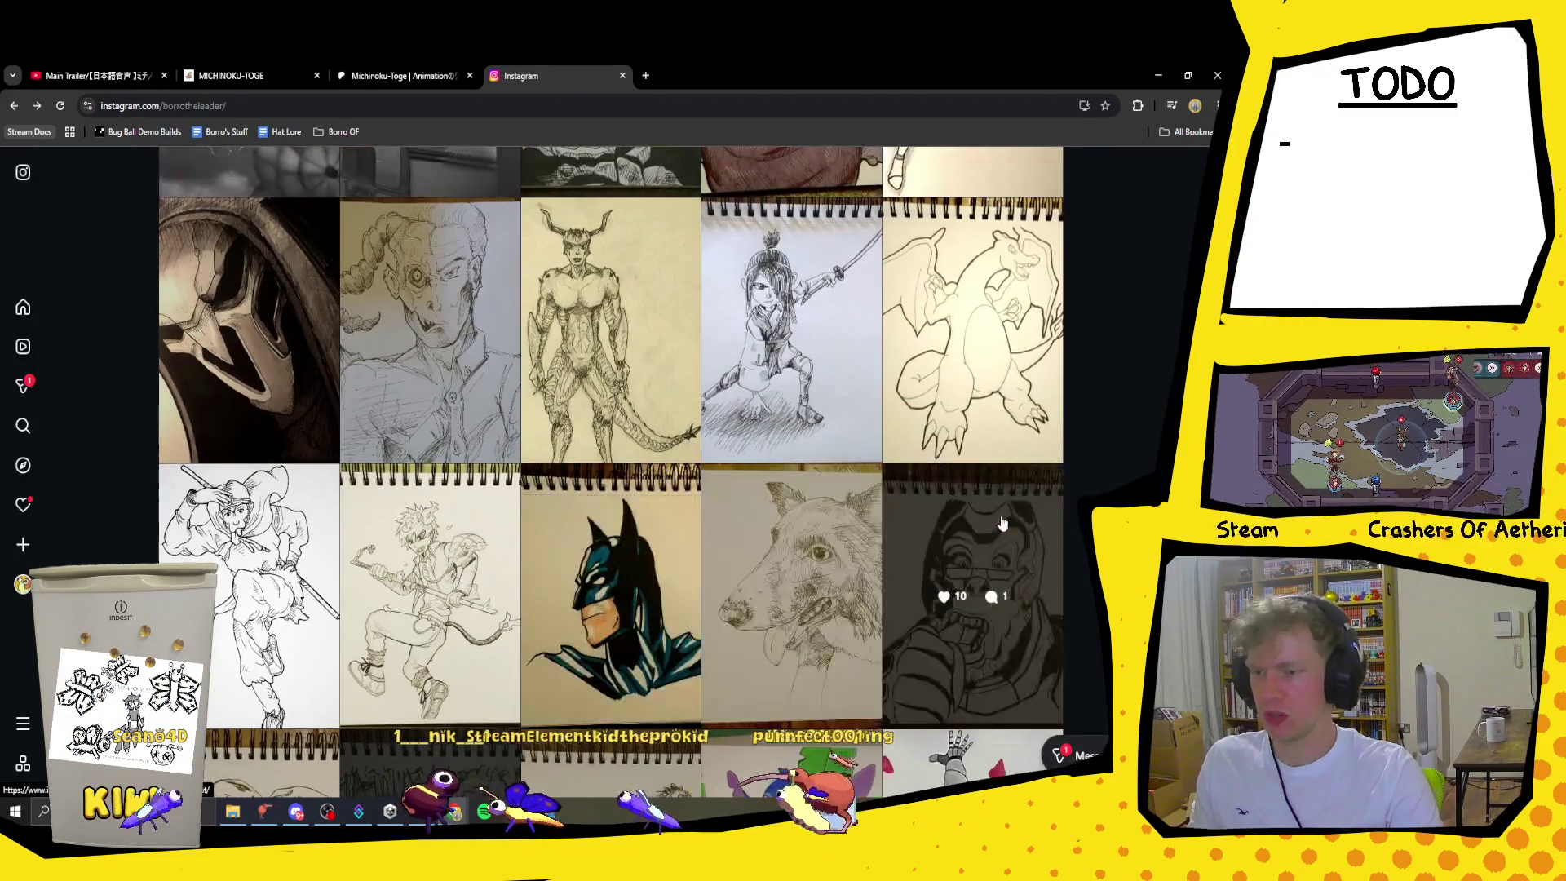
{"action": "scroll", "coordinate": [1010, 516], "scroll_direction": "up", "scroll_amount": 2}
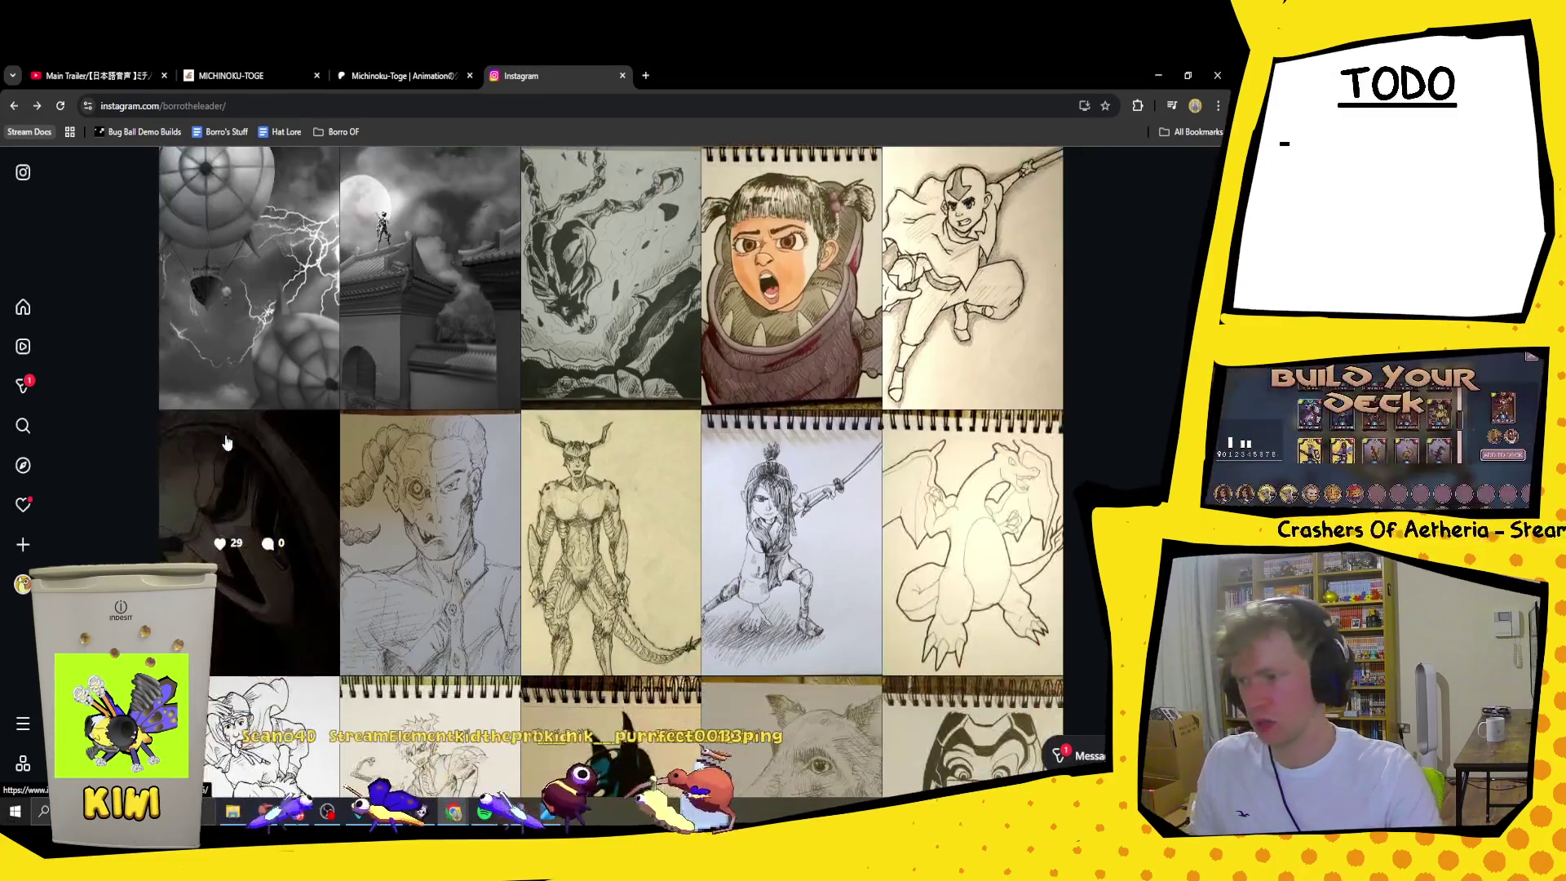
{"action": "left_click", "coordinate": [213, 478]}
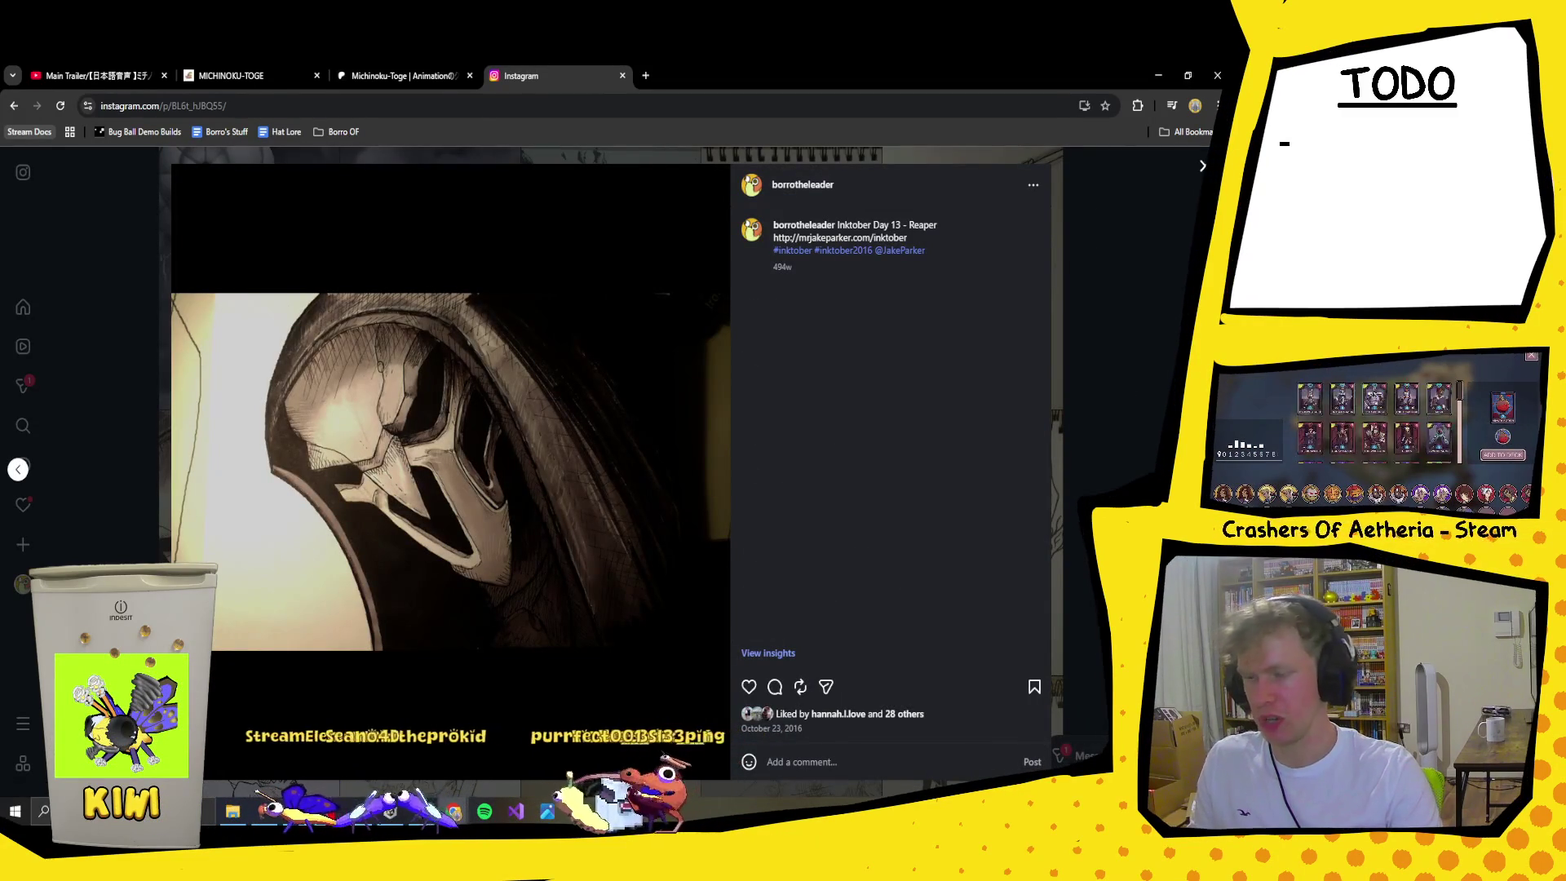
{"action": "left_click", "coordinate": [1063, 585]}
Step: Open the fat thug character post, read its chimpanzee comment, then close it
{"action": "scroll", "coordinate": [1064, 585], "scroll_direction": "up", "scroll_amount": 3}
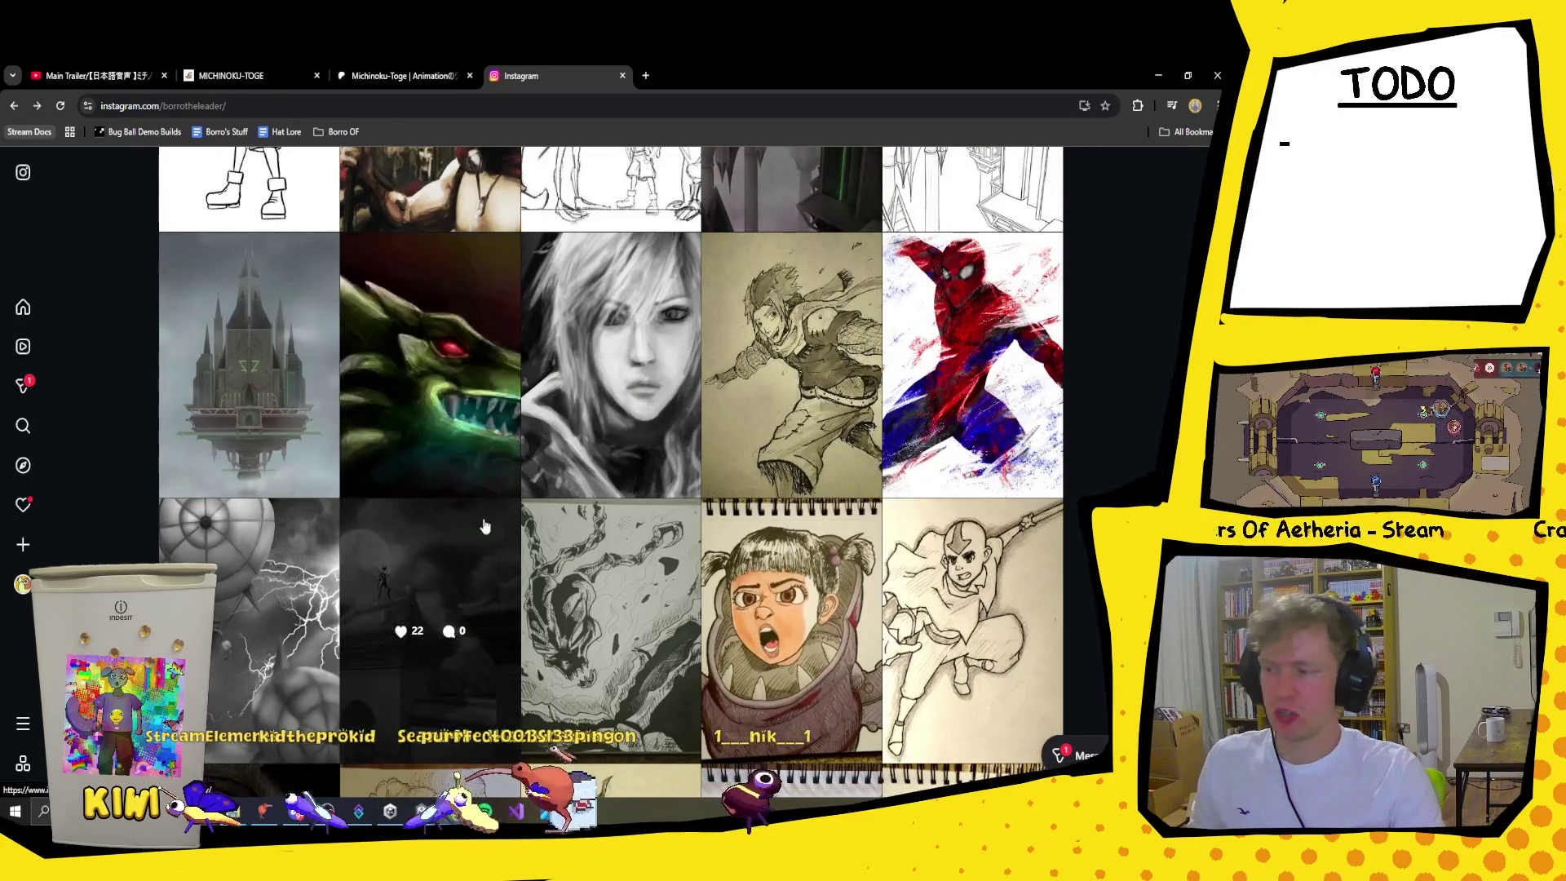
{"action": "scroll", "coordinate": [676, 630], "scroll_direction": "up", "scroll_amount": 3}
{"action": "scroll", "coordinate": [676, 631], "scroll_direction": "up", "scroll_amount": 5}
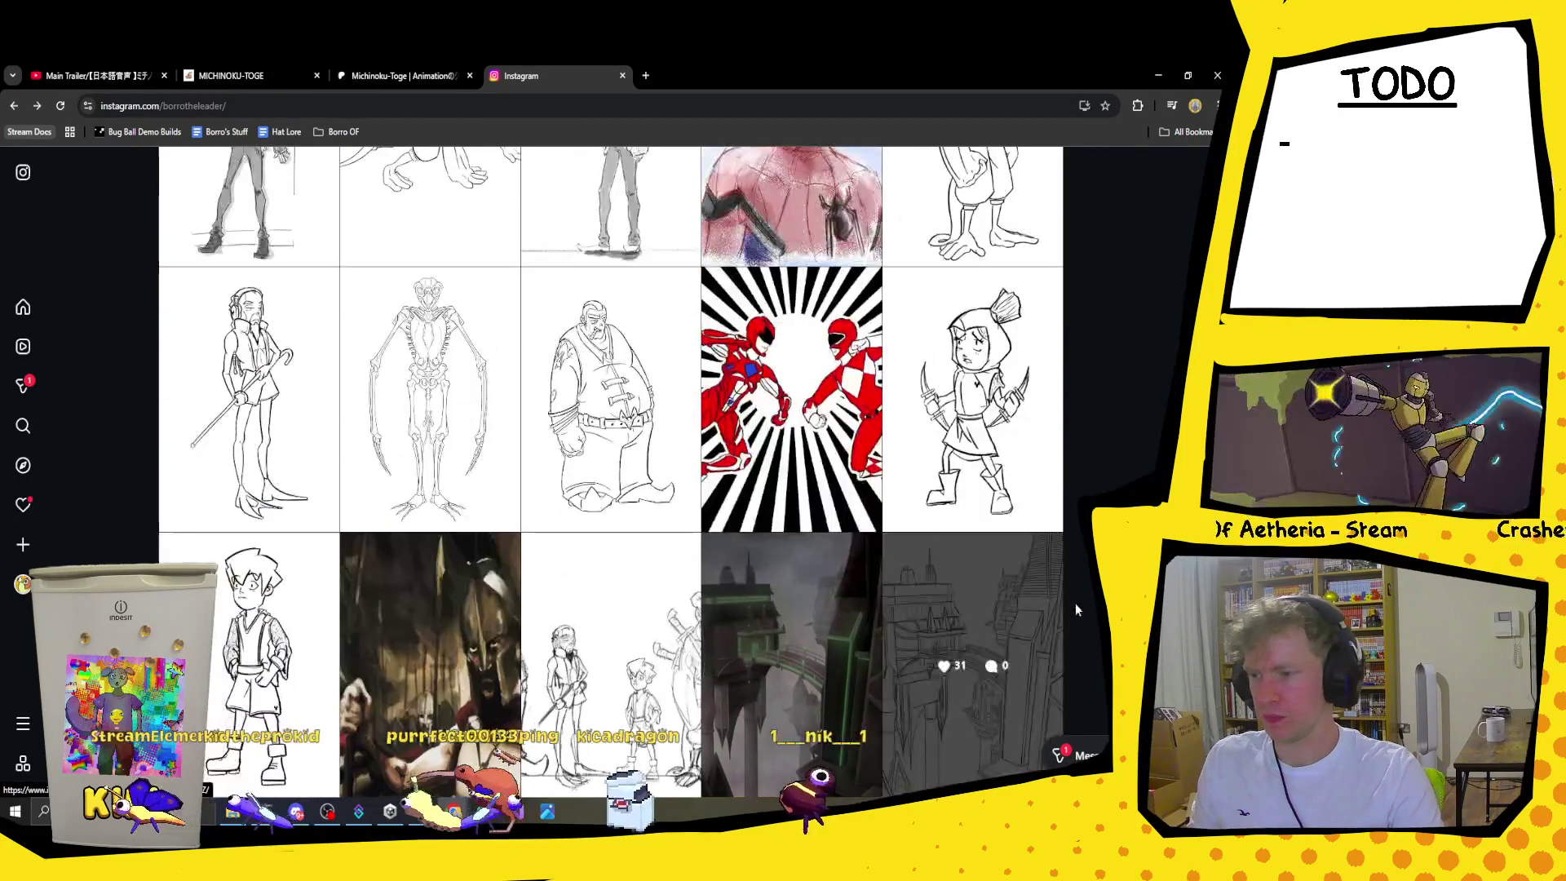
{"action": "scroll", "coordinate": [676, 631], "scroll_direction": "up", "scroll_amount": 2}
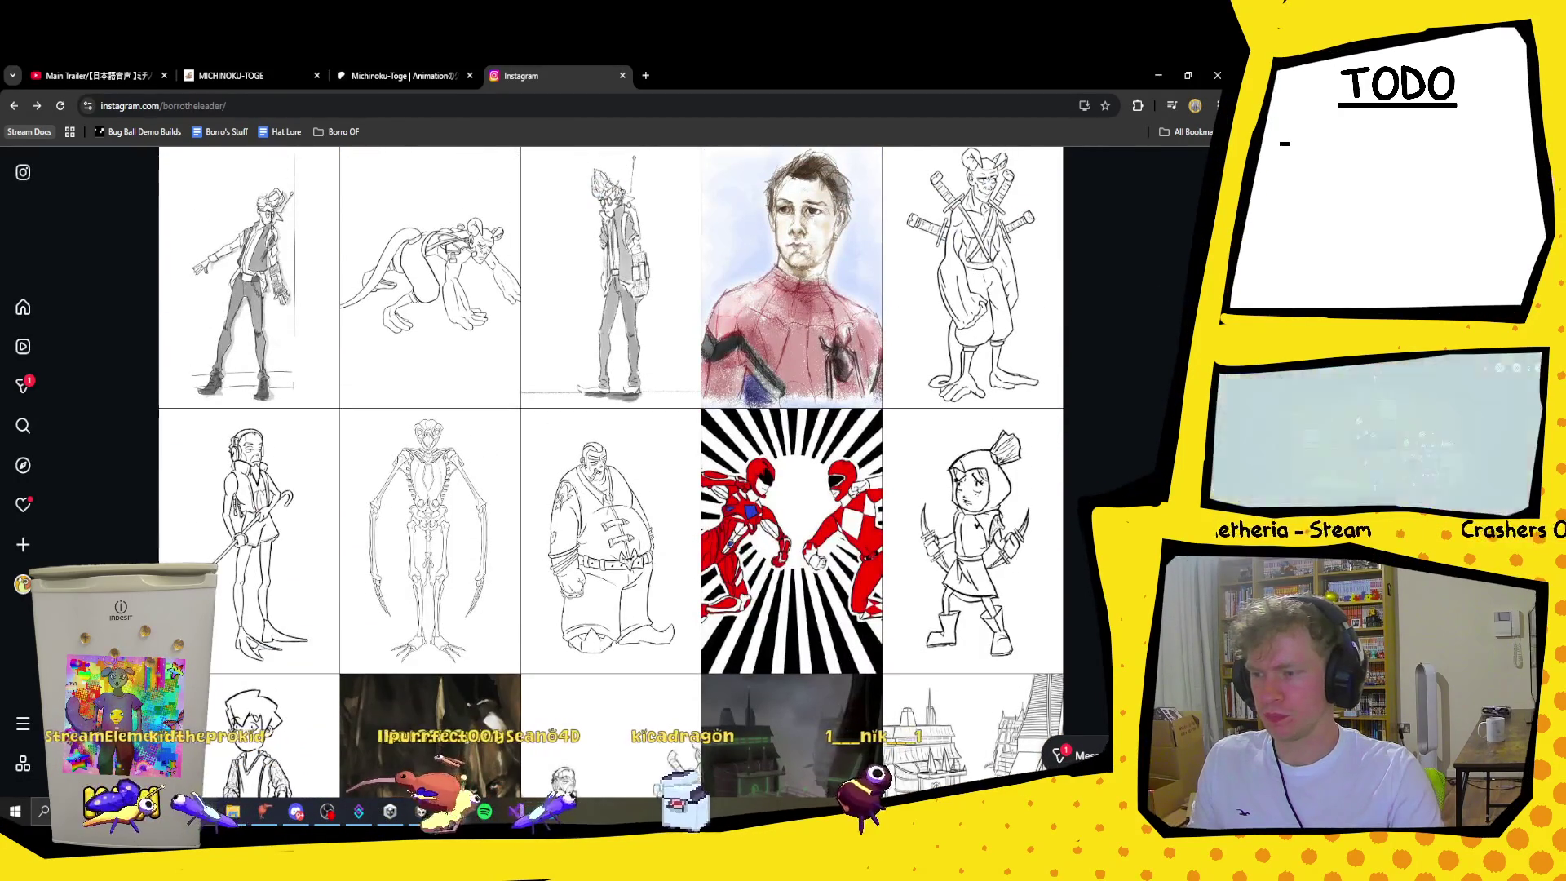
{"action": "left_click", "coordinate": [610, 539]}
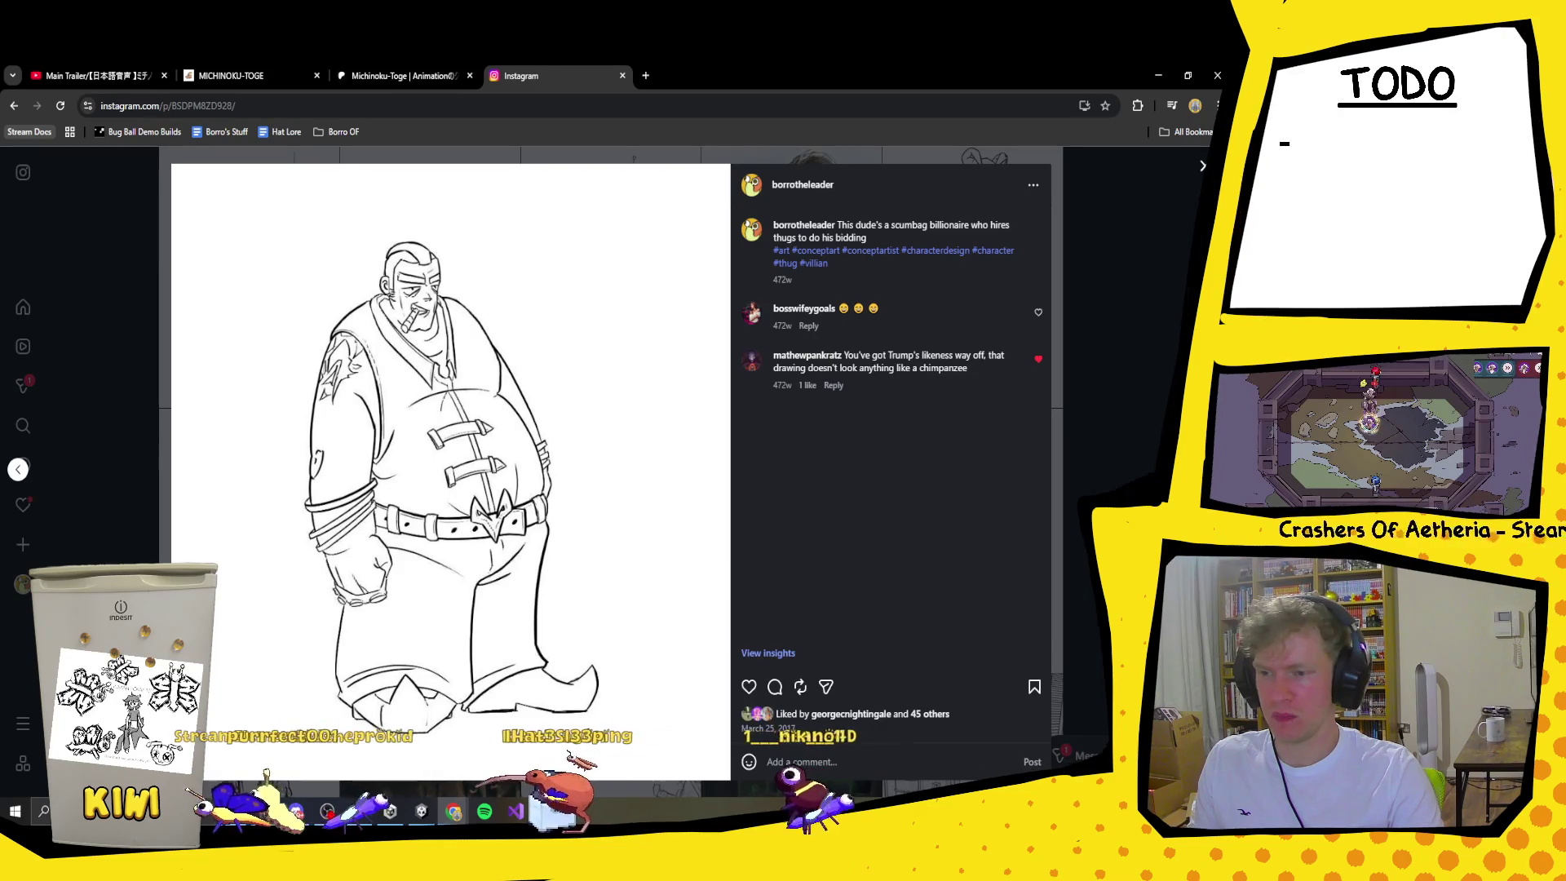
{"action": "triple_click", "coordinate": [975, 366]}
{"action": "left_click", "coordinate": [925, 409]}
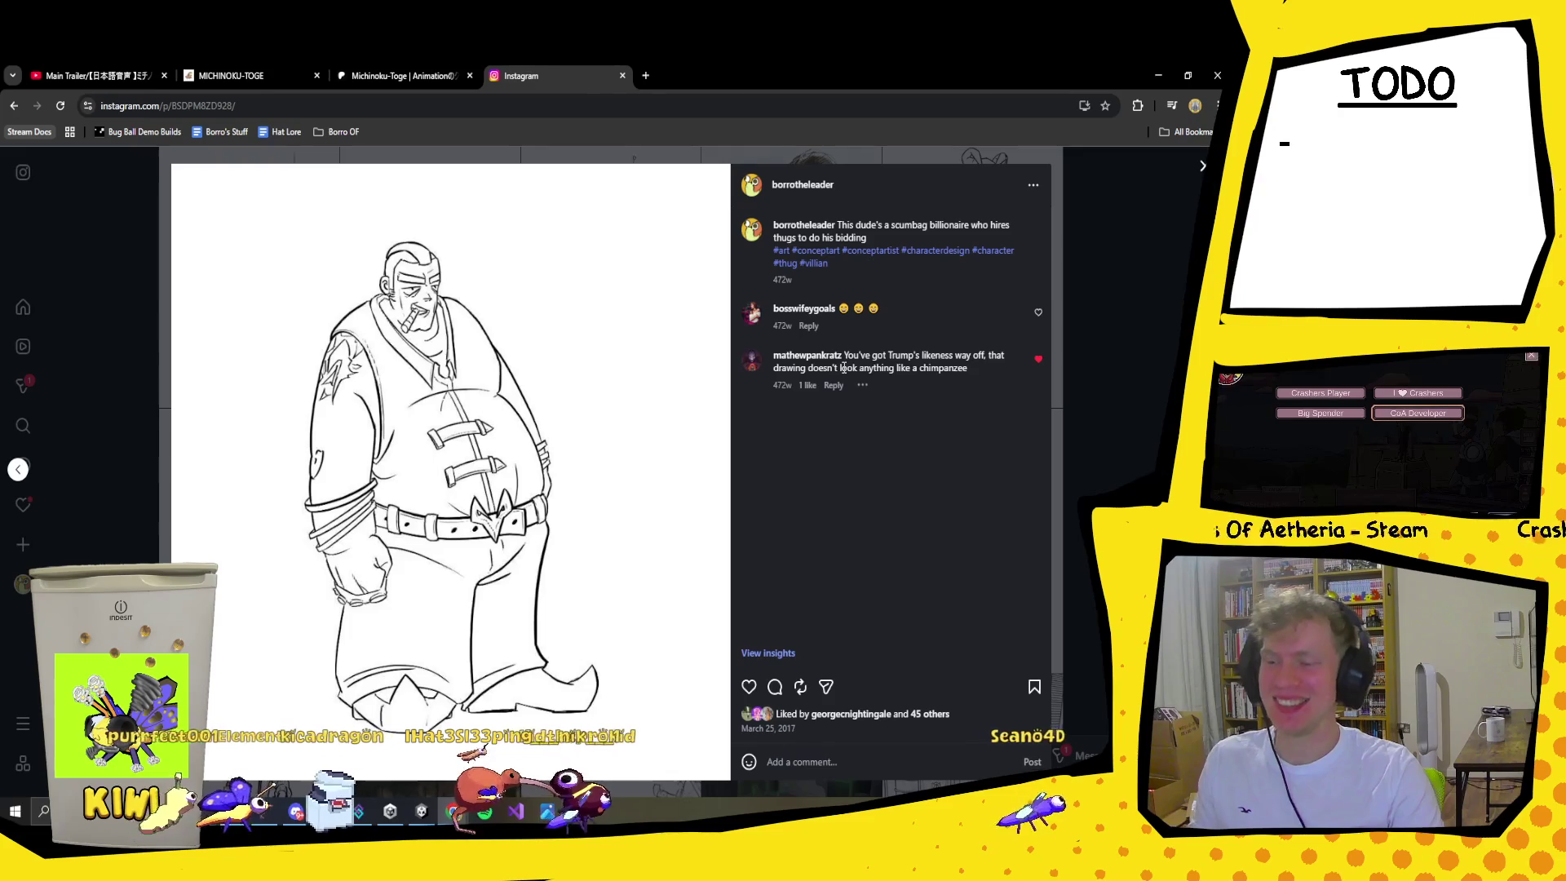
{"action": "mouse_move", "coordinate": [823, 359]}
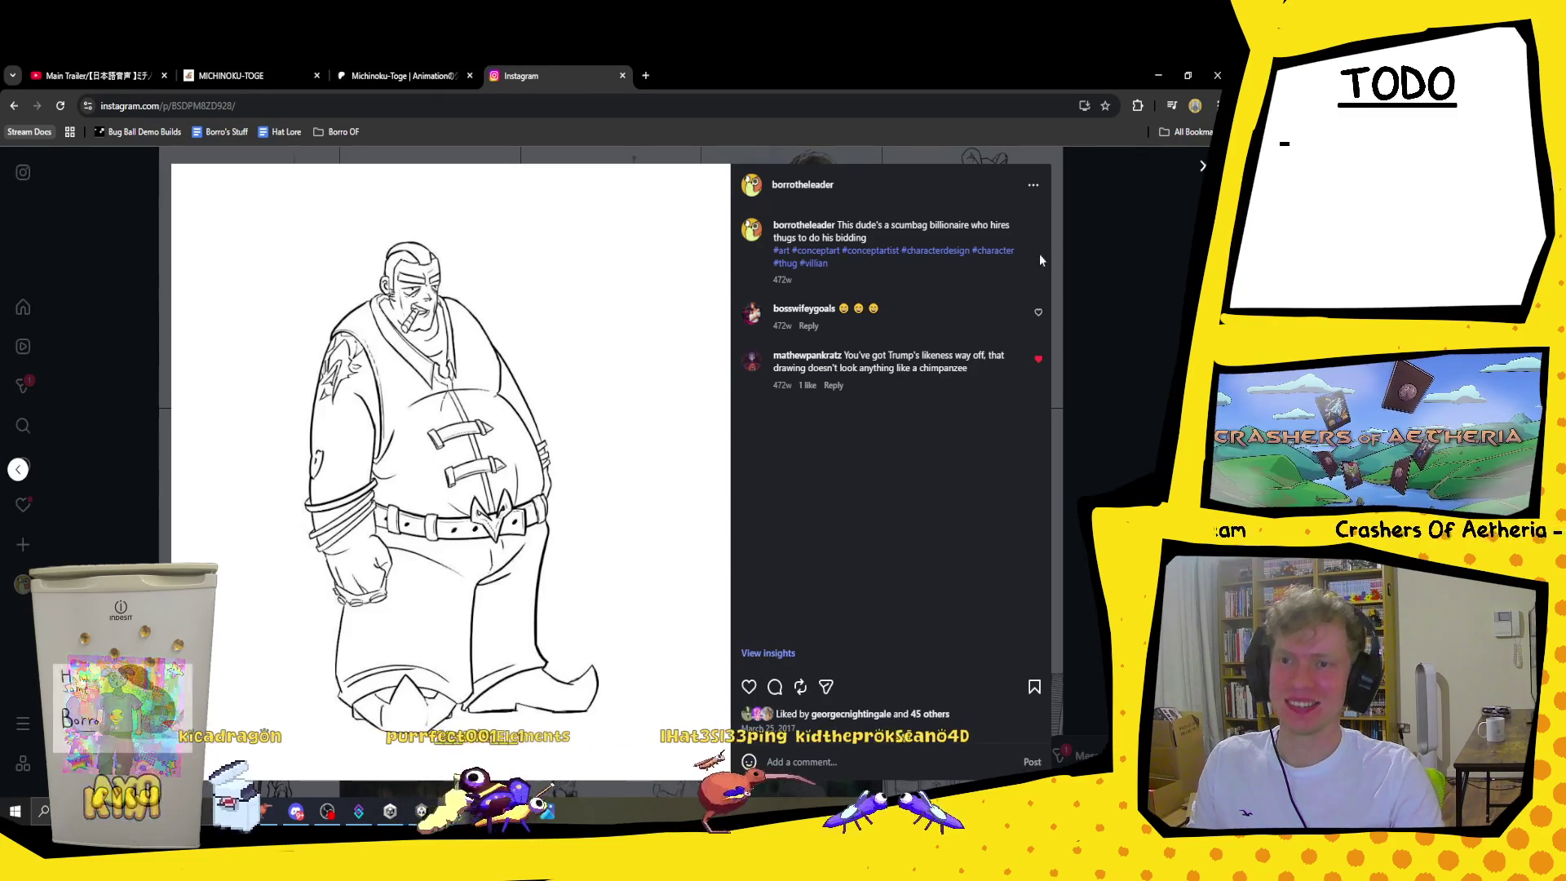
{"action": "left_click", "coordinate": [1205, 162]}
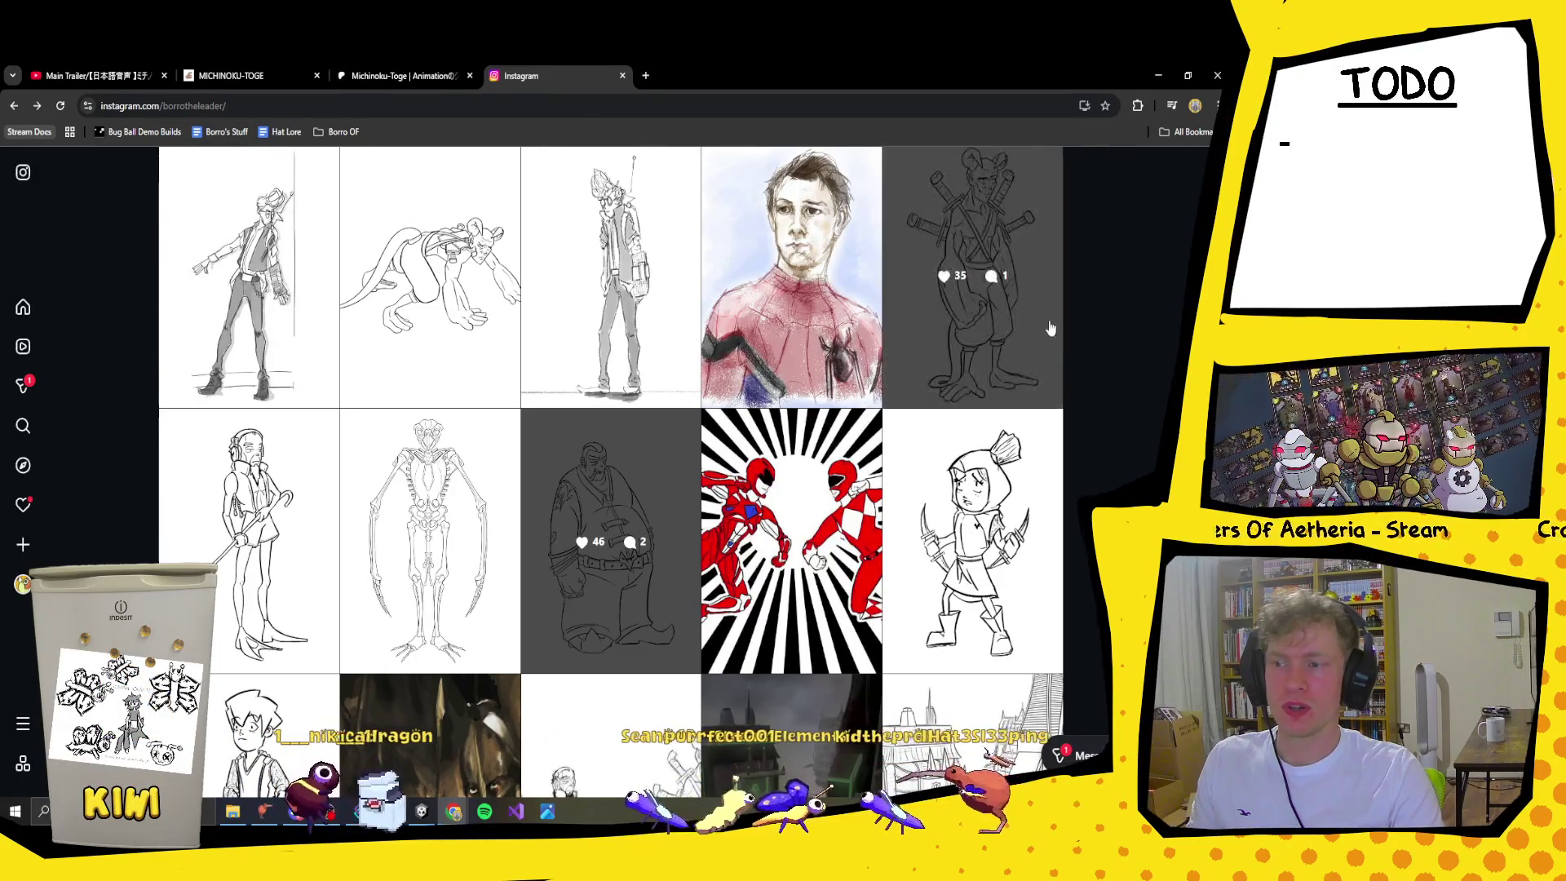
Step: Scroll the profile grid and minimise Chrome to return to the Unity editor
{"action": "scroll", "coordinate": [799, 355], "scroll_direction": "up", "scroll_amount": 2}
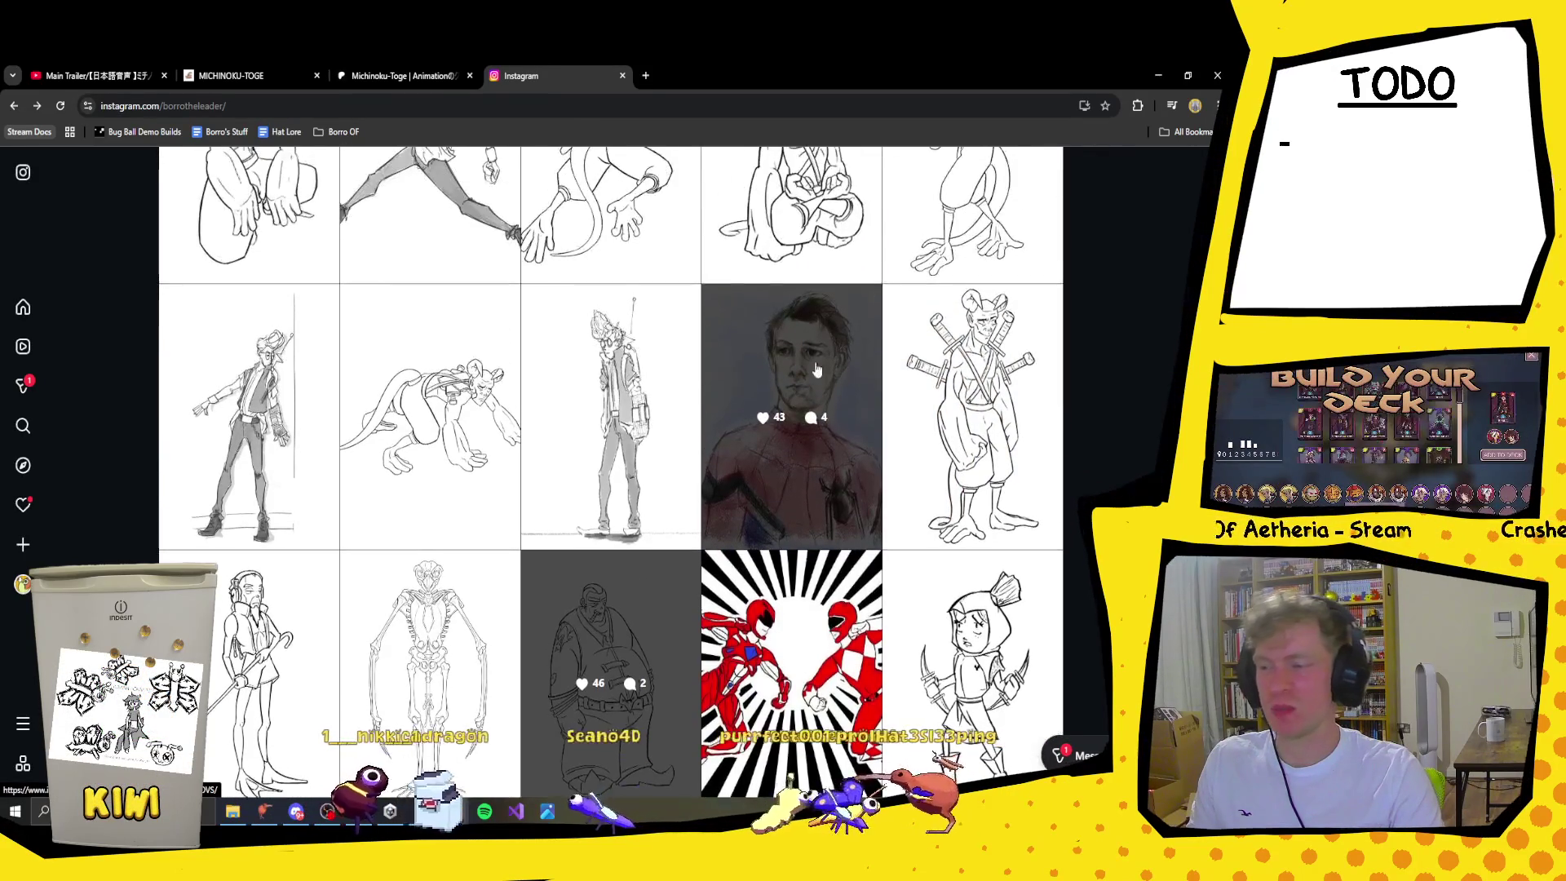
{"action": "scroll", "coordinate": [845, 473], "scroll_direction": "up", "scroll_amount": 5}
{"action": "scroll", "coordinate": [856, 481], "scroll_direction": "down", "scroll_amount": 4}
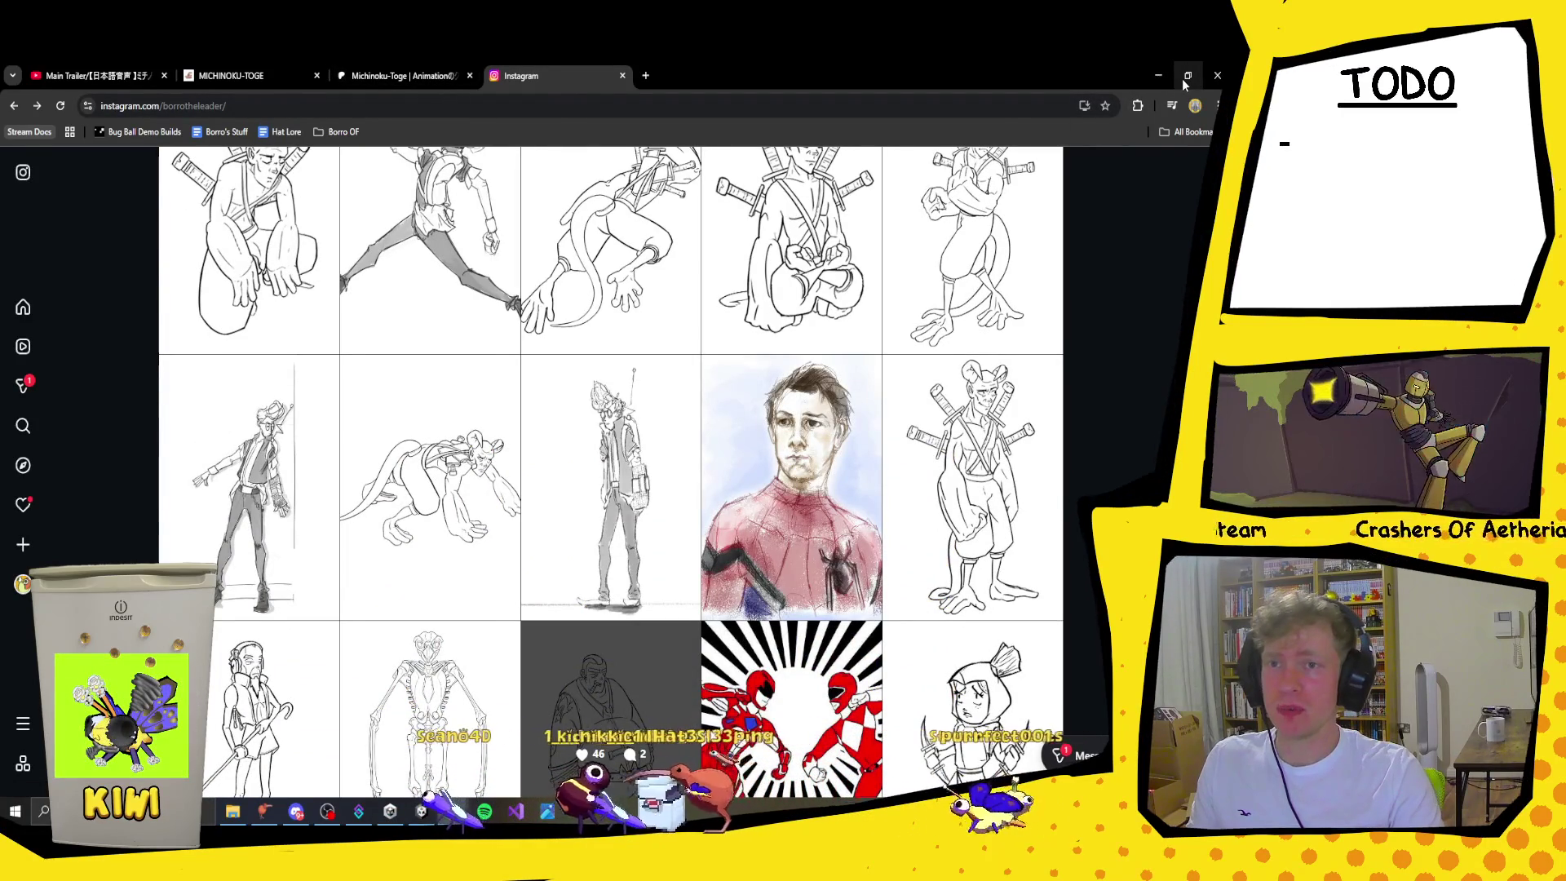
{"action": "left_click", "coordinate": [1156, 76]}
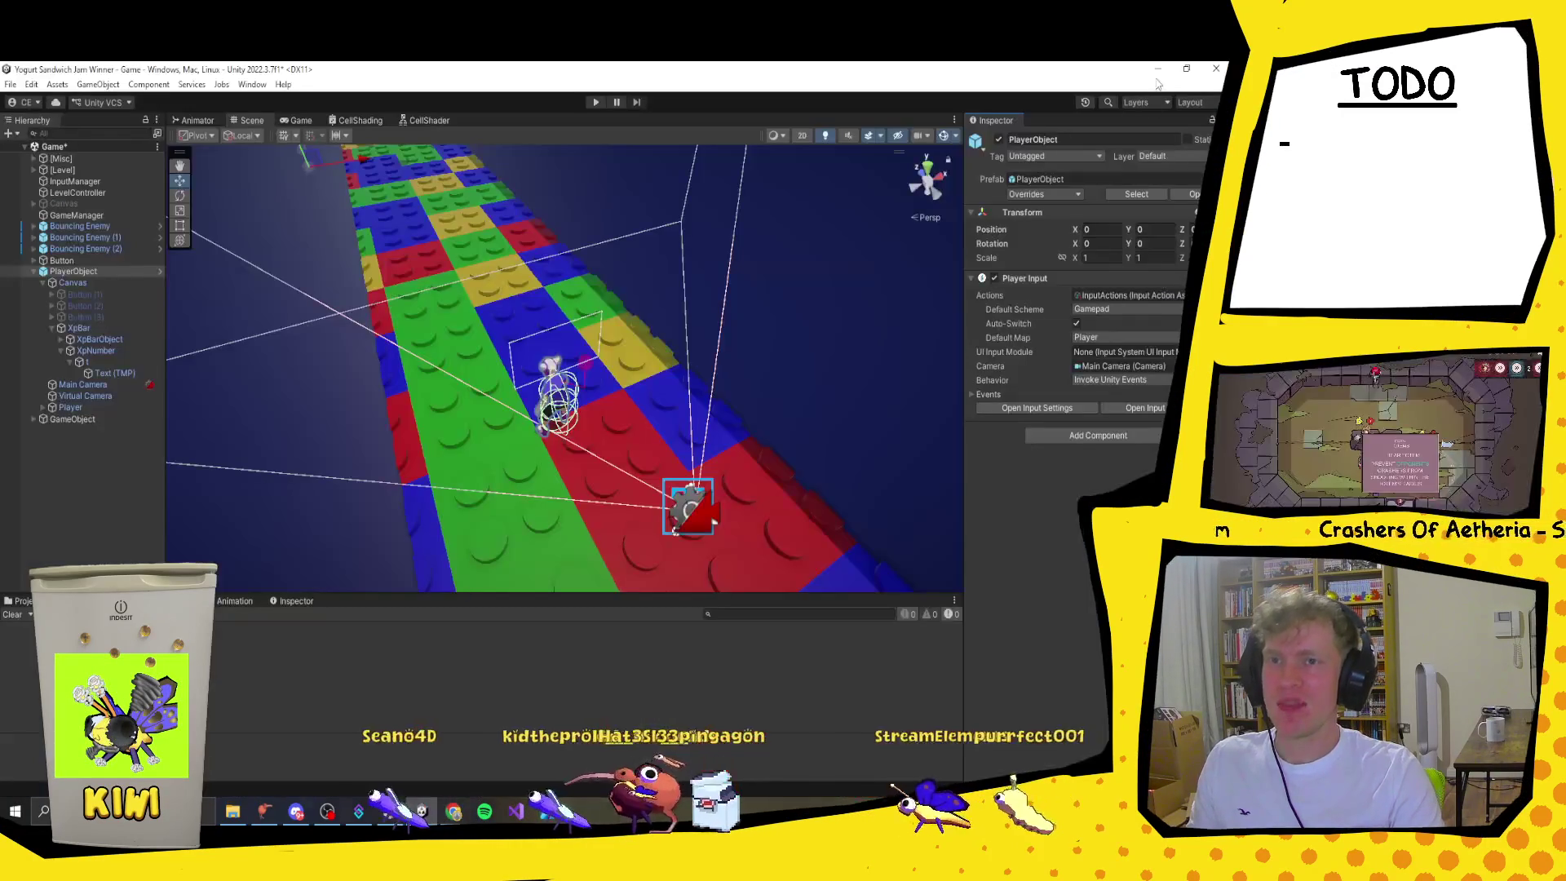
Step: Collapse the PlayerObject hierarchy, save the scene with Ctrl+S, and enter Play mode
{"action": "left_click", "coordinate": [60, 350]}
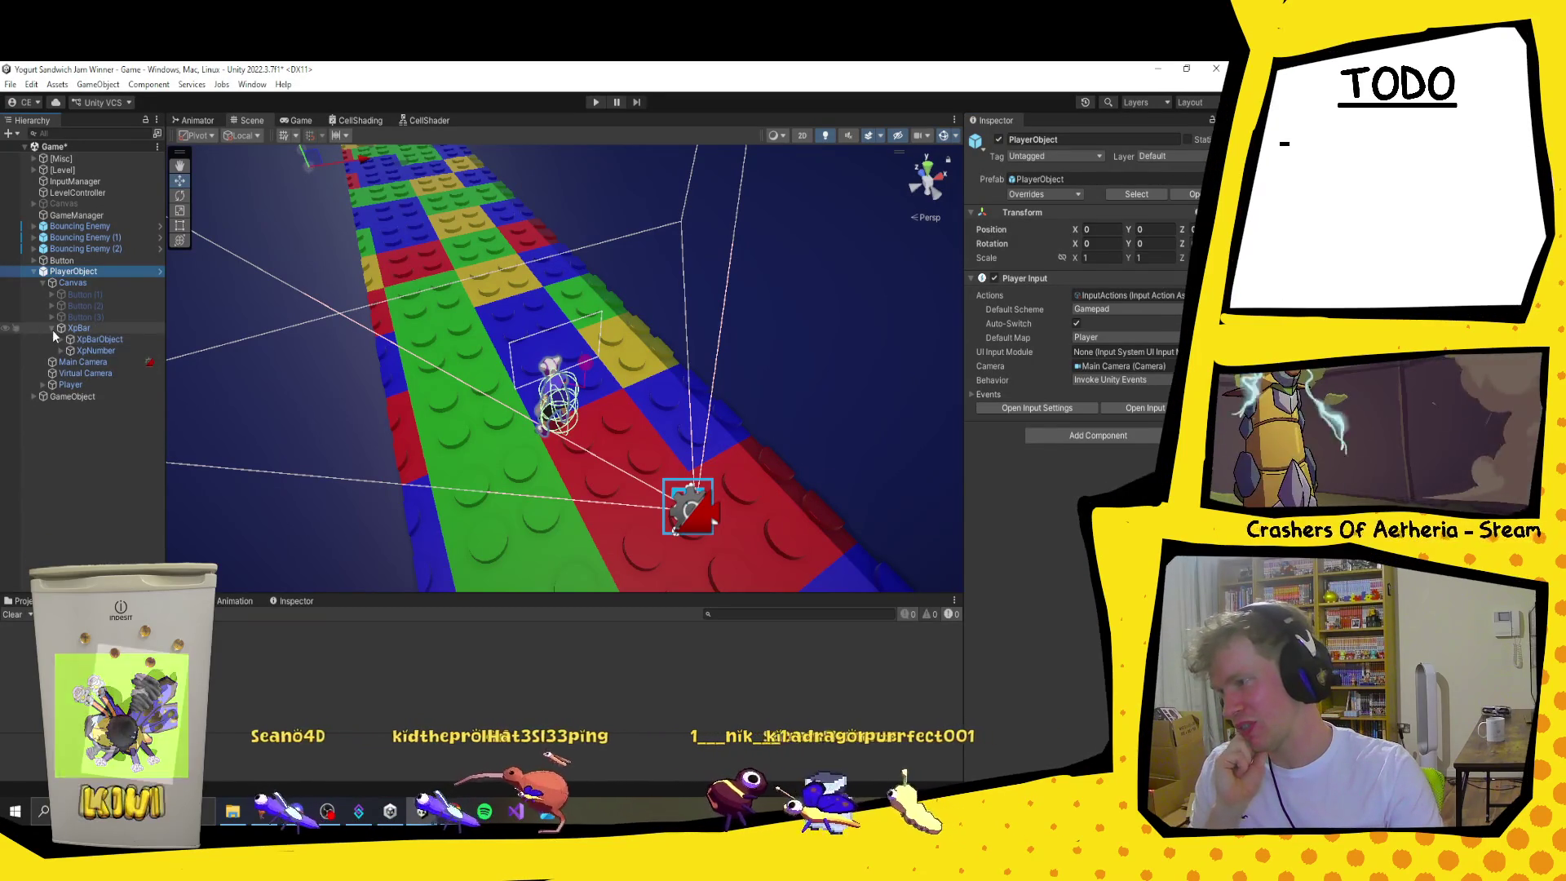
{"action": "left_click", "coordinate": [43, 282]}
{"action": "left_click", "coordinate": [33, 270]}
{"action": "left_click", "coordinate": [139, 452]}
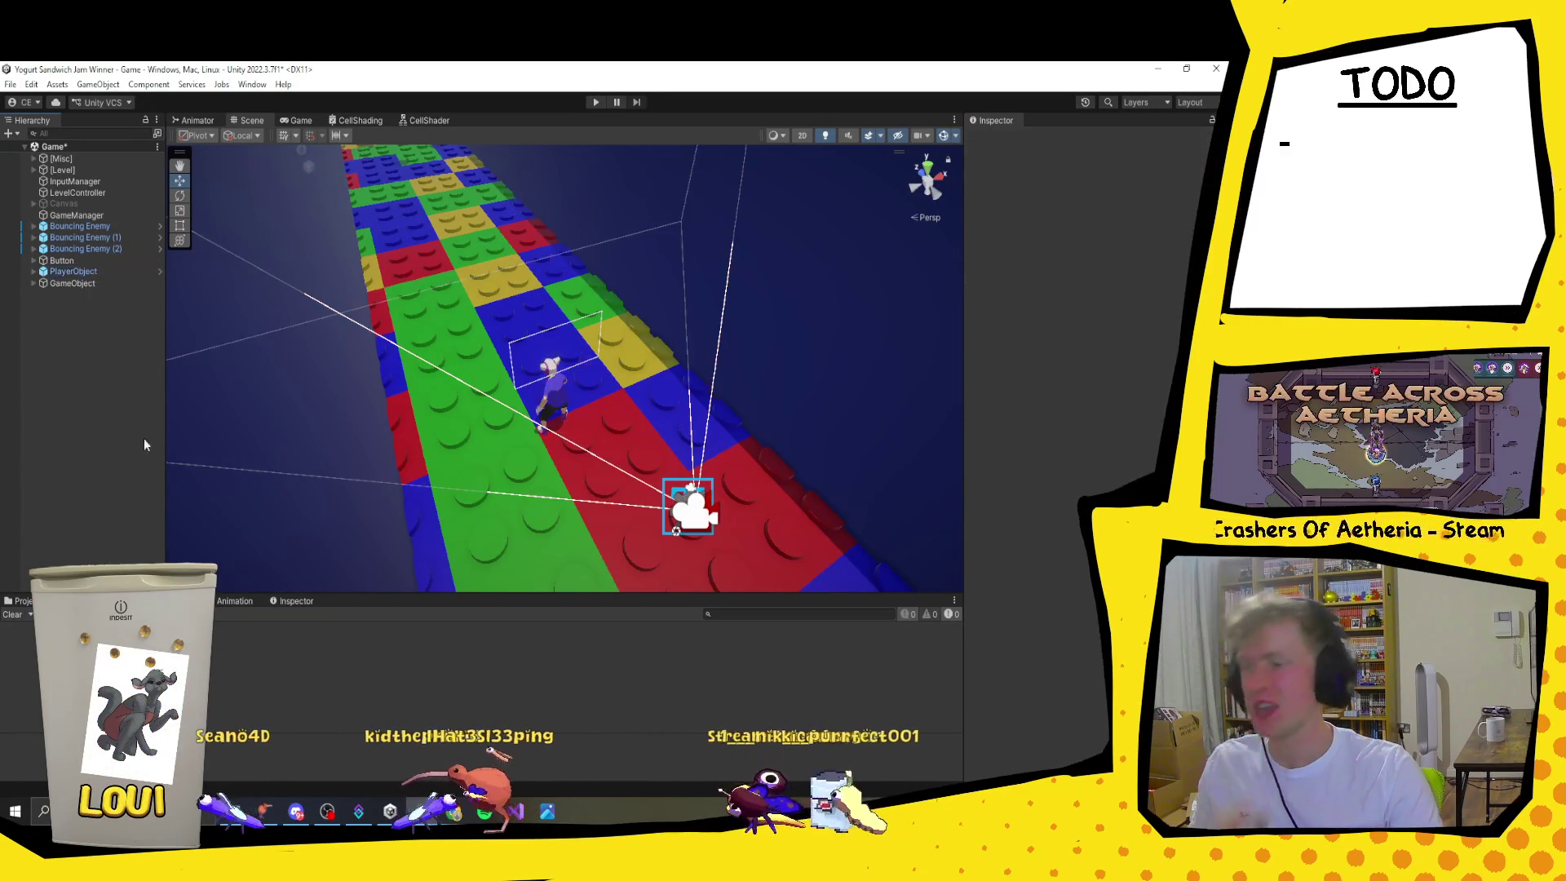
{"action": "key", "text": "ctrl+s"}
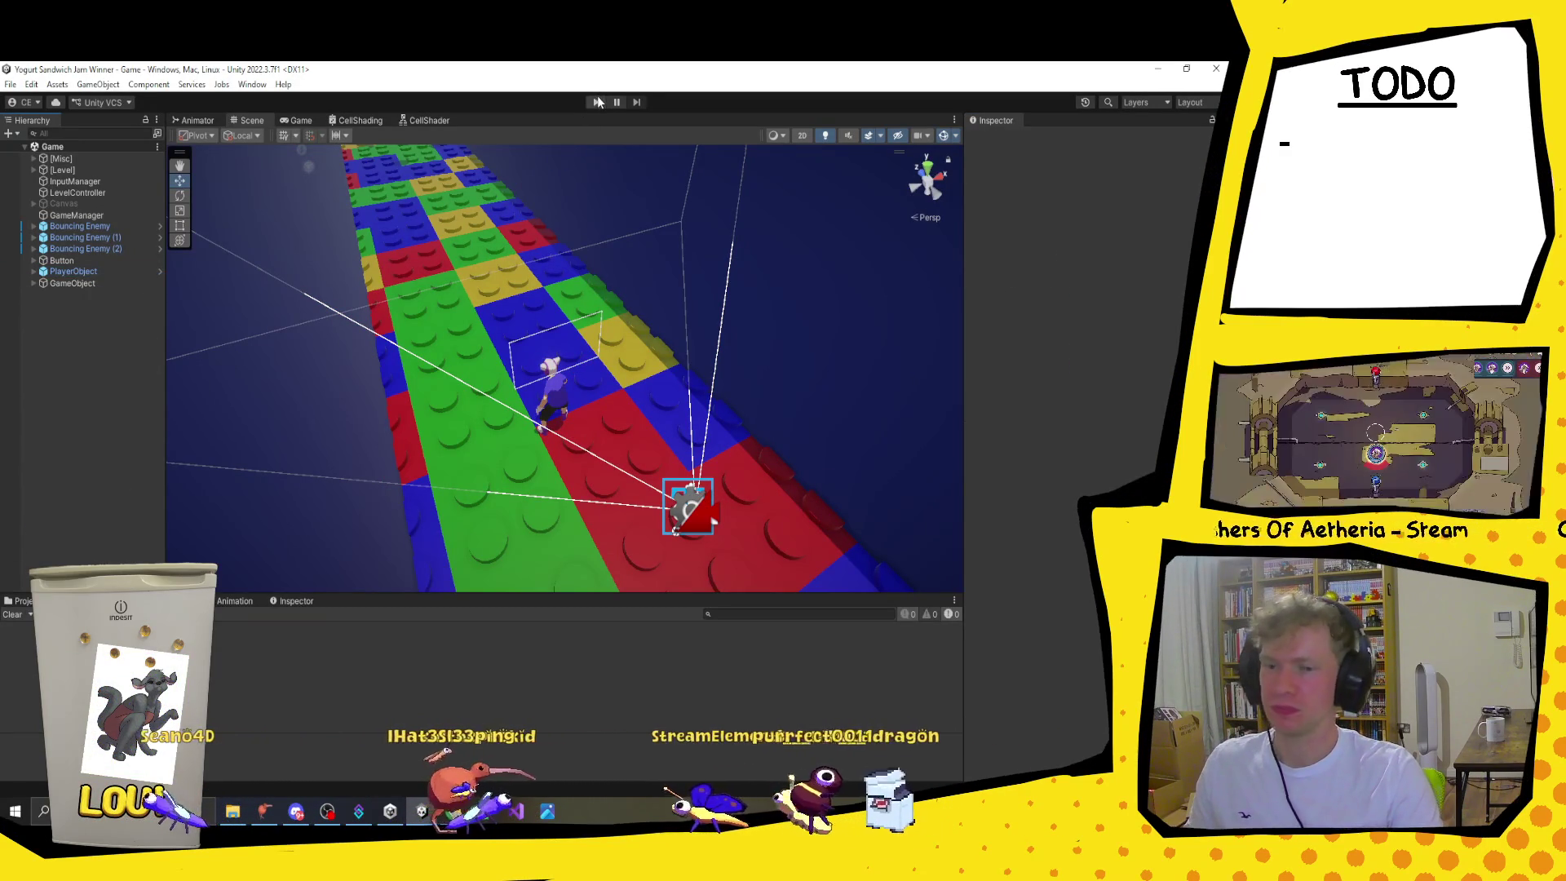
{"action": "left_click", "coordinate": [598, 101]}
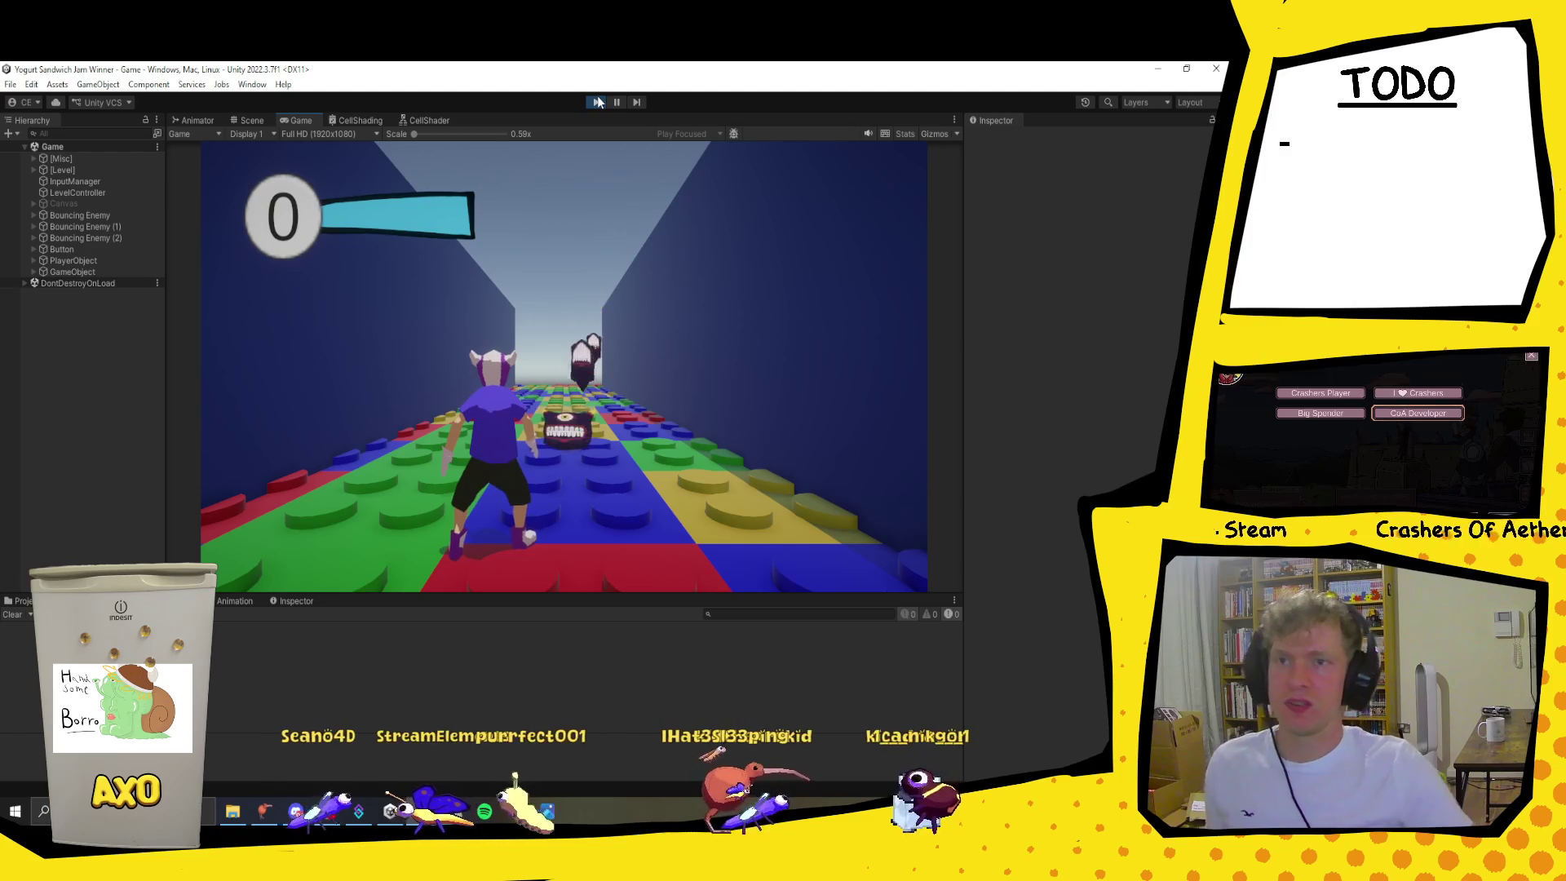
Step: Run down the Lego track with A/W, defeat bouncing enemies with Space, then expand PlayerObject
{"action": "key", "text": "a"}
{"action": "key", "text": "w"}
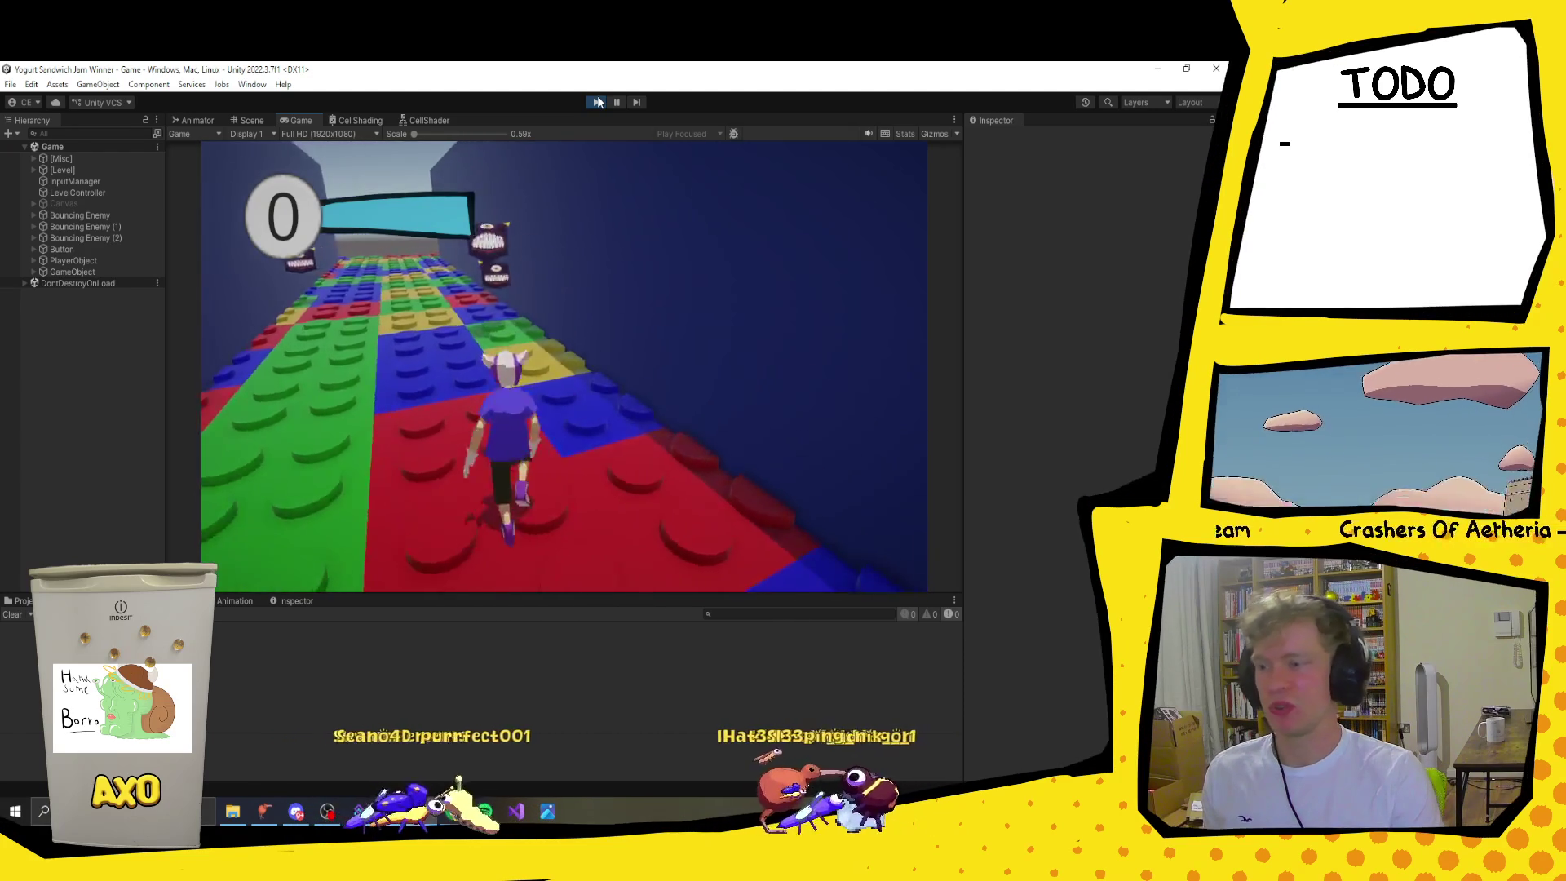
{"action": "key", "text": "space"}
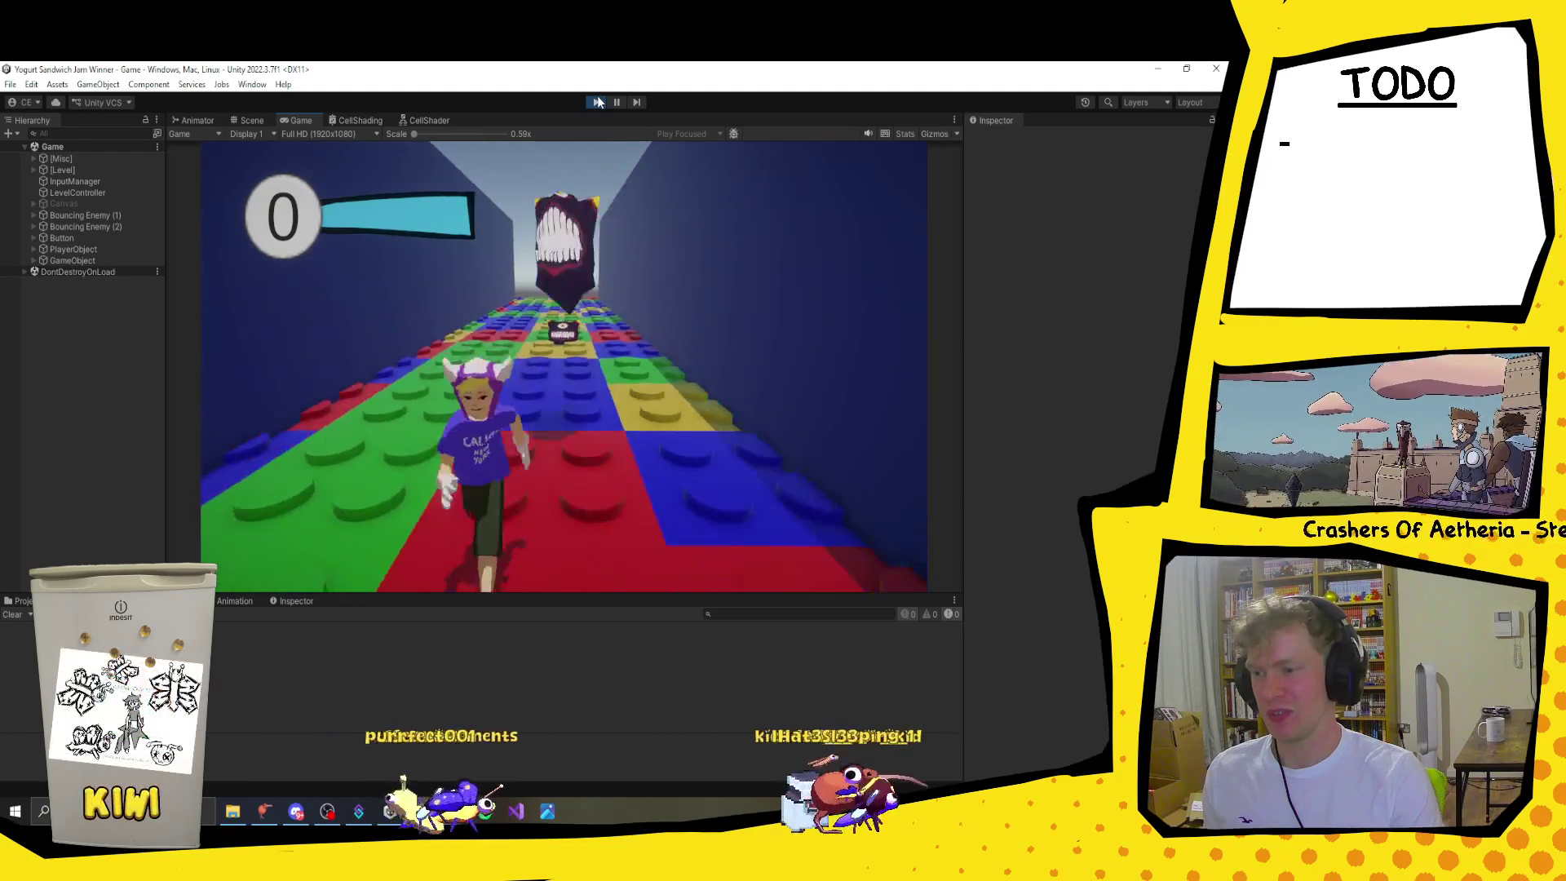
{"action": "key", "text": "w"}
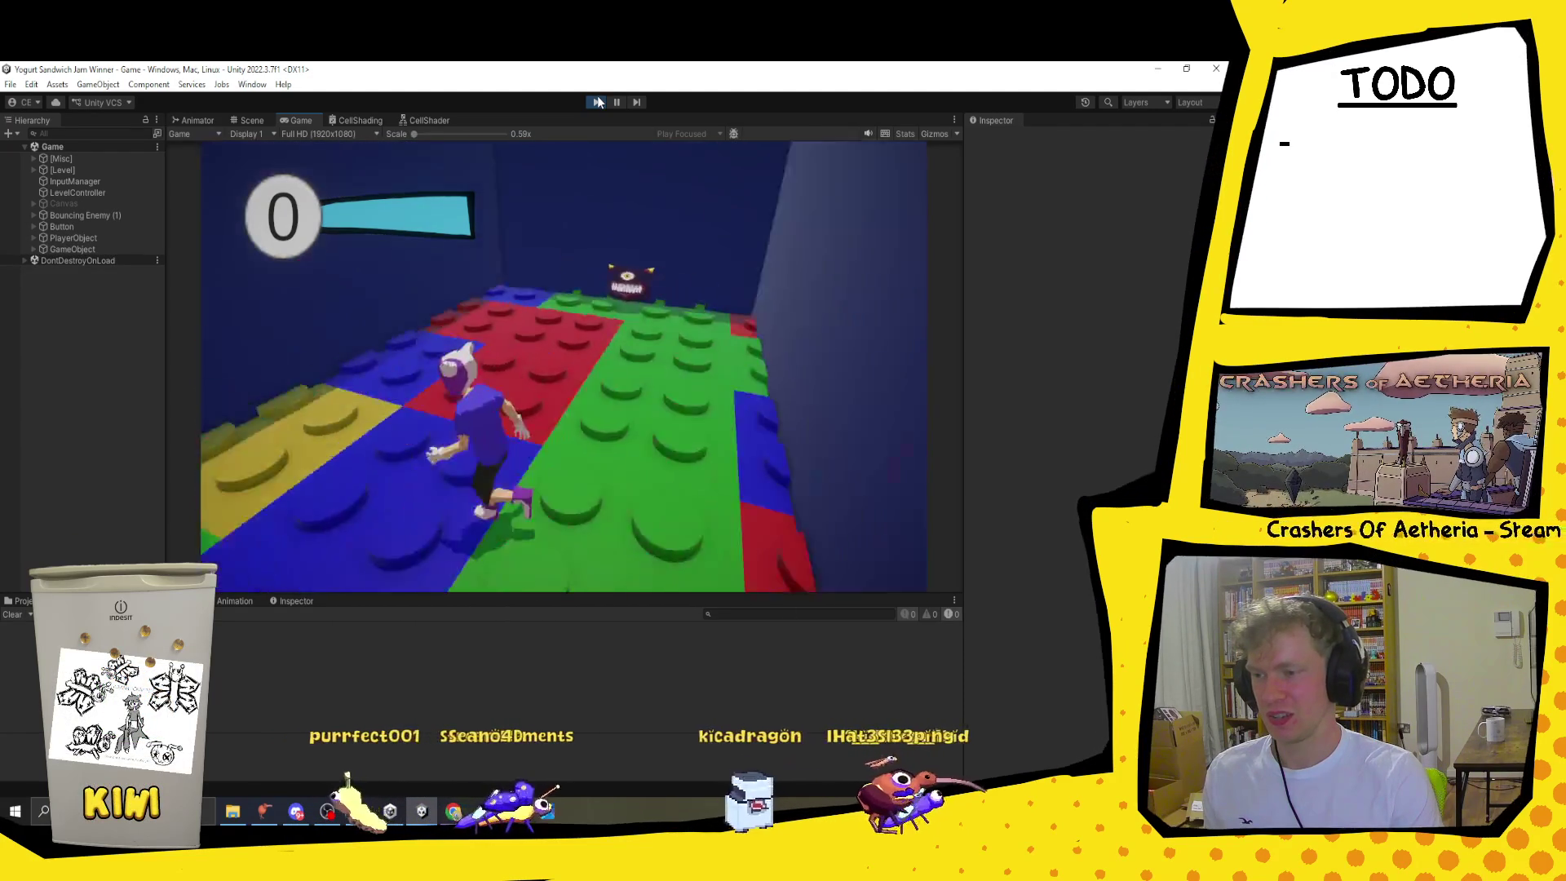
{"action": "key", "text": "w"}
{"action": "key", "text": "space"}
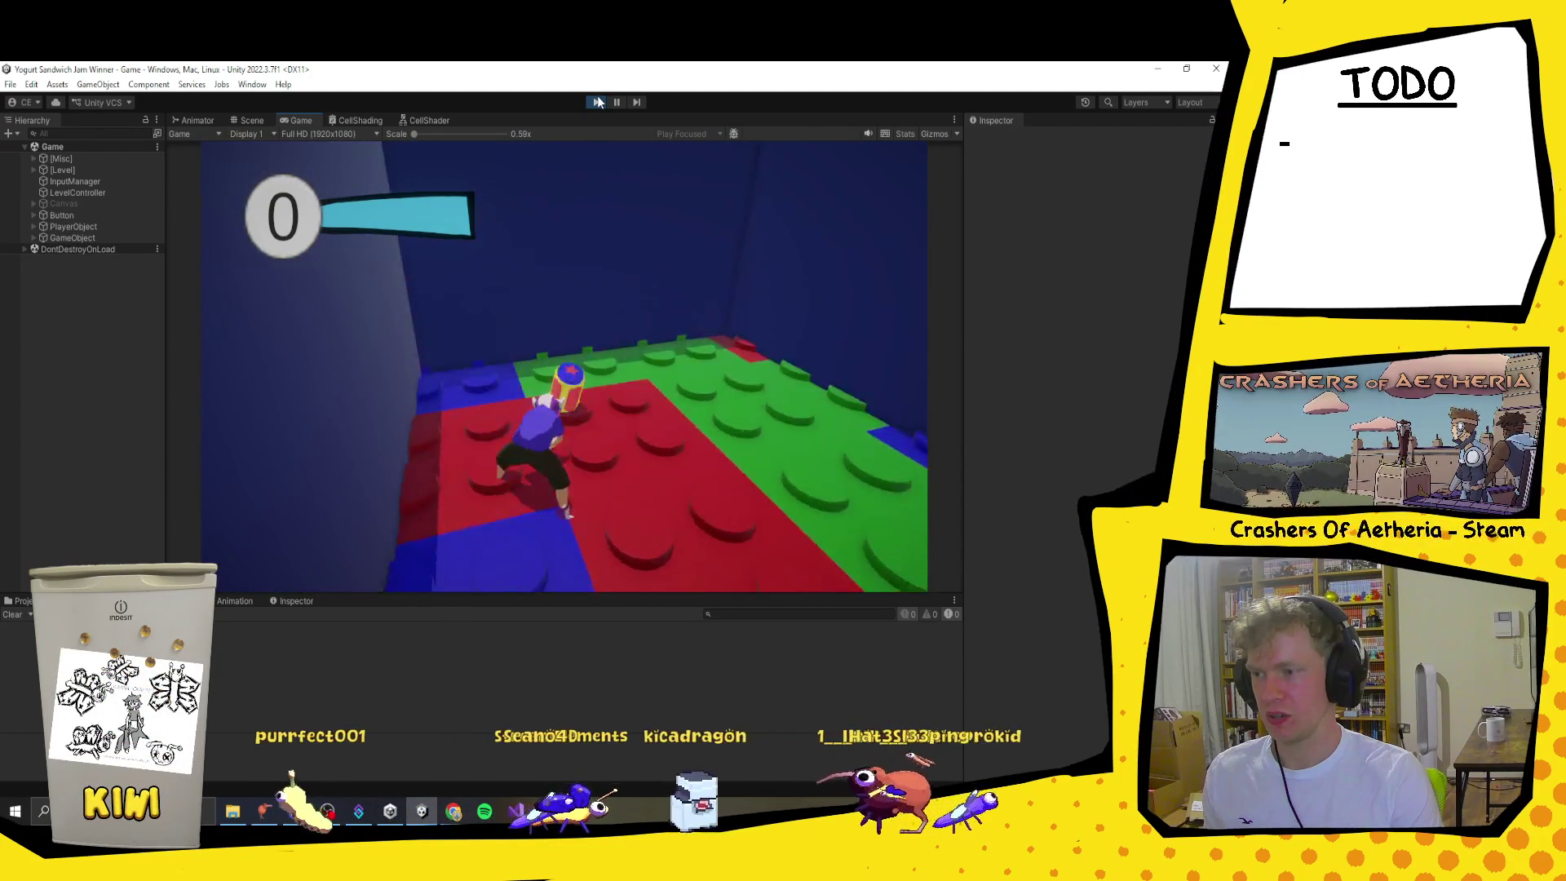
{"action": "key", "text": "w"}
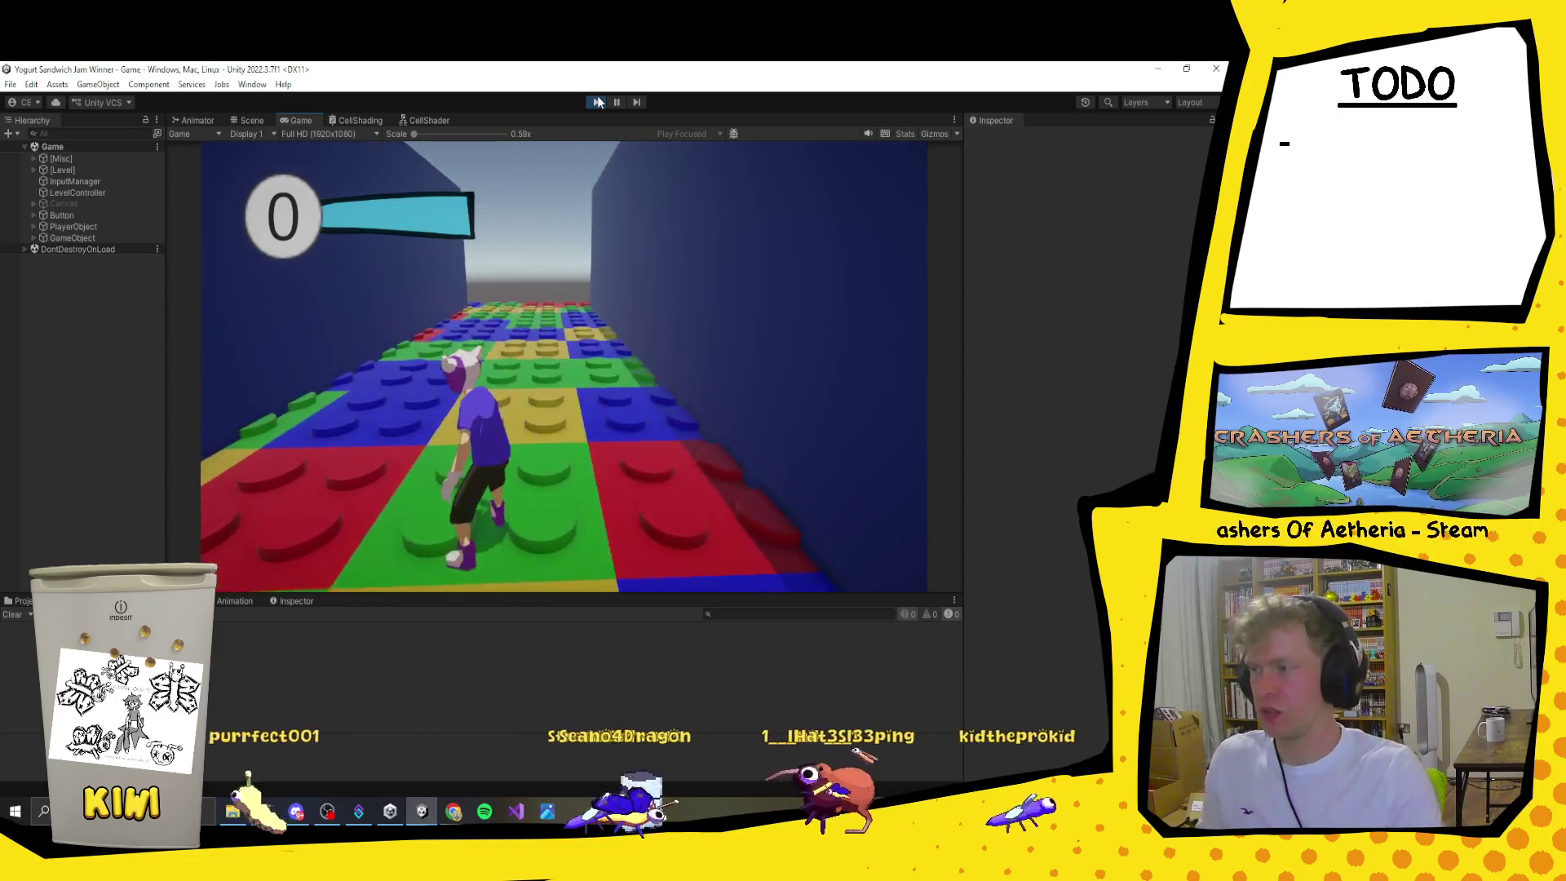
{"action": "left_click", "coordinate": [35, 227]}
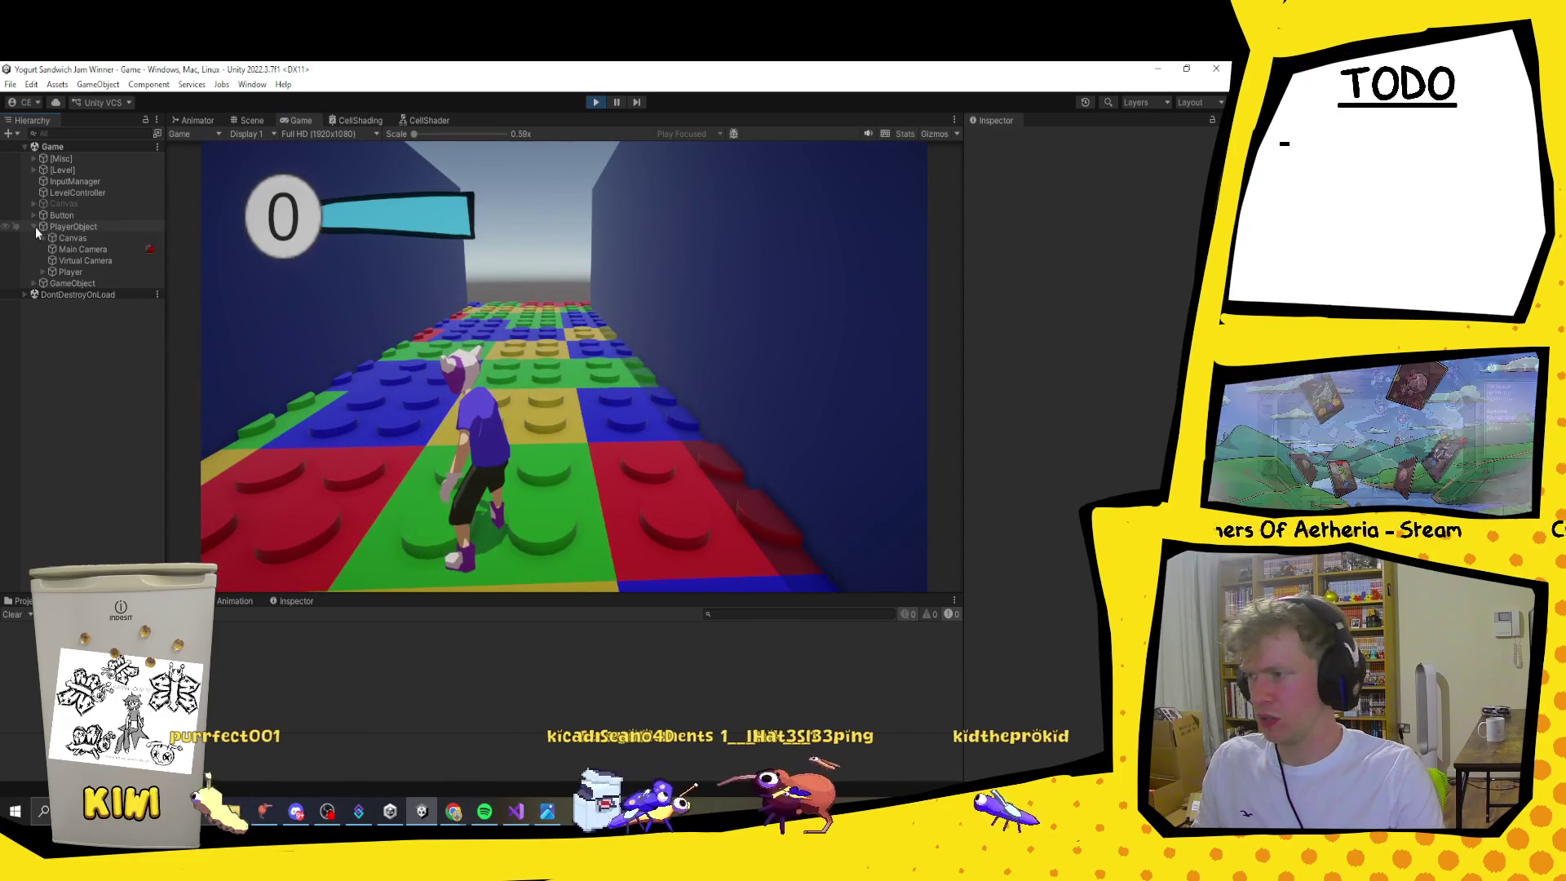
Step: Inspect the Player's Xp For Levels, stop play, review Bouncing Enemy overrides, and replay
{"action": "left_click", "coordinate": [80, 272]}
{"action": "scroll", "coordinate": [1121, 398], "scroll_direction": "down", "scroll_amount": 4}
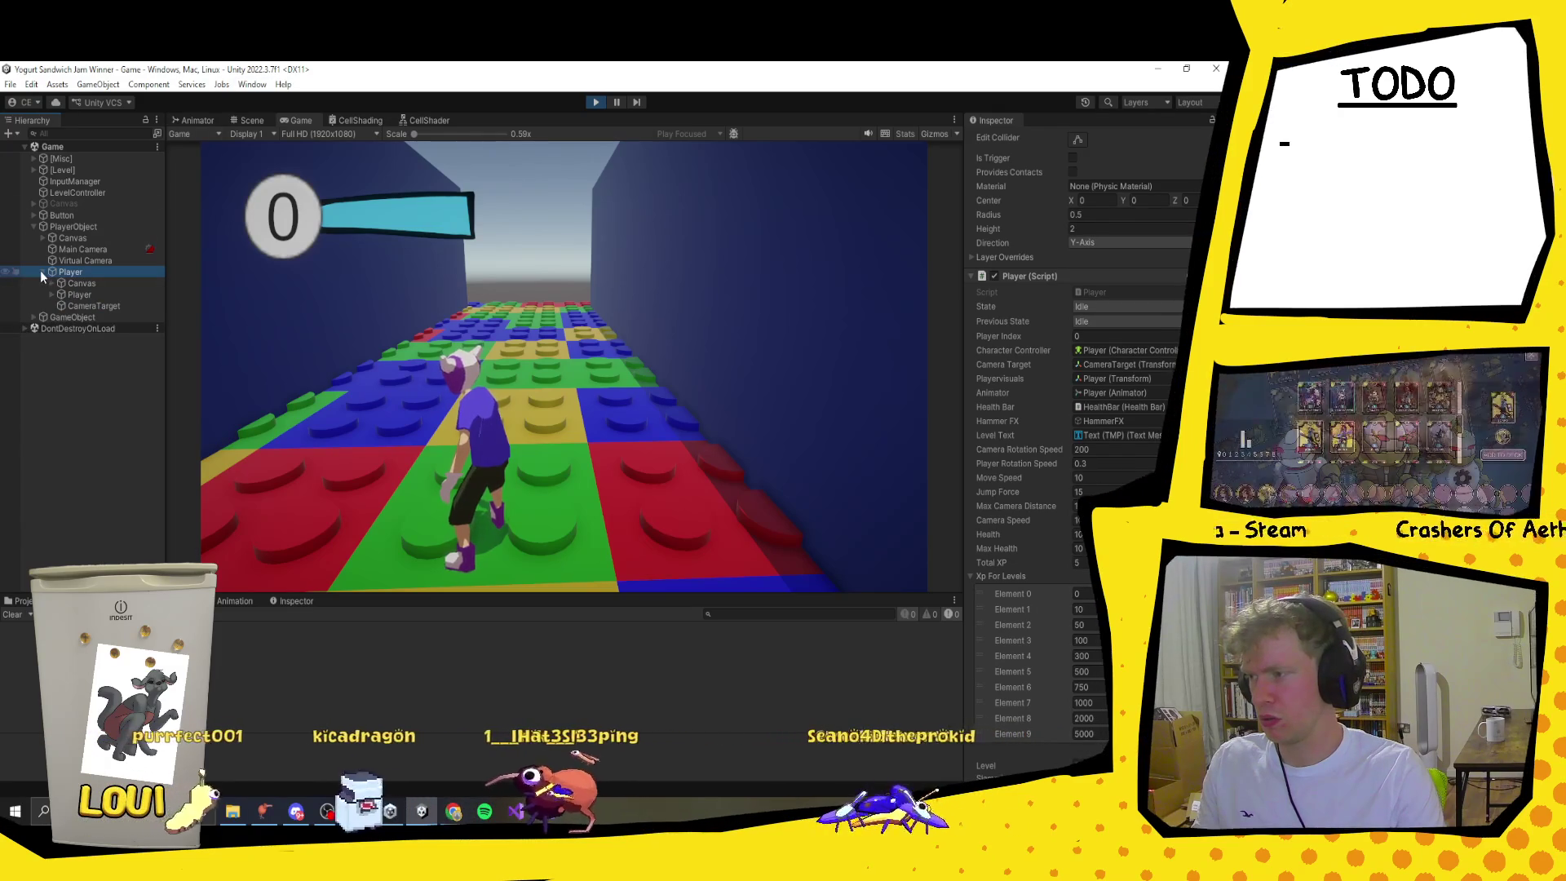
{"action": "left_click", "coordinate": [596, 101]}
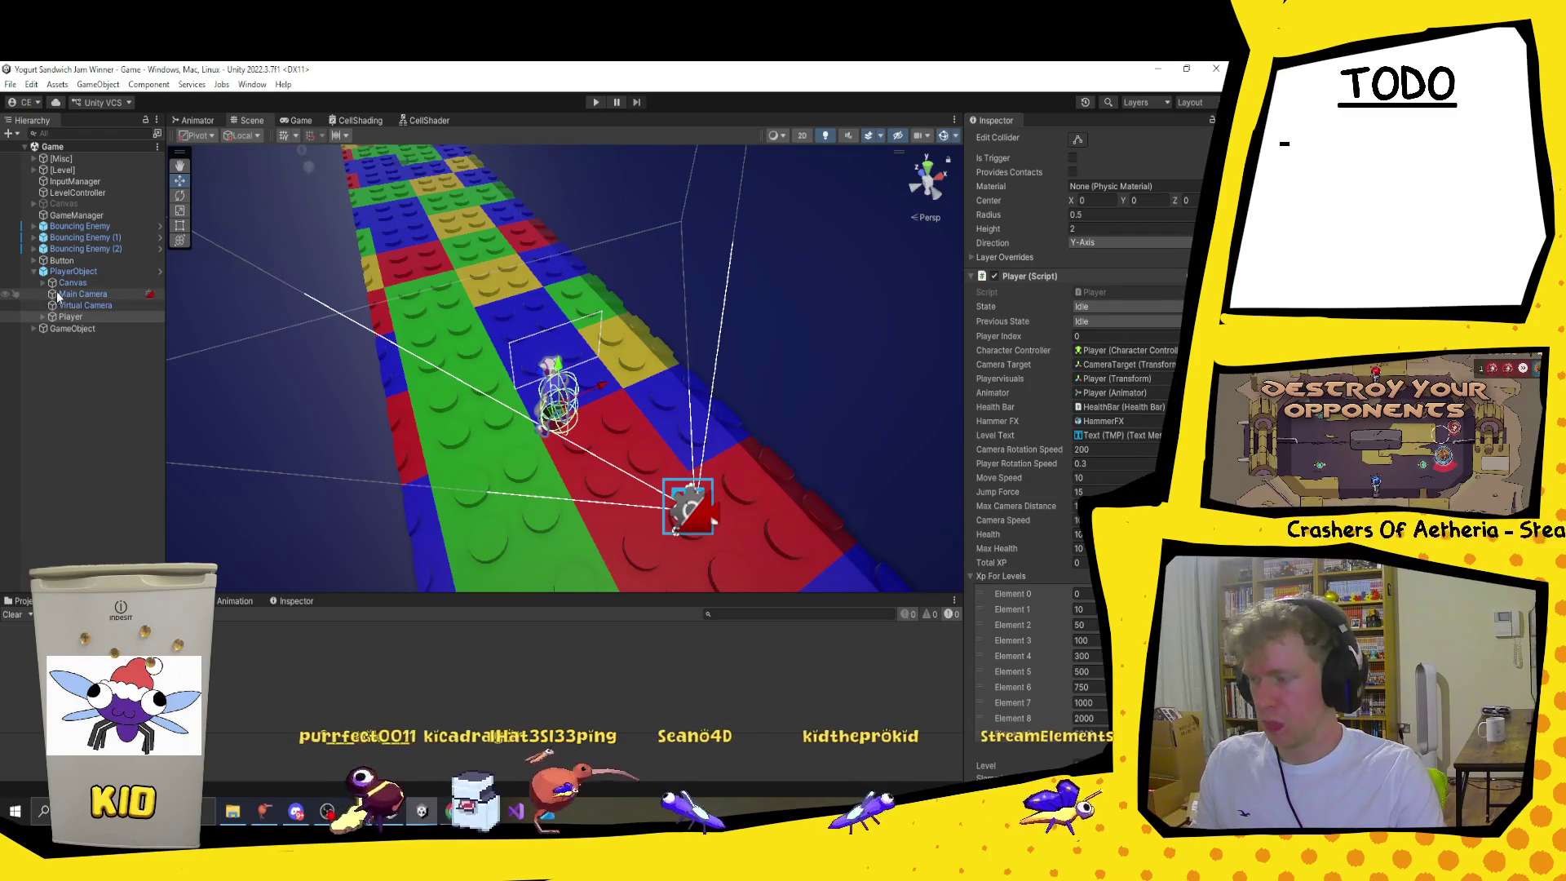
{"action": "left_click", "coordinate": [85, 228]}
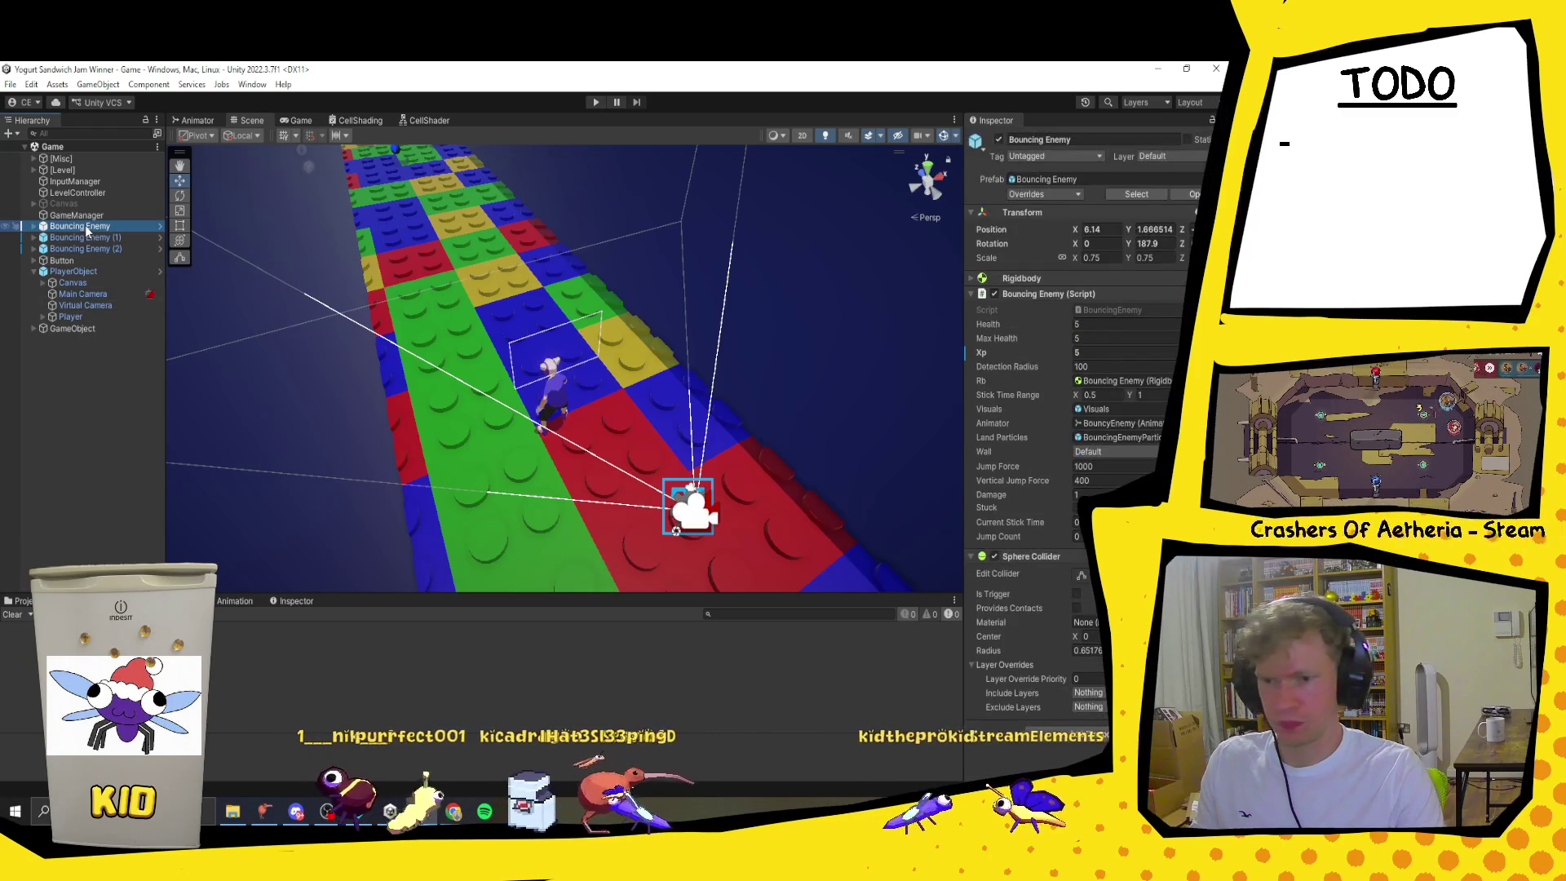
{"action": "left_click", "coordinate": [1052, 194]}
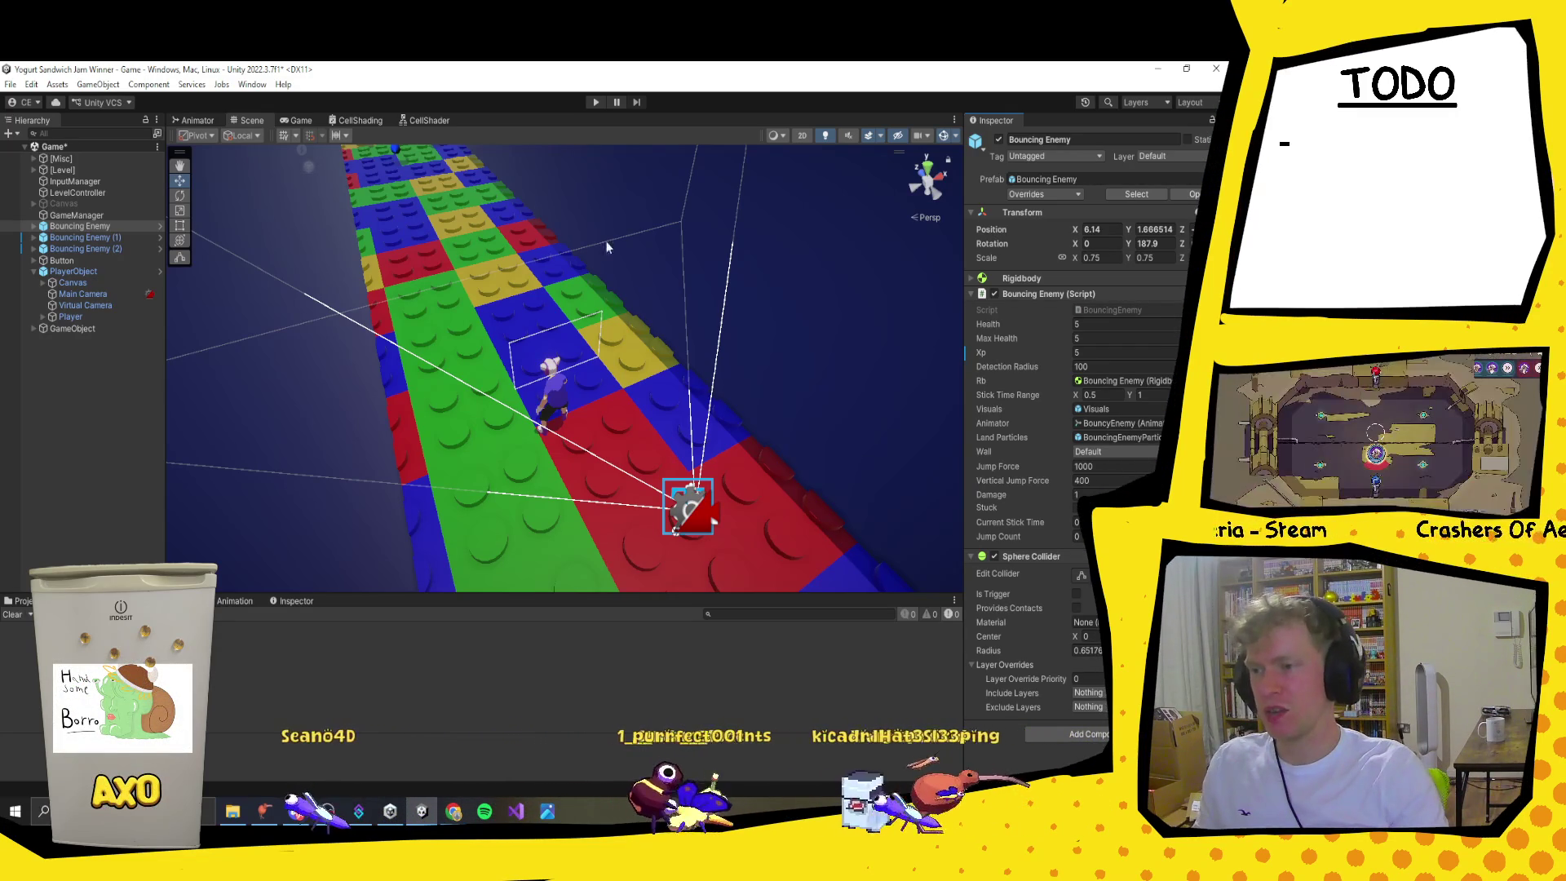
{"action": "left_click", "coordinate": [595, 104]}
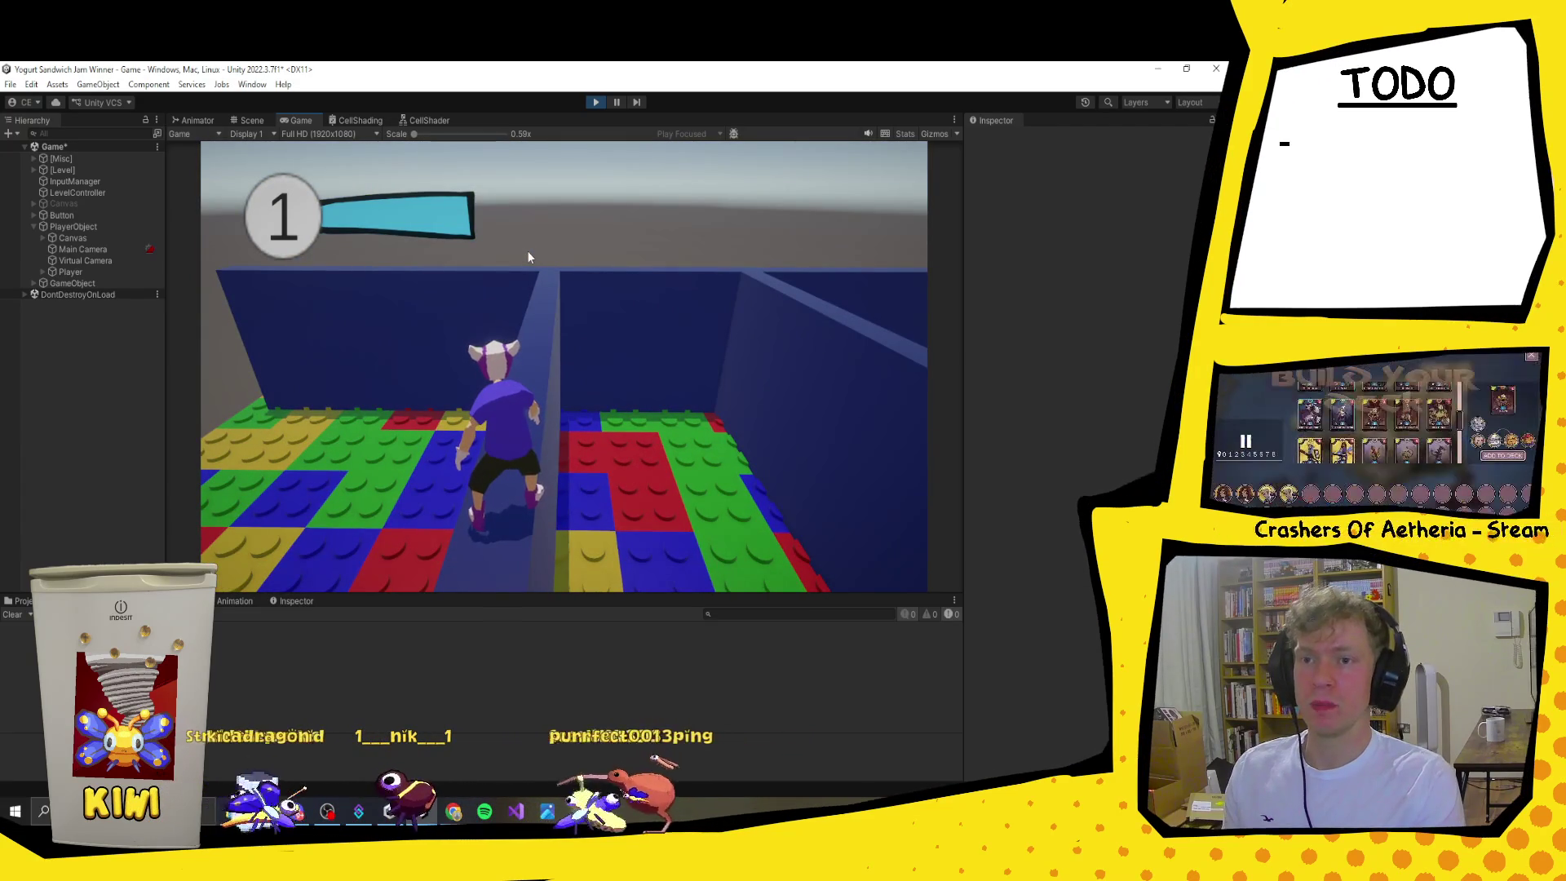
{"action": "key", "text": "w"}
{"action": "key", "text": "w"}
{"action": "key", "text": "space"}
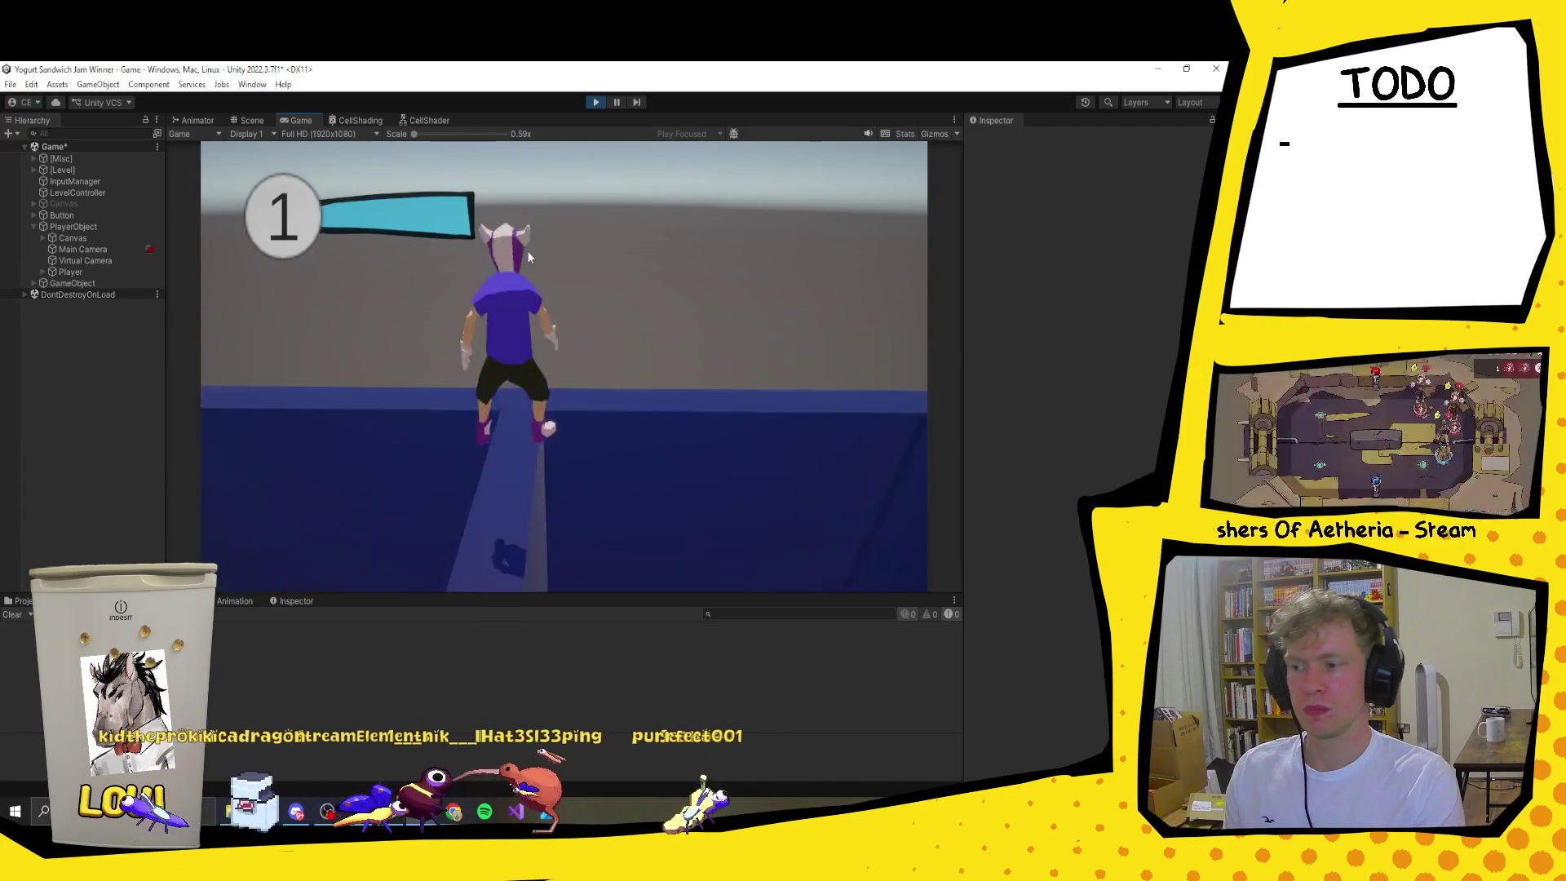
{"action": "key", "text": "w"}
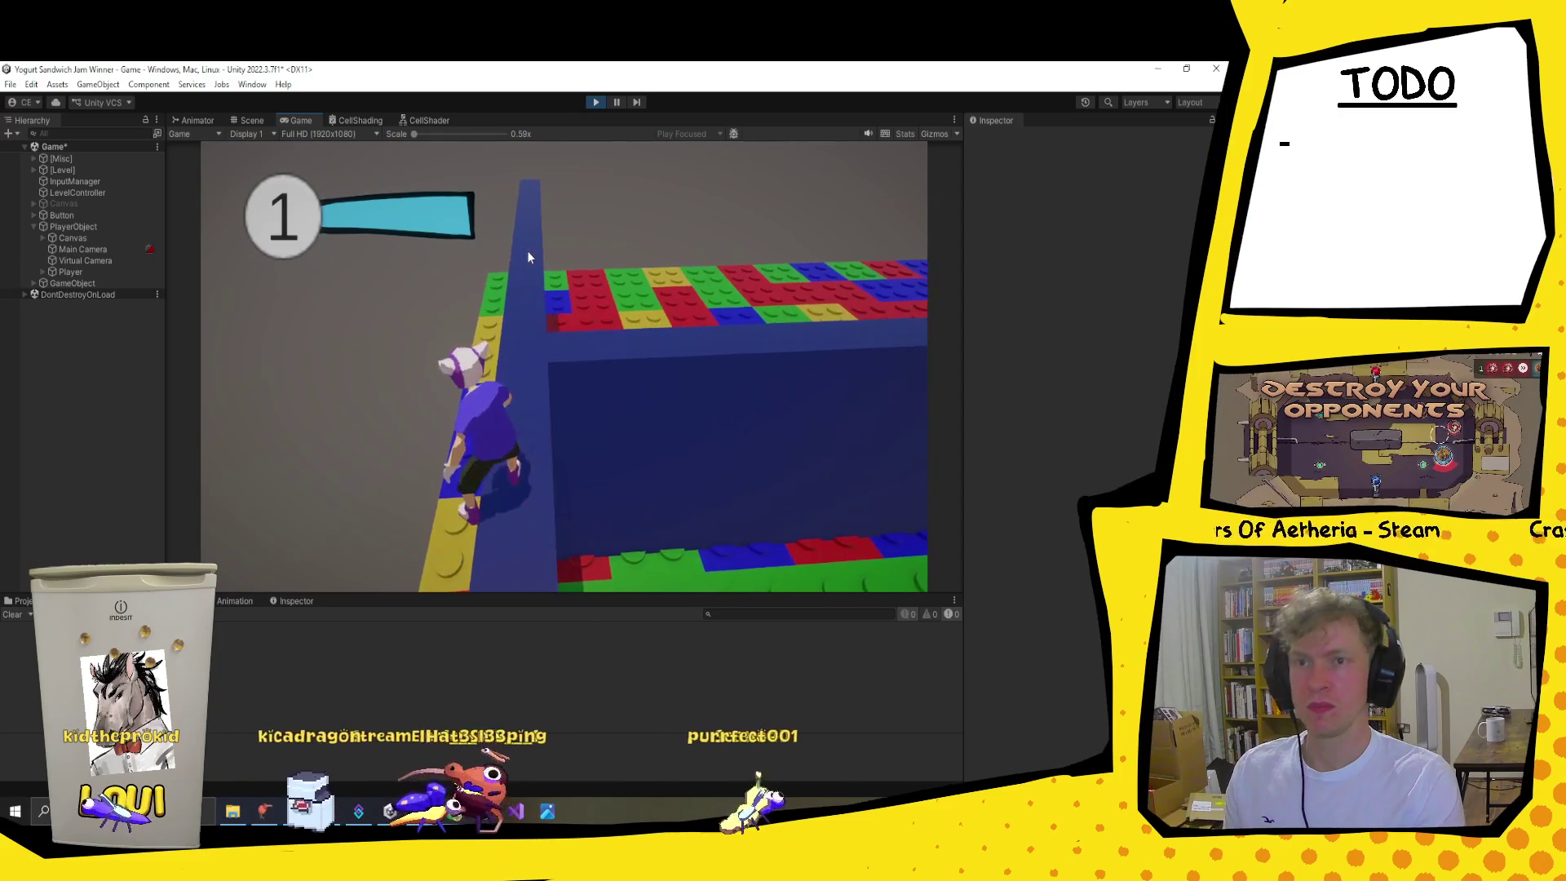
{"action": "key", "text": "w"}
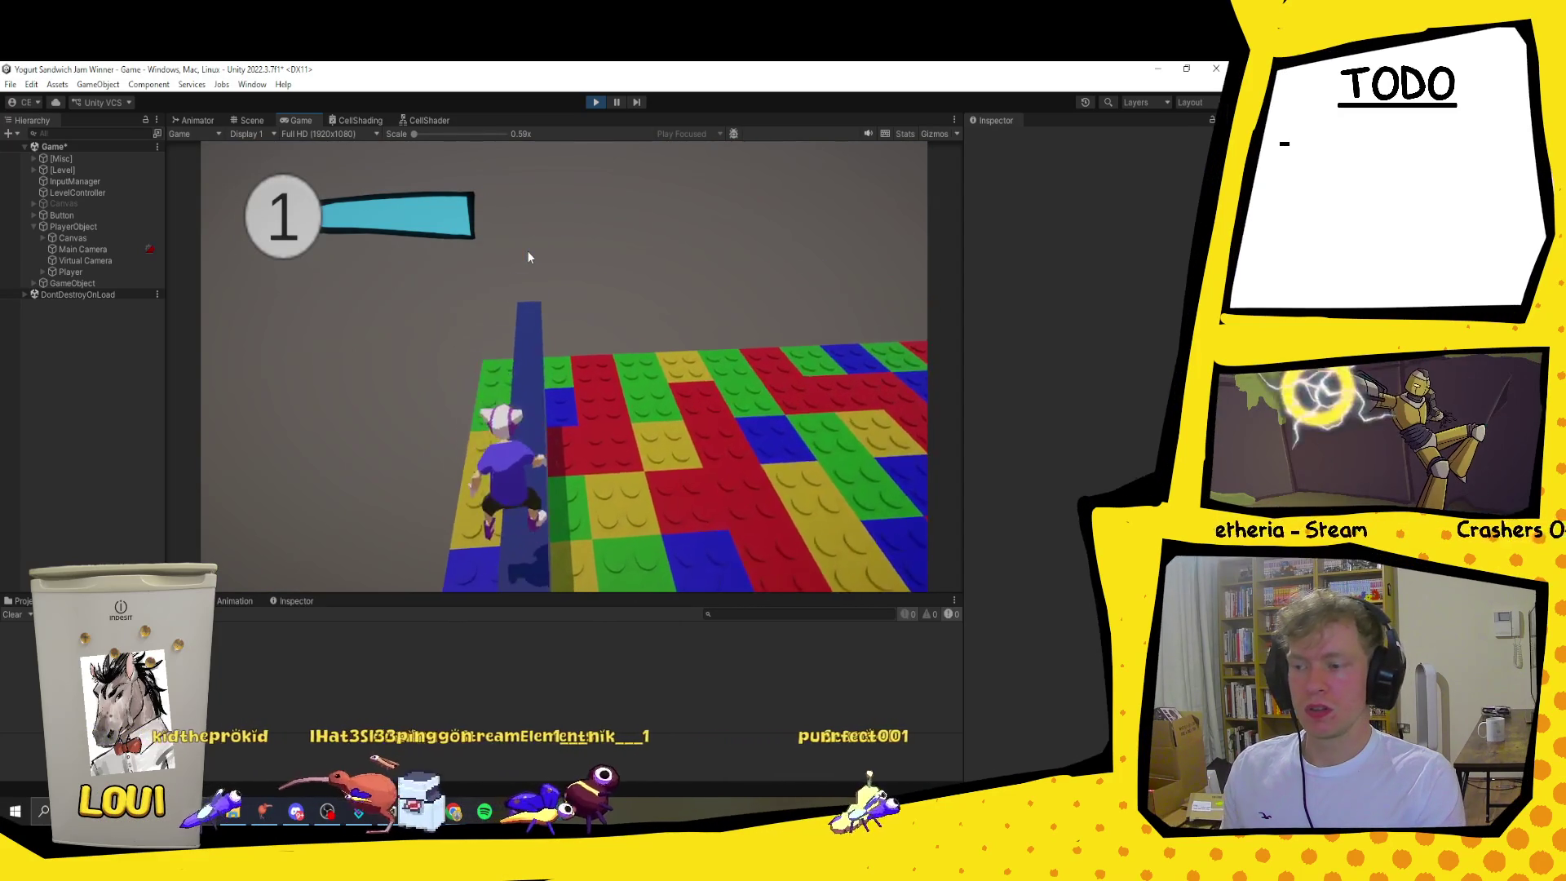
{"action": "key", "text": "w"}
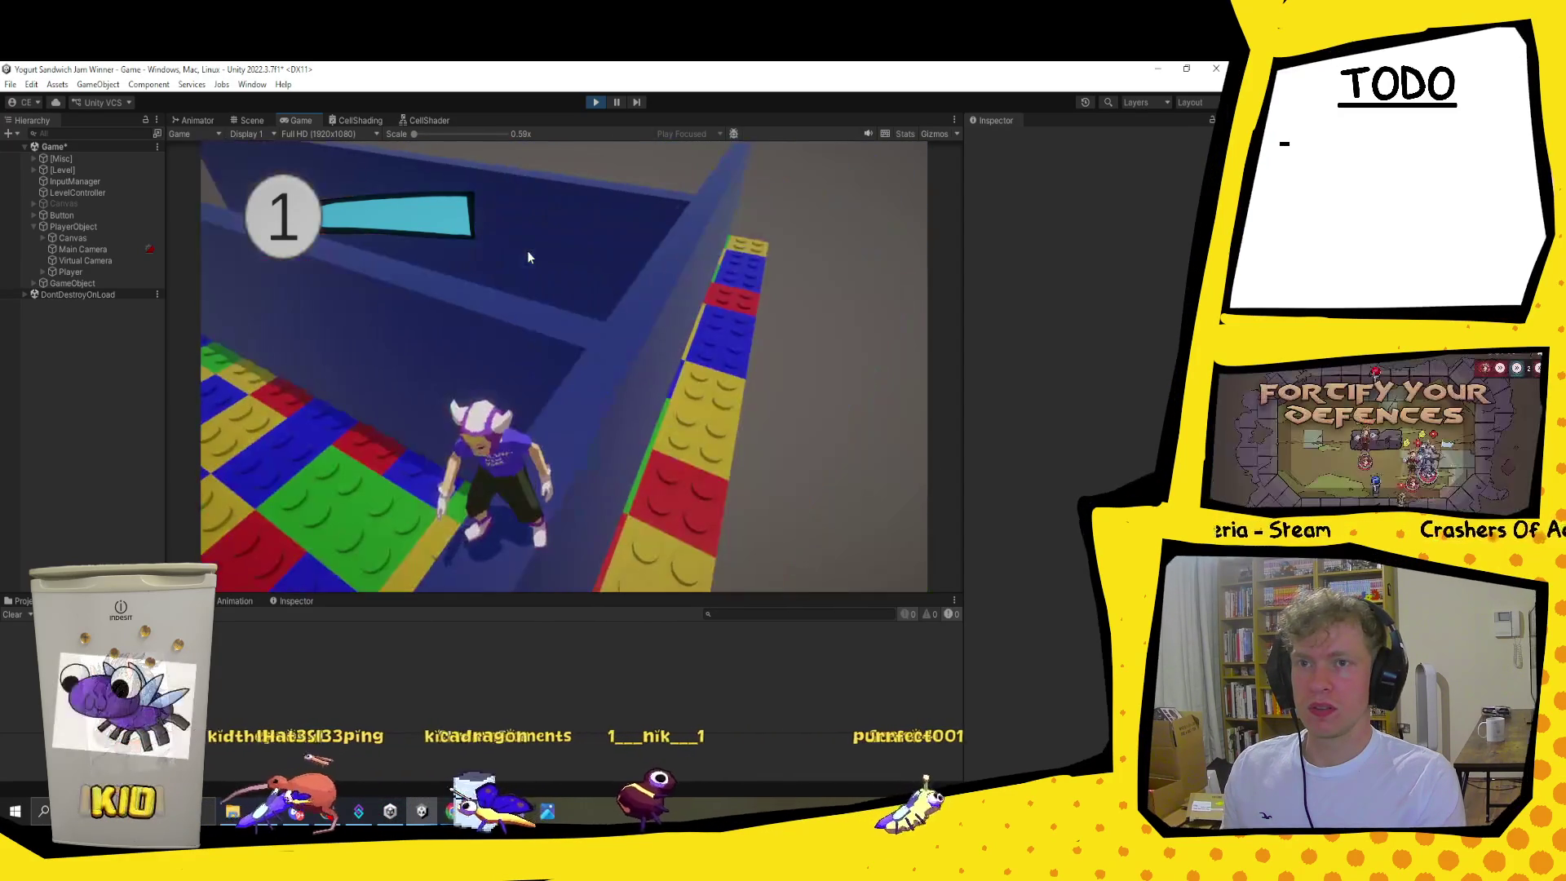
{"action": "key", "text": "w"}
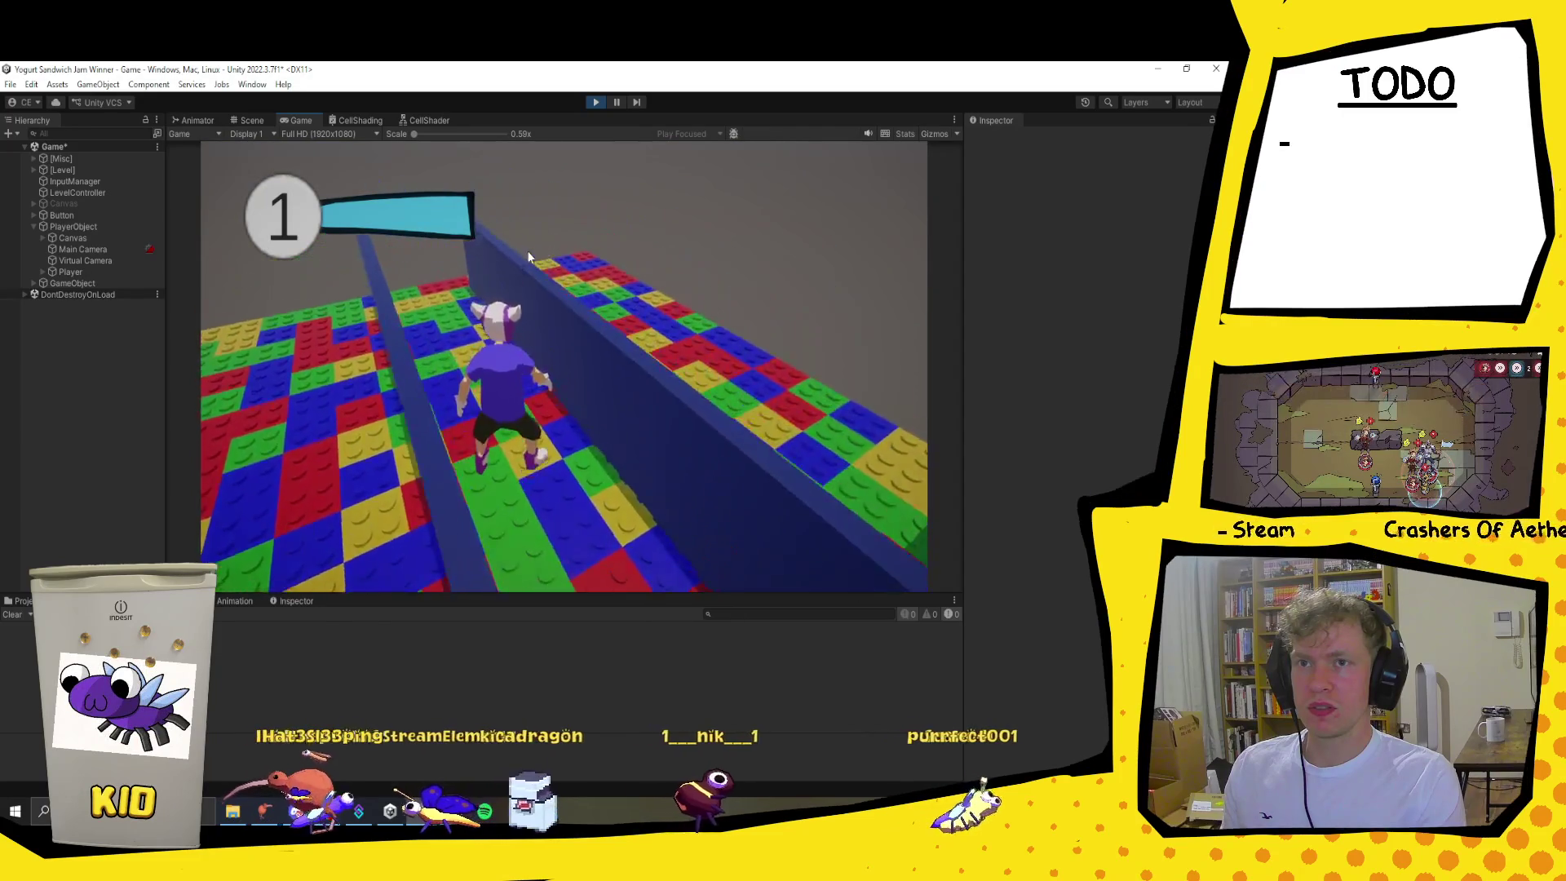
{"action": "key", "text": "w"}
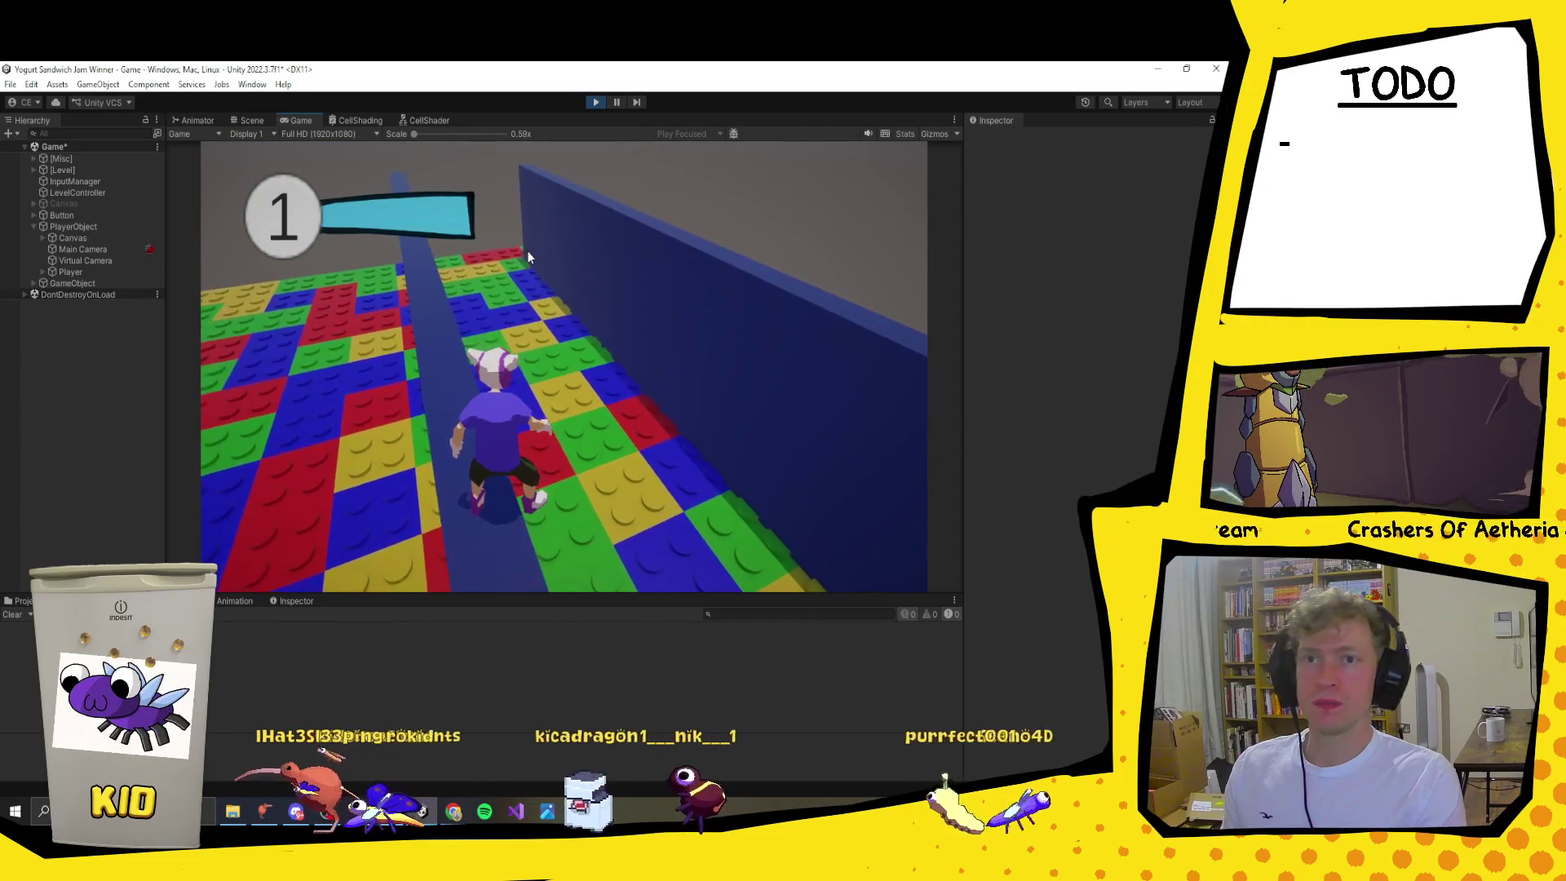
{"action": "key", "text": "w"}
{"action": "key", "text": "w"}
{"action": "key", "text": "w"}
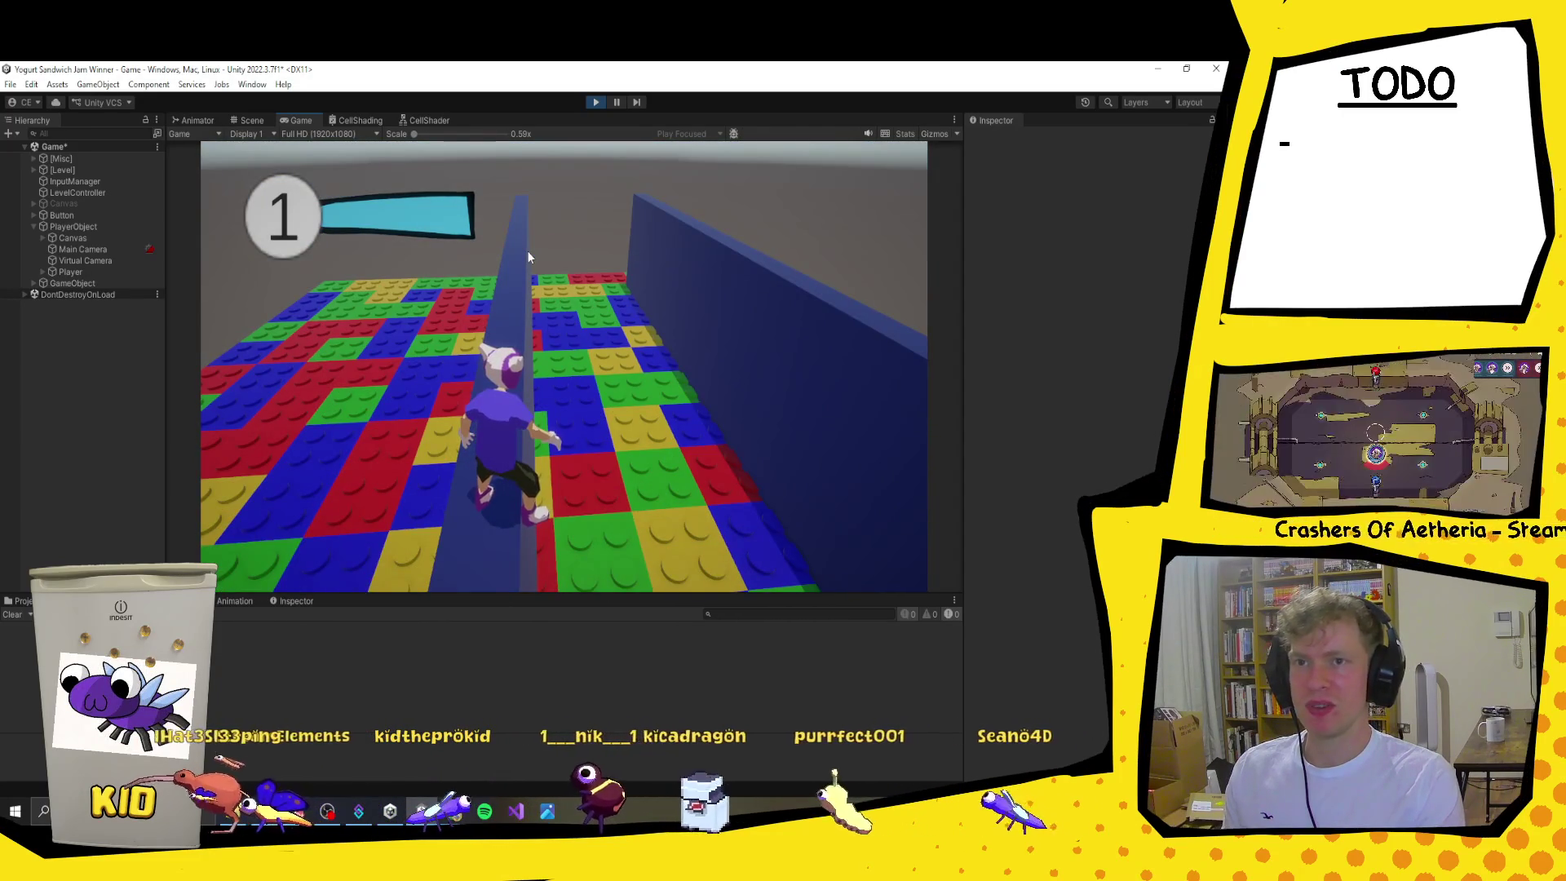
{"action": "key", "text": "space"}
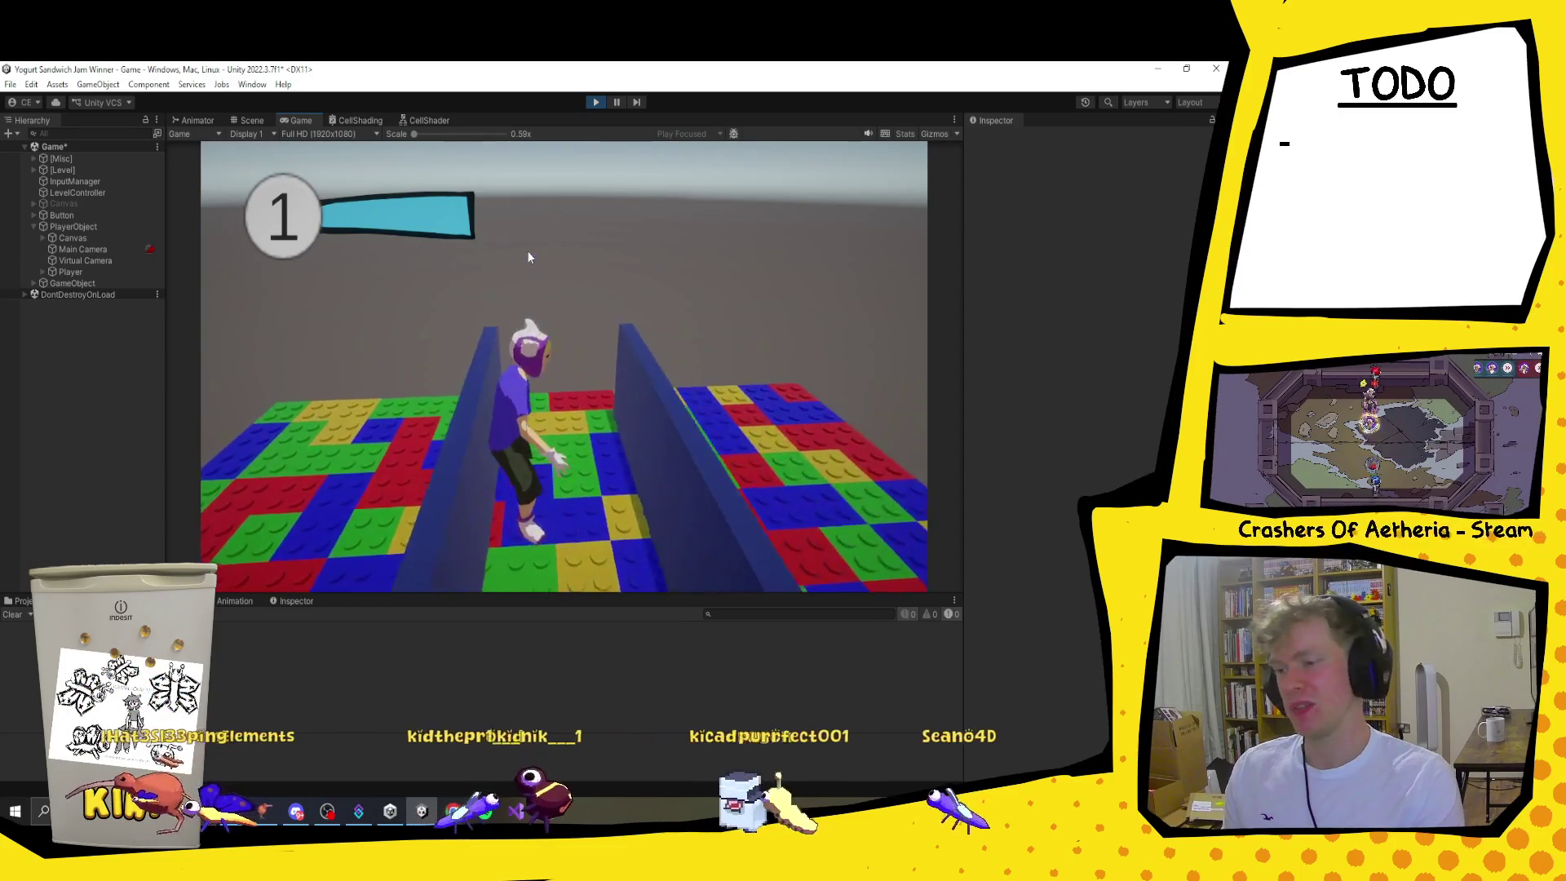
{"action": "key", "text": "w"}
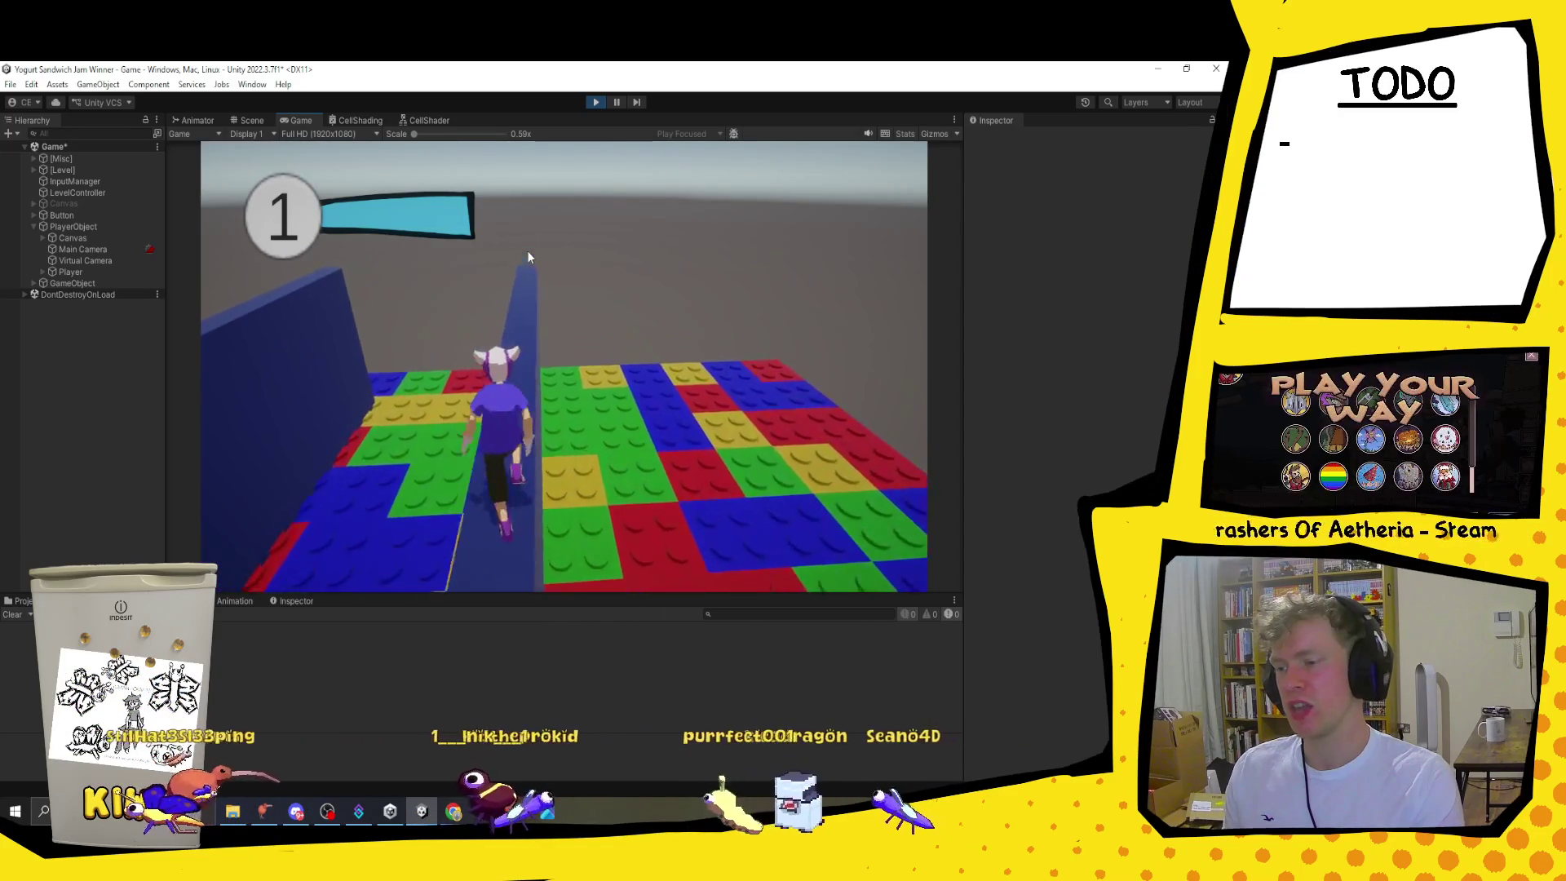
{"action": "key", "text": "w"}
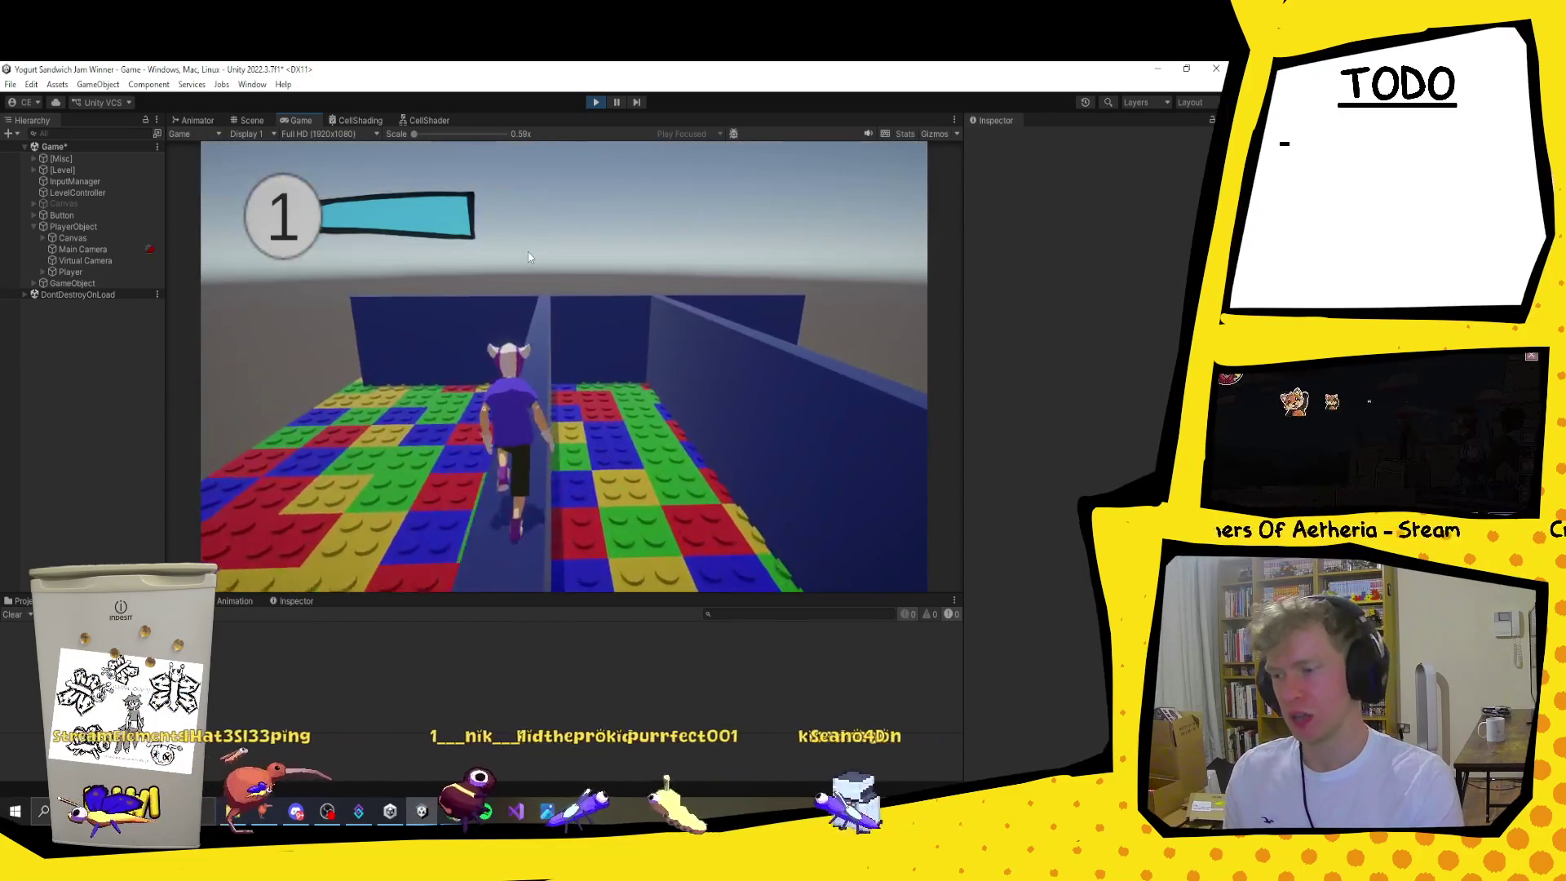
{"action": "key", "text": "space"}
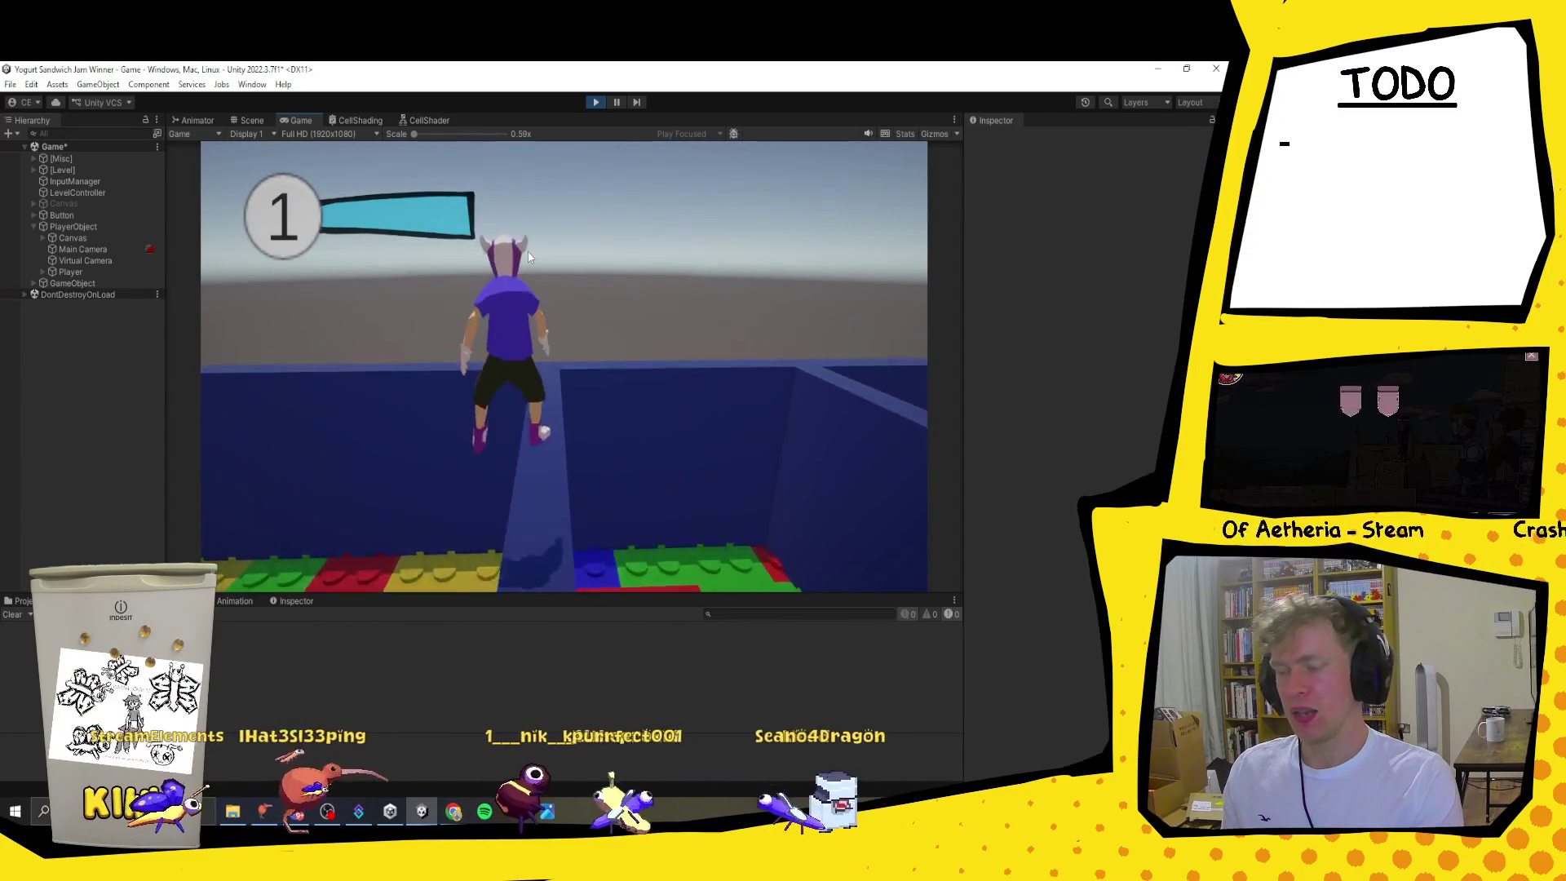
{"action": "key", "text": "w"}
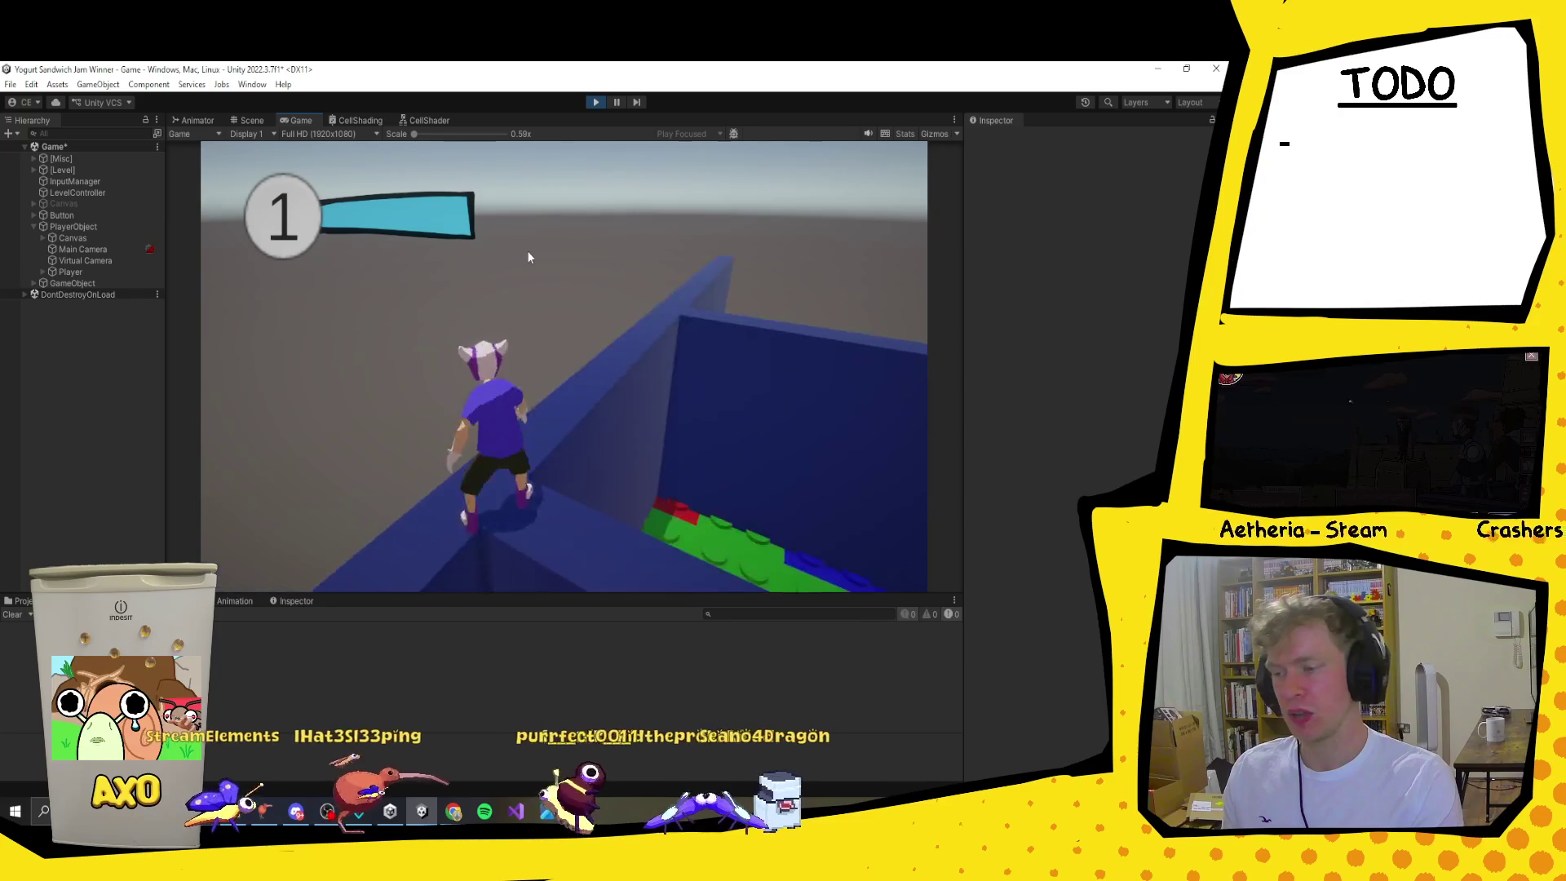
{"action": "key", "text": "space"}
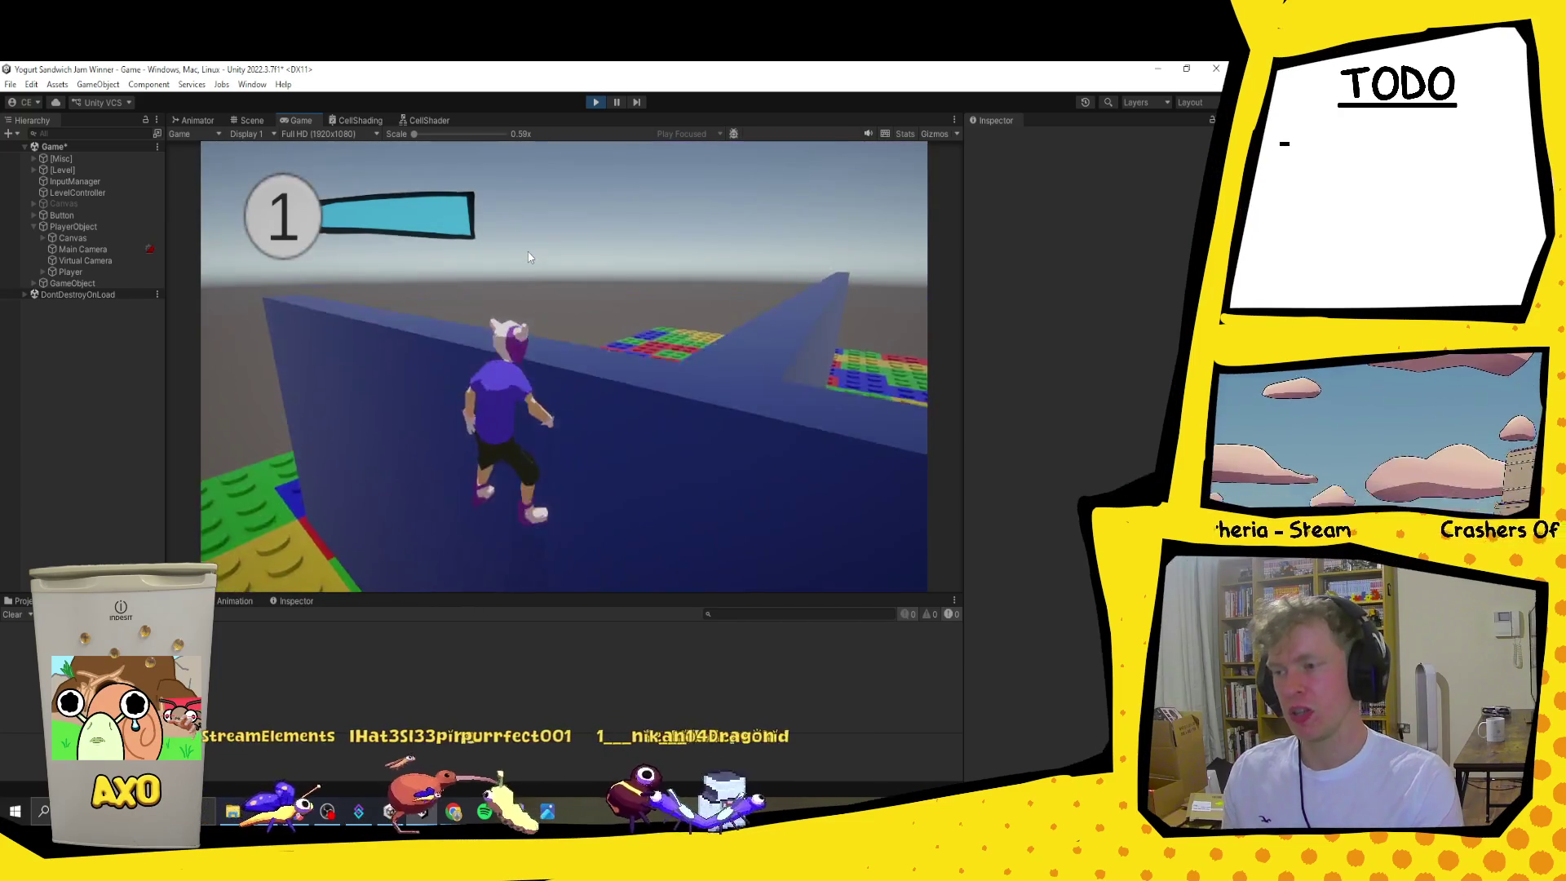
{"action": "key", "text": "w"}
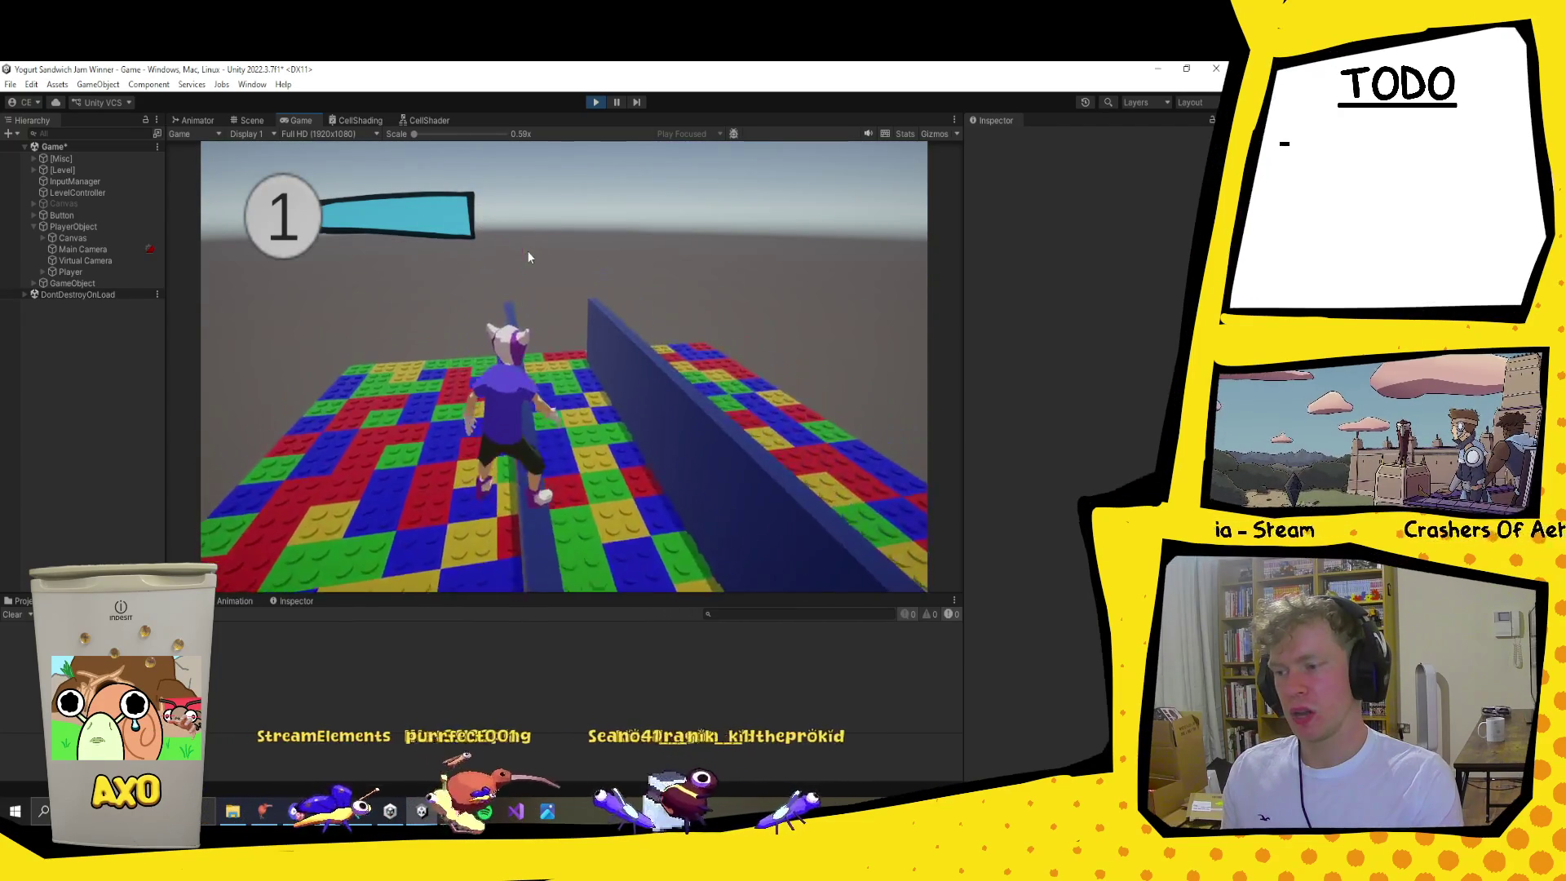
{"action": "key", "text": "w"}
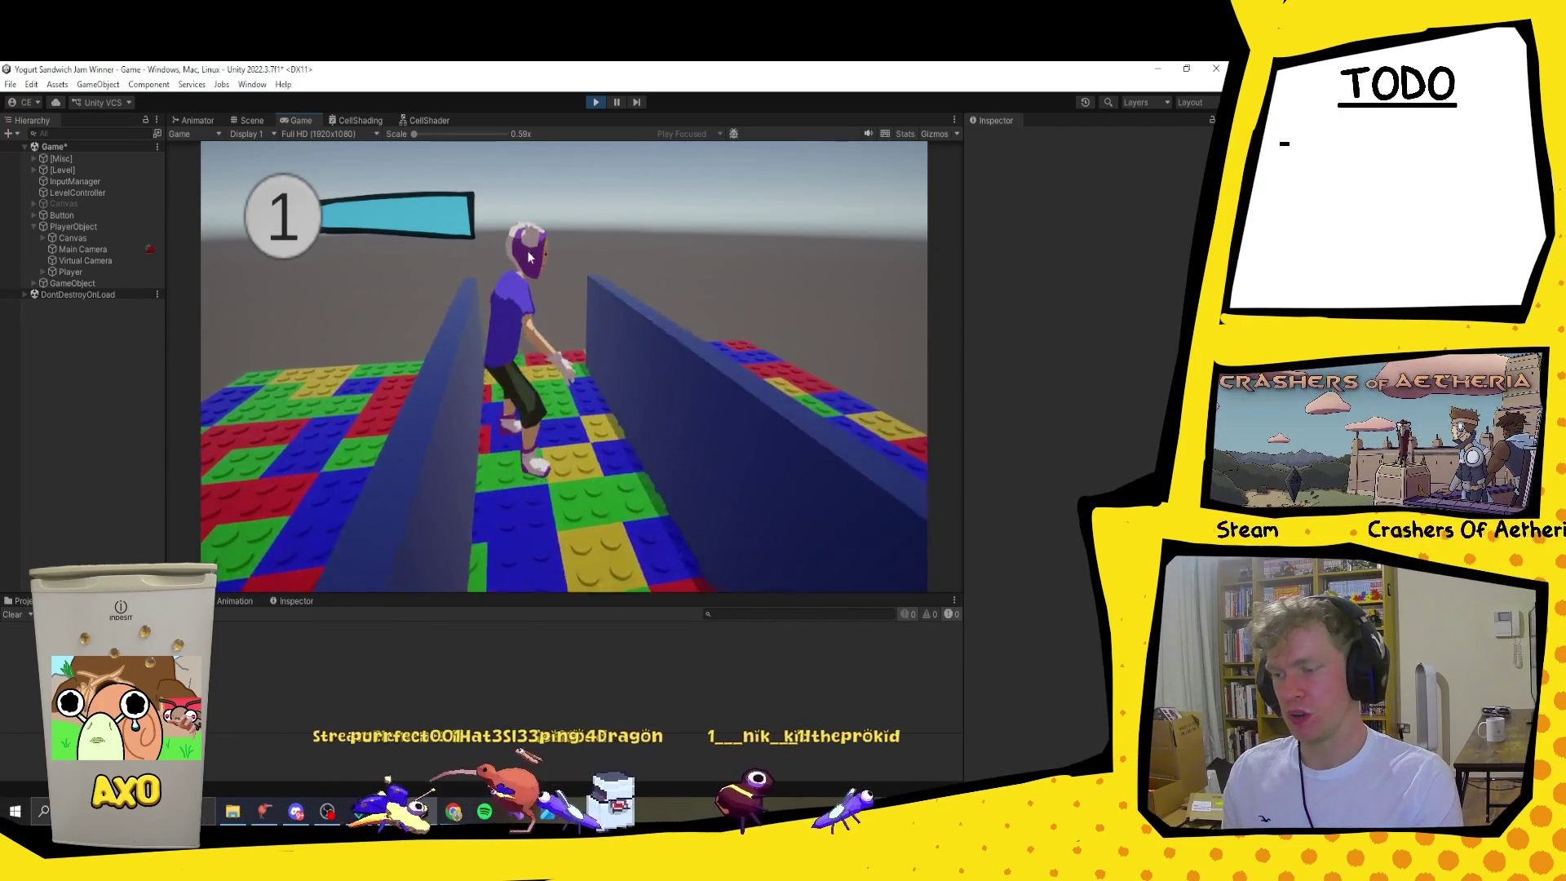
{"action": "key", "text": "w"}
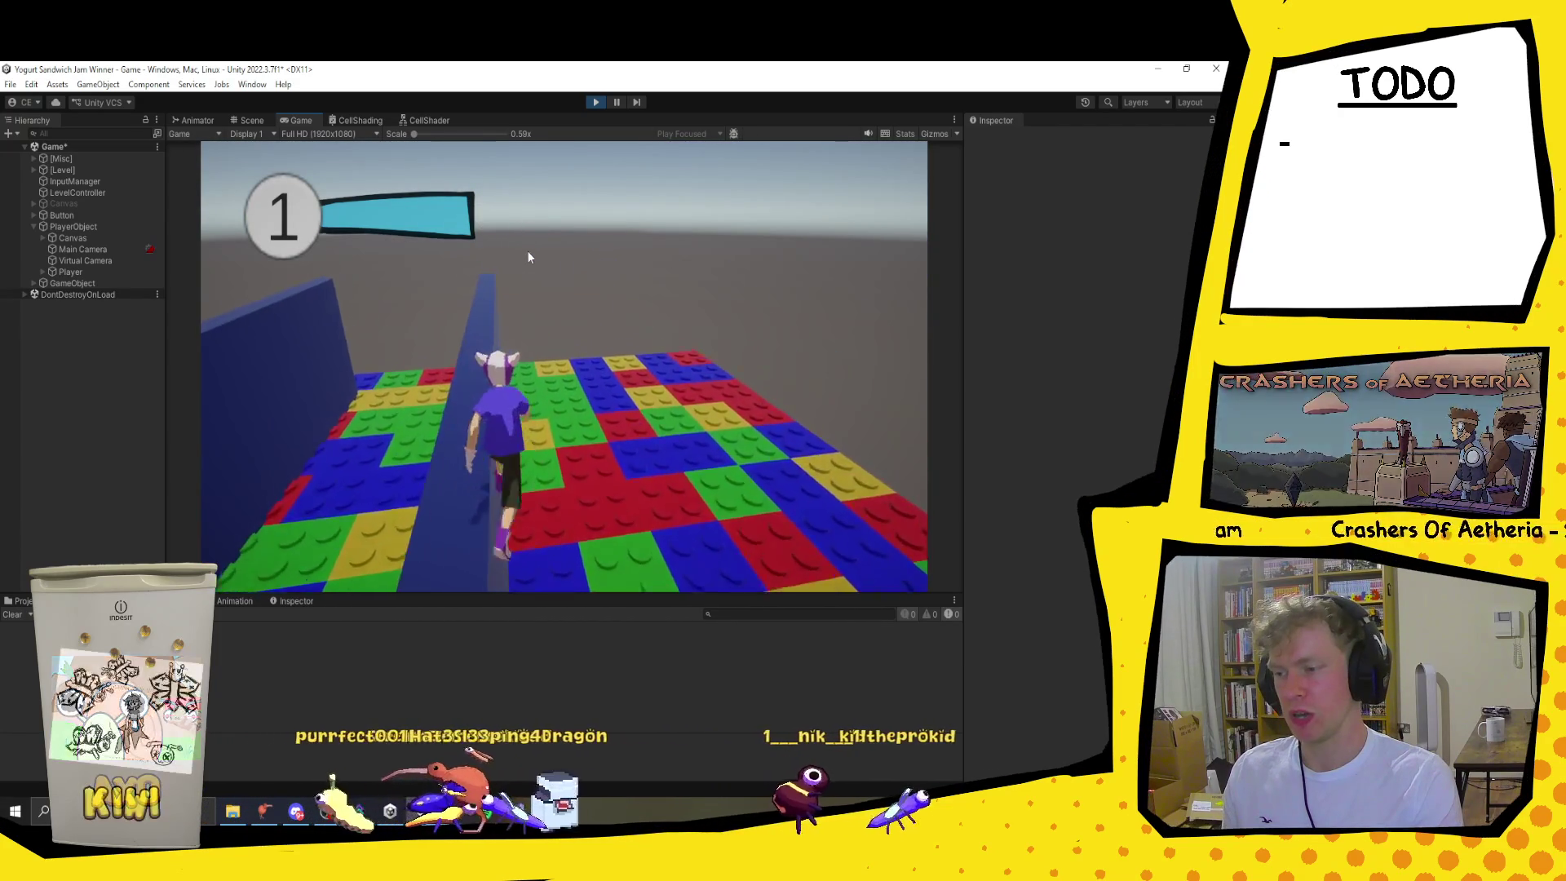
{"action": "key", "text": "w"}
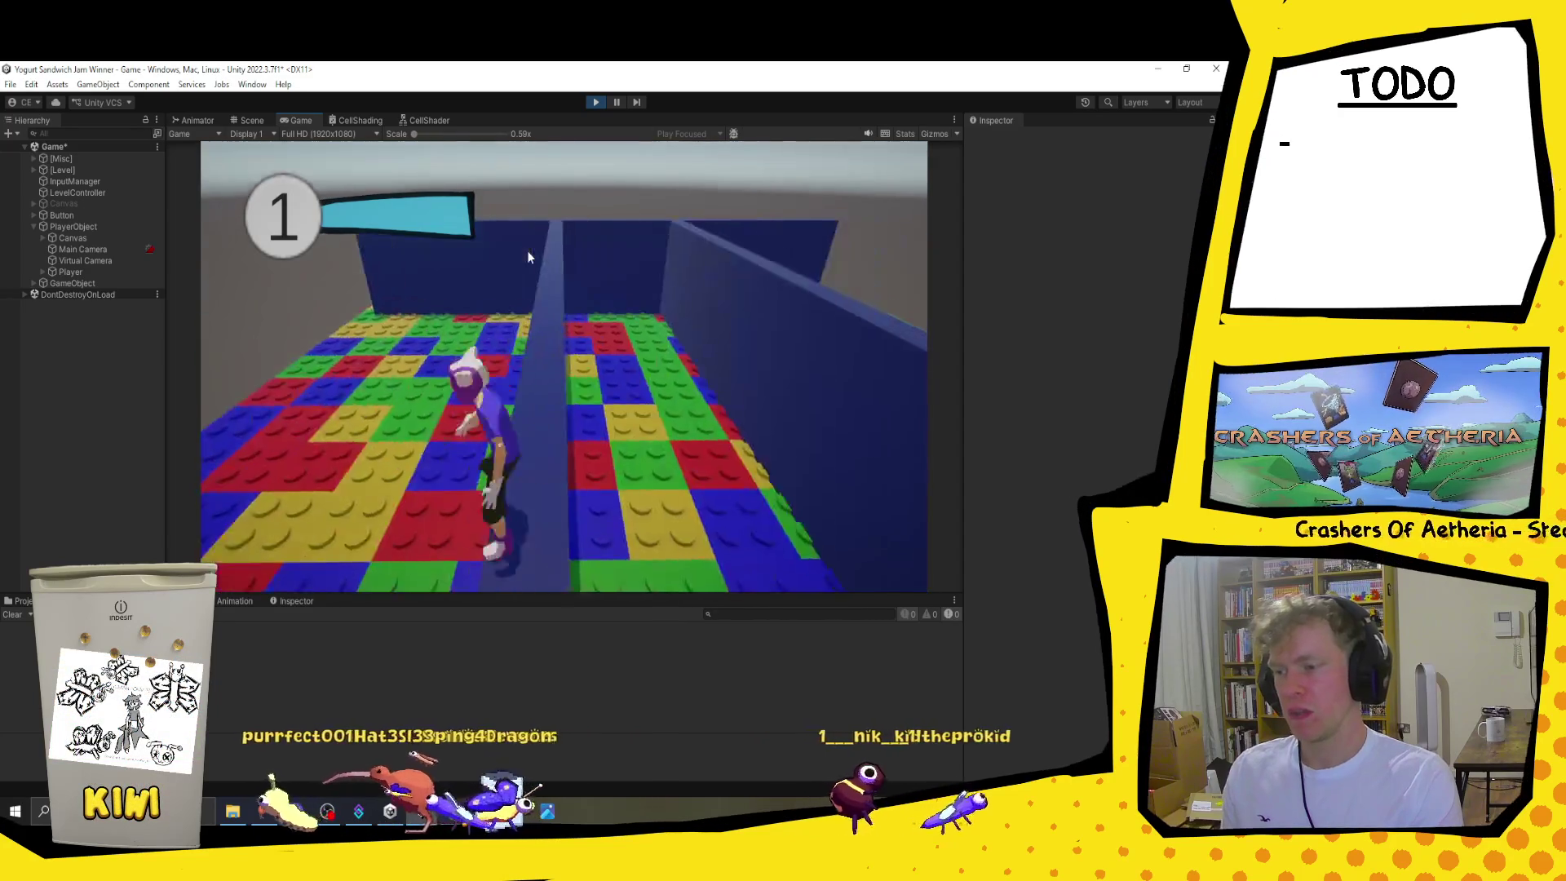
{"action": "key", "text": "w"}
{"action": "key", "text": "w"}
{"action": "key", "text": "space"}
{"action": "key", "text": "w"}
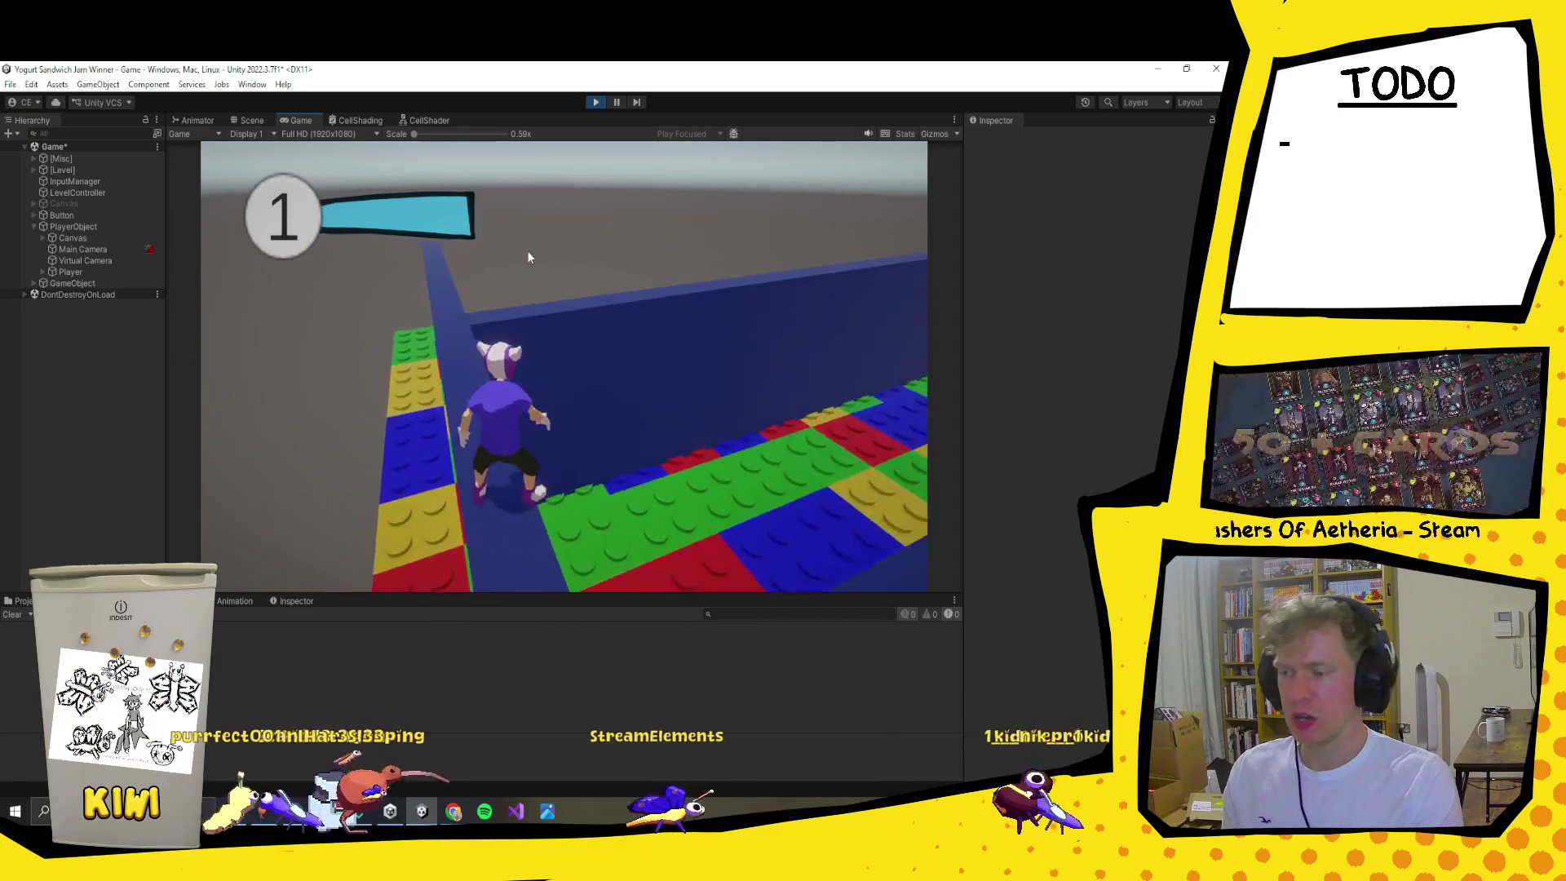
{"action": "key", "text": "w"}
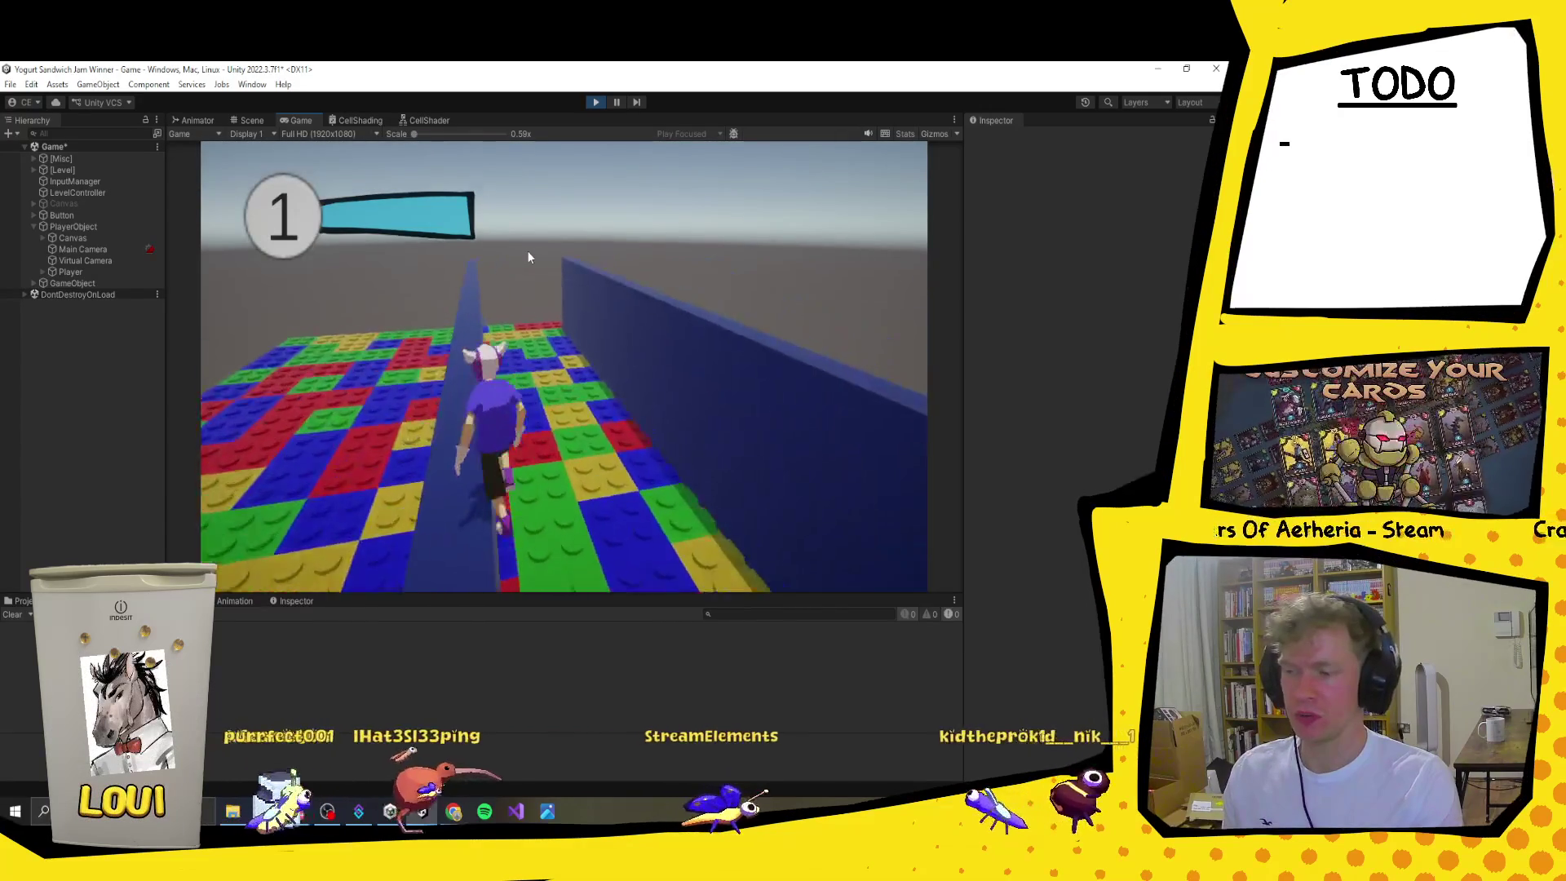
{"action": "key", "text": "w"}
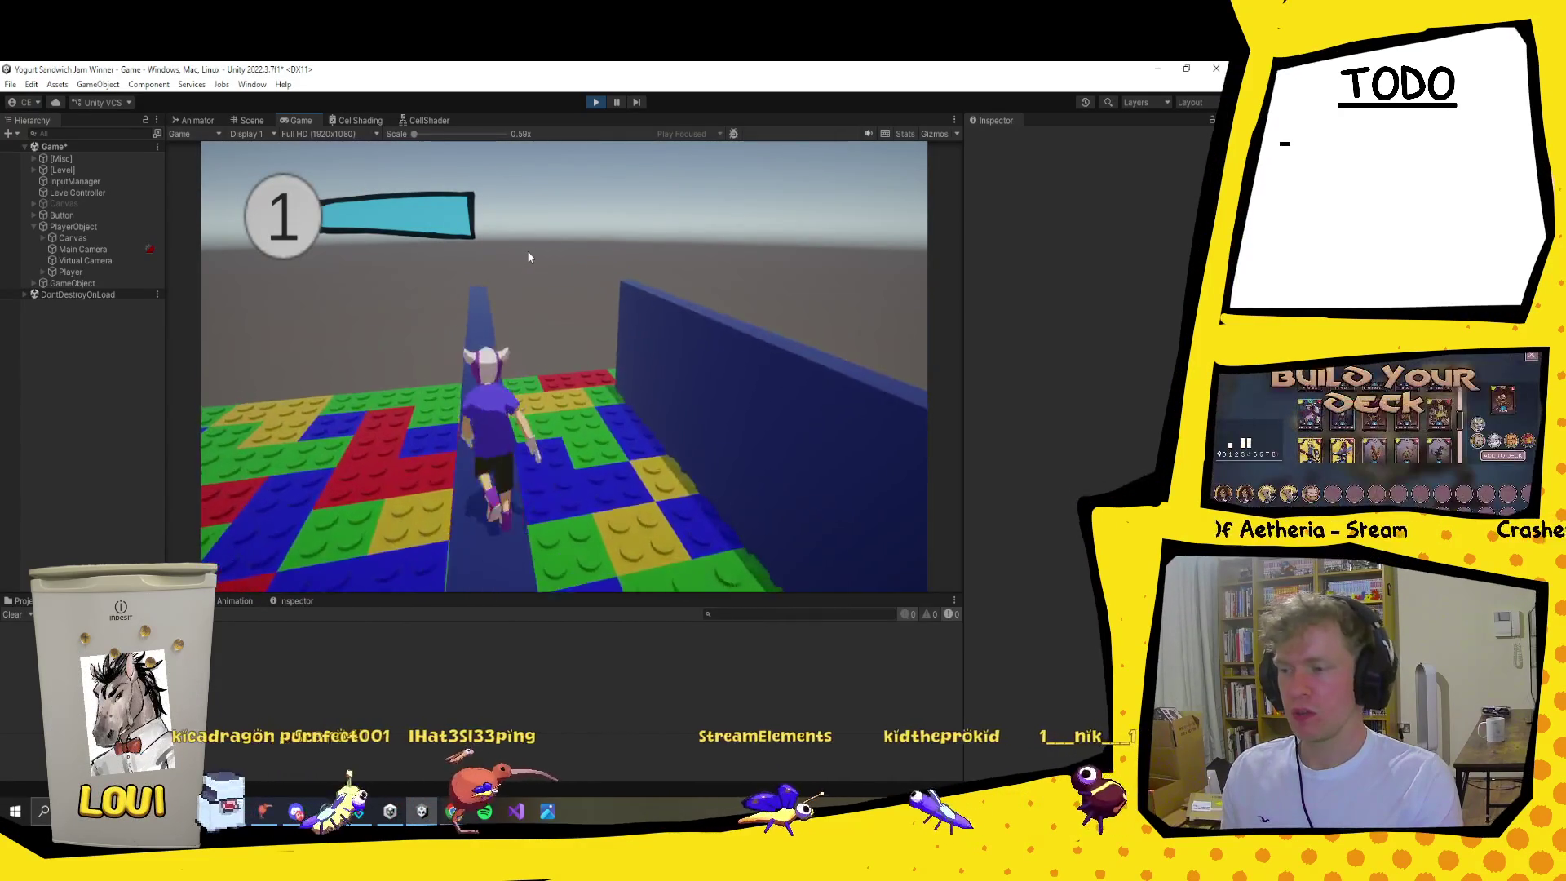
{"action": "key", "text": "w"}
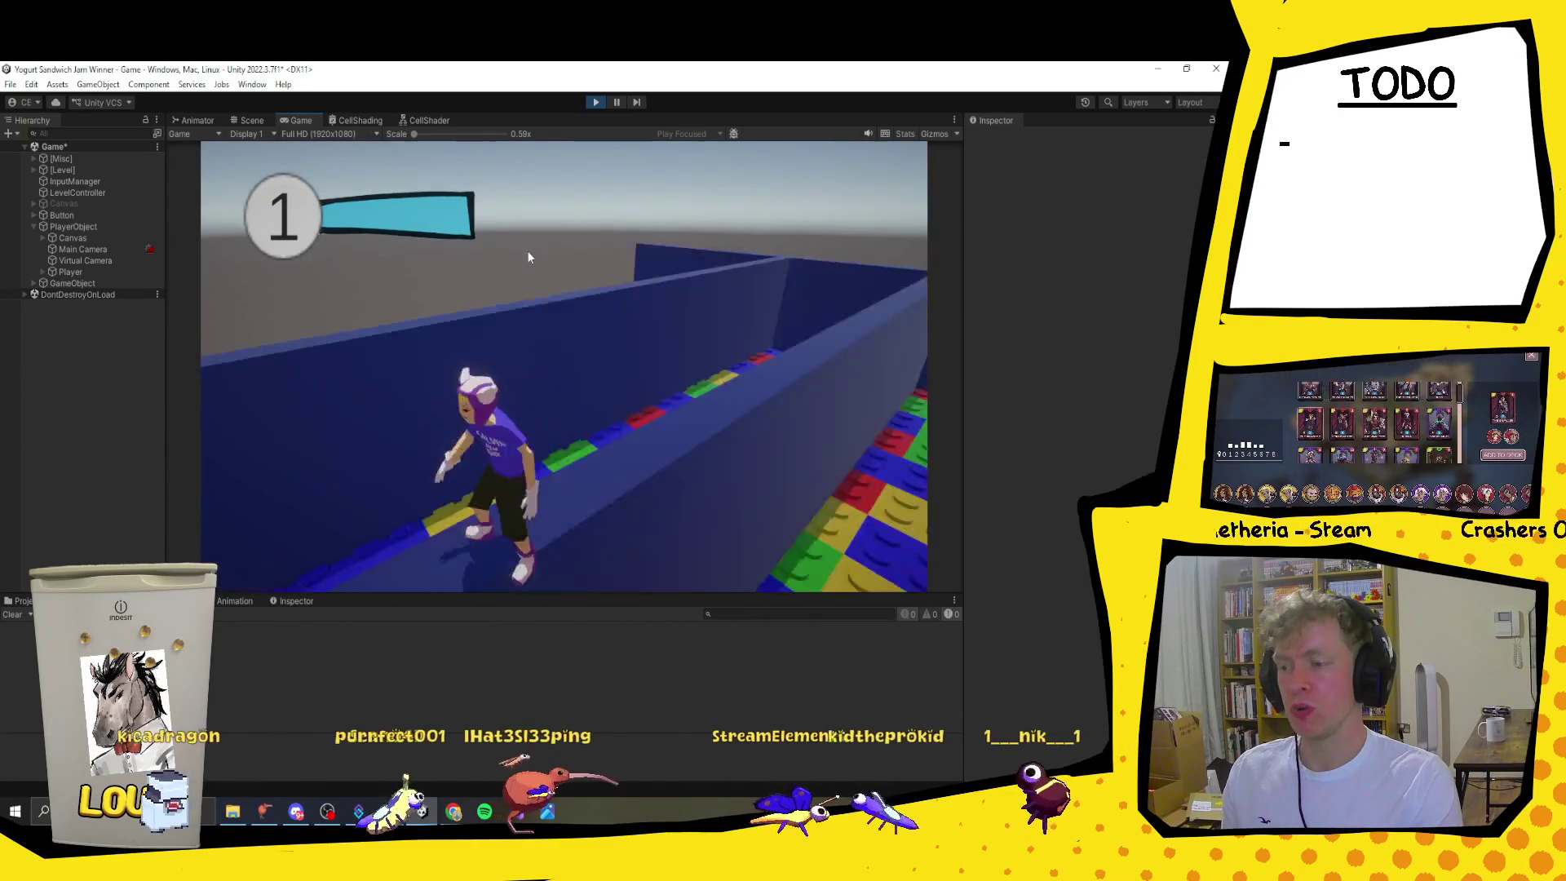
{"action": "key", "text": "w"}
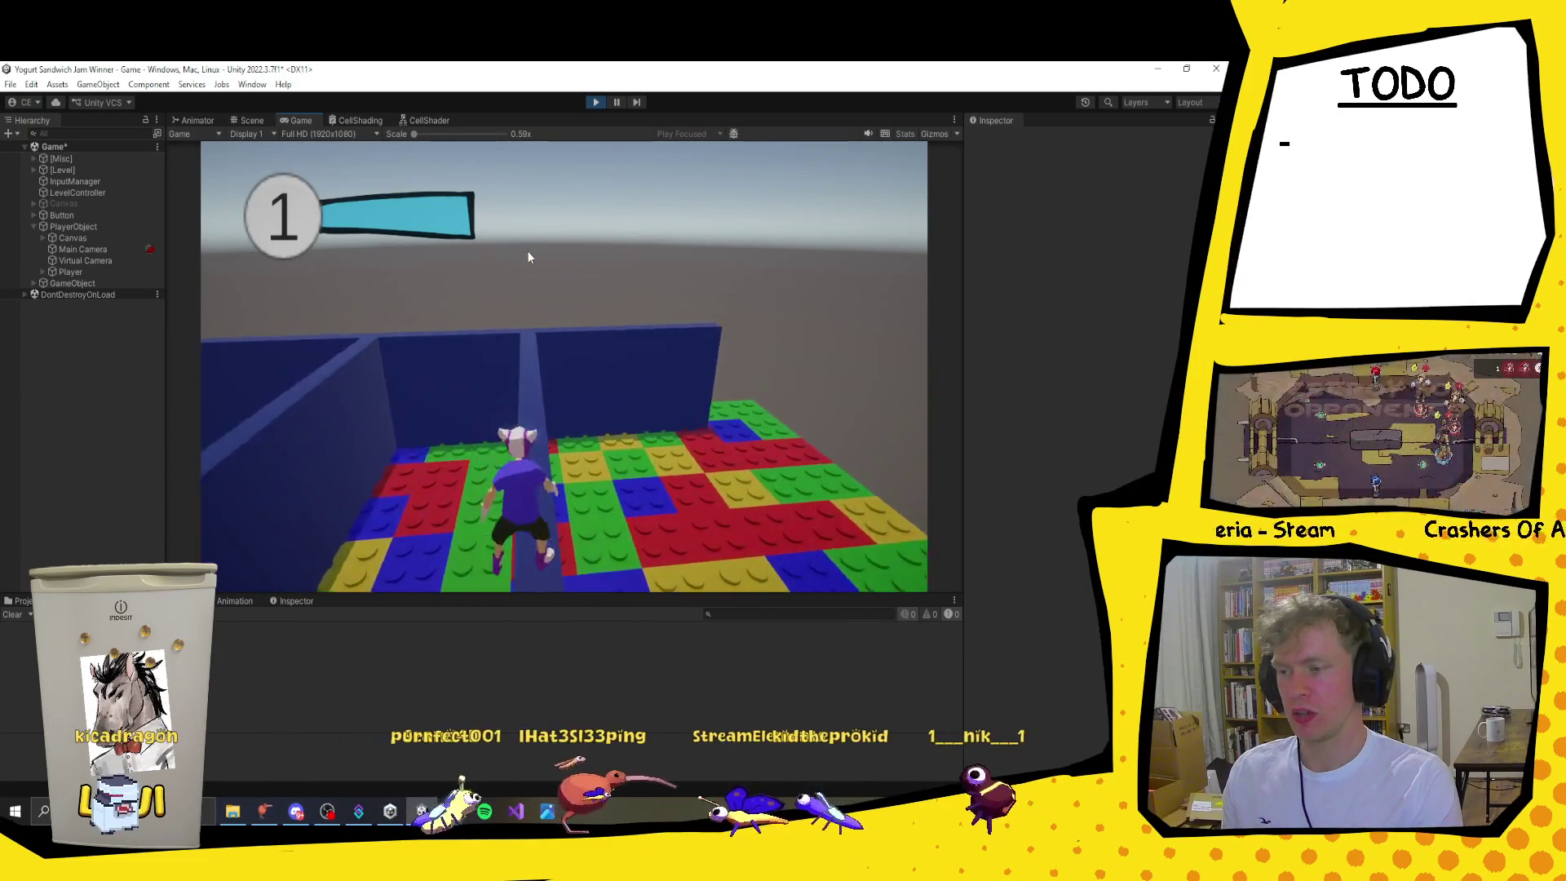
{"action": "key", "text": "w"}
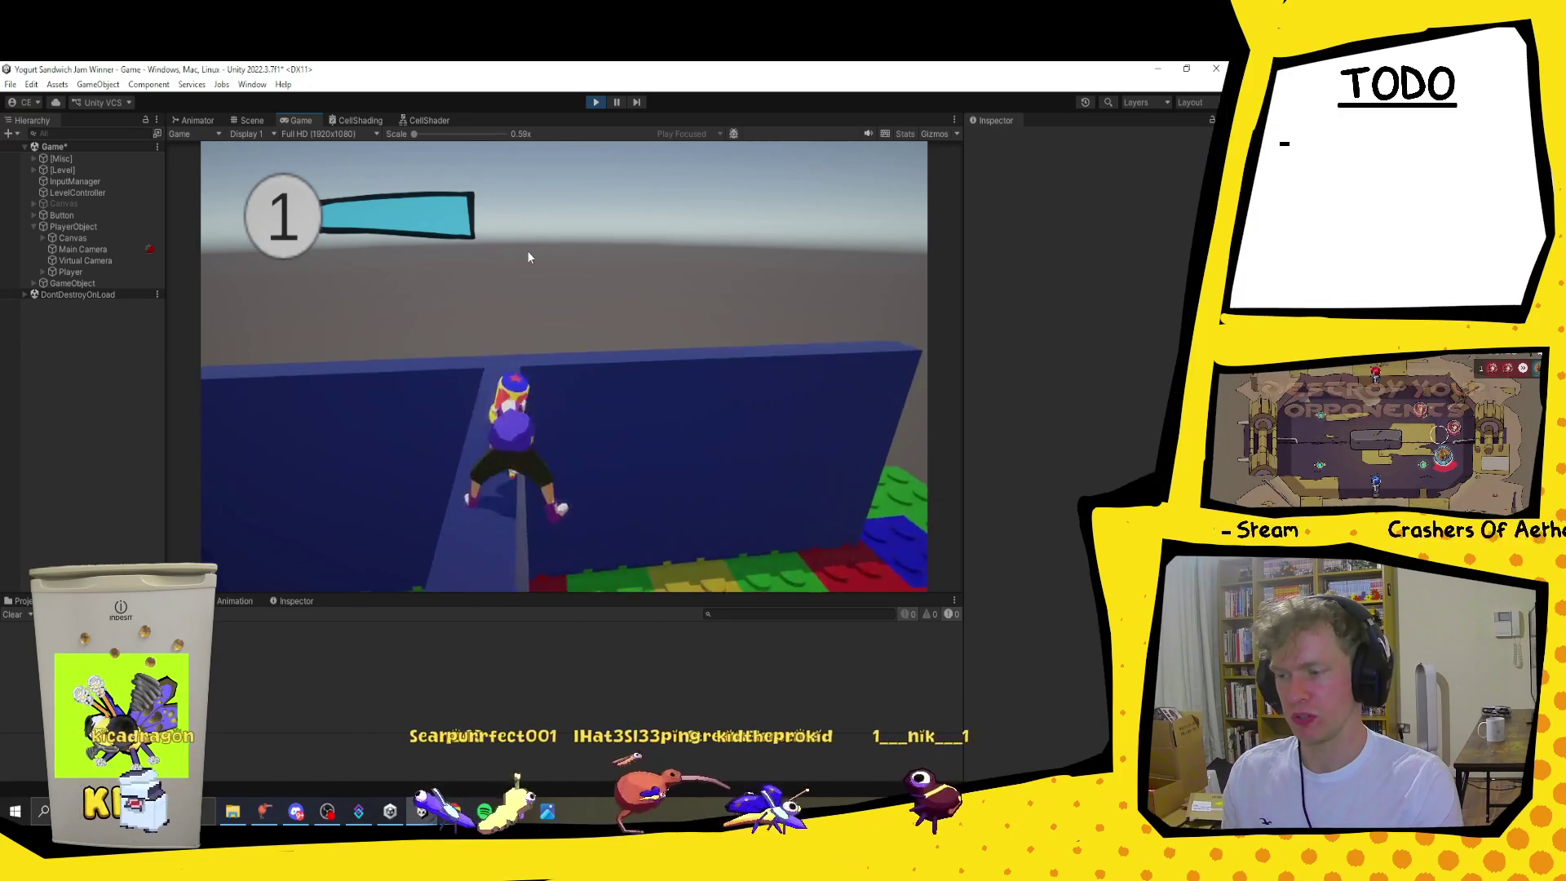
{"action": "key", "text": "w"}
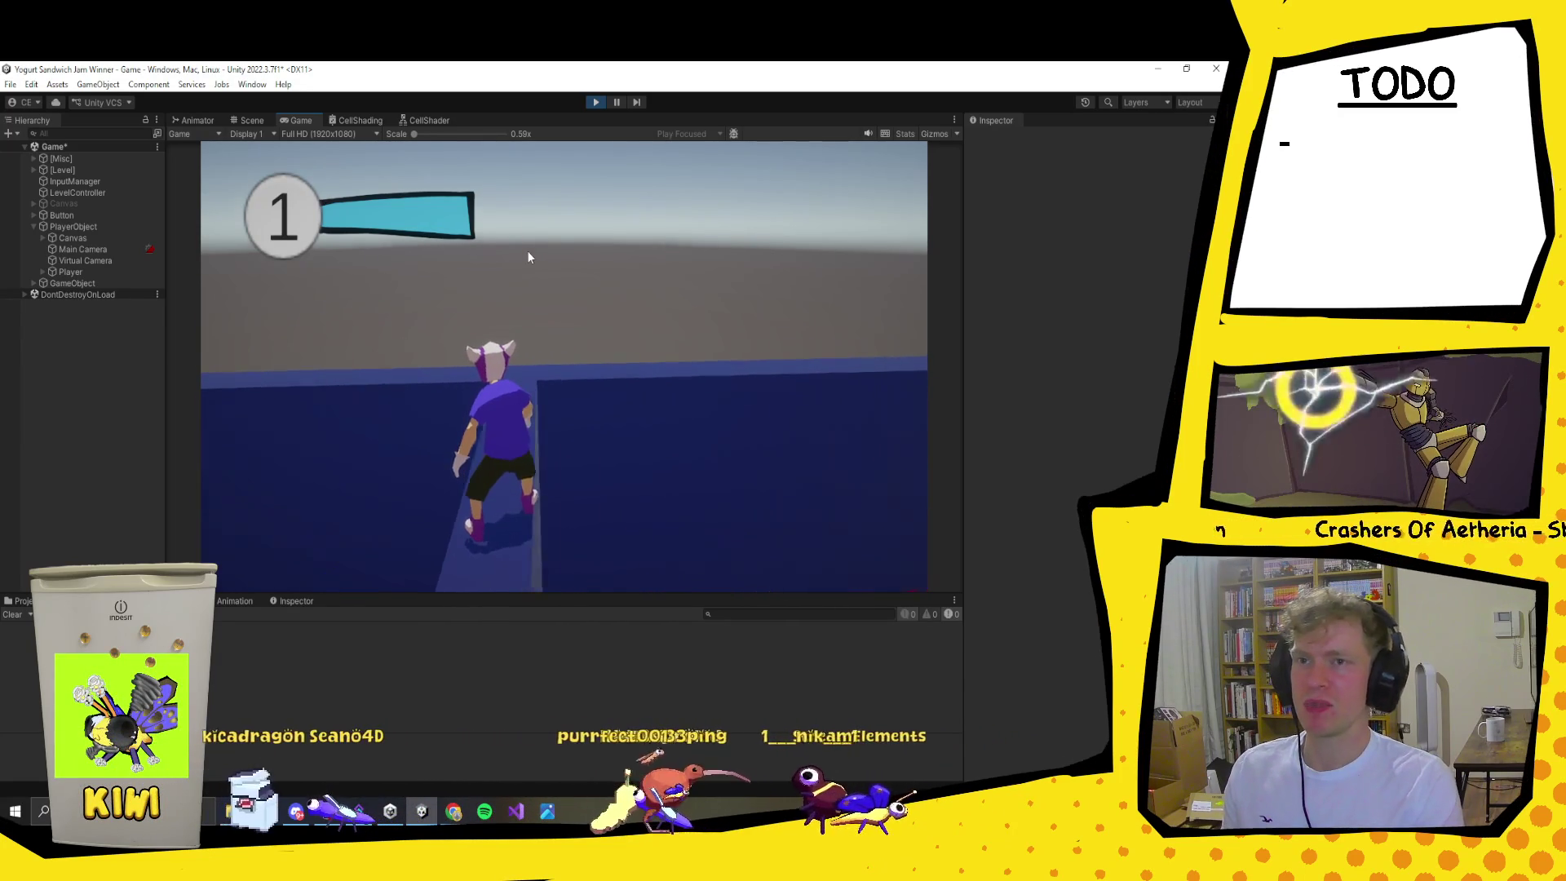
{"action": "key", "text": "w"}
{"action": "key", "text": "w"}
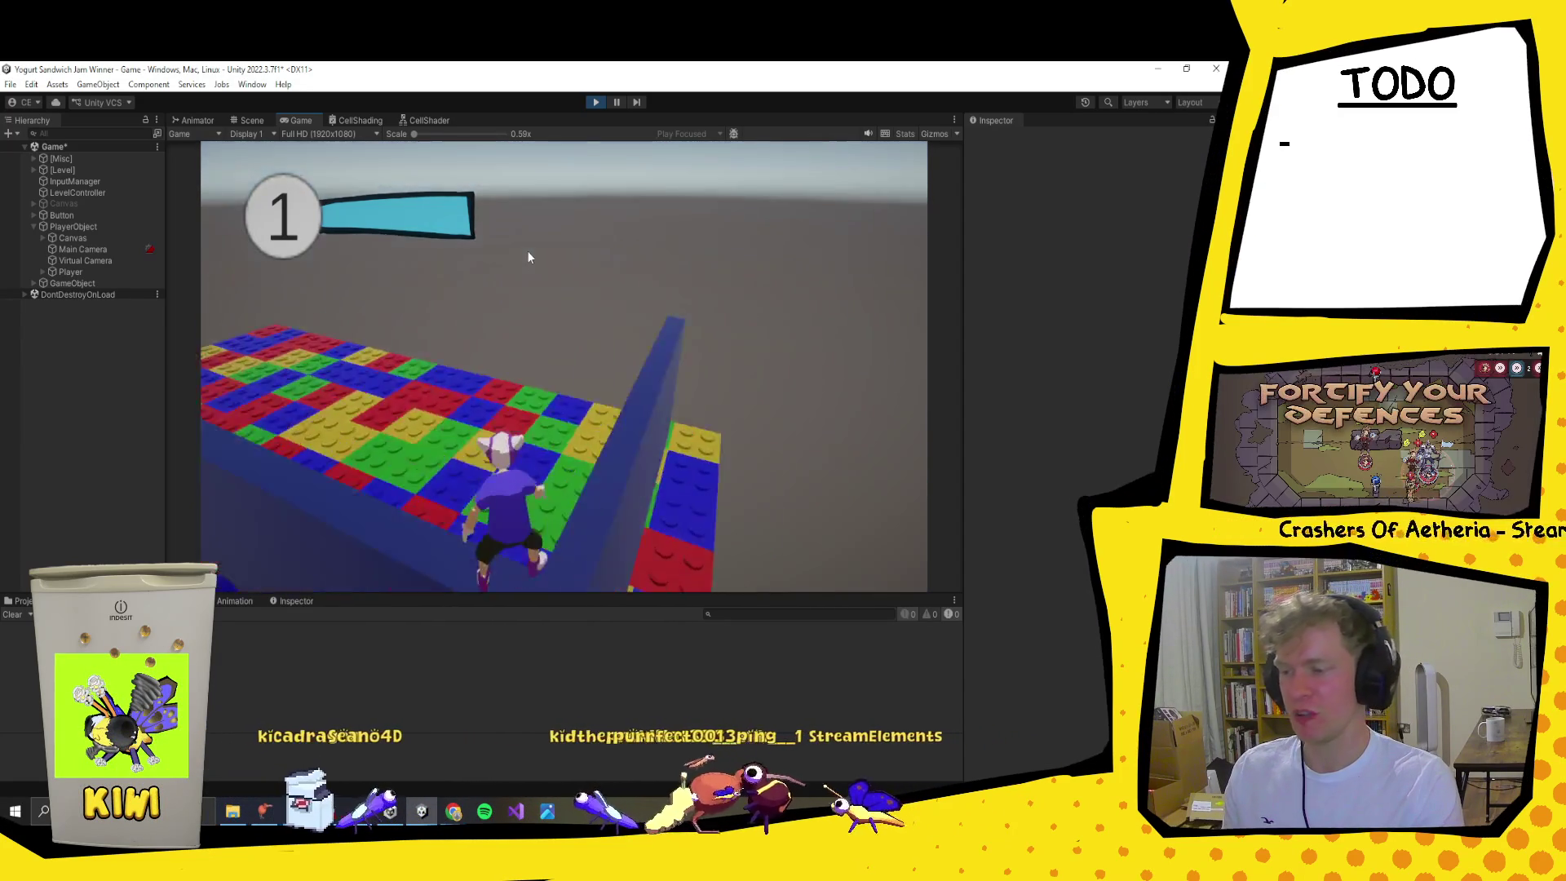
{"action": "key", "text": "w"}
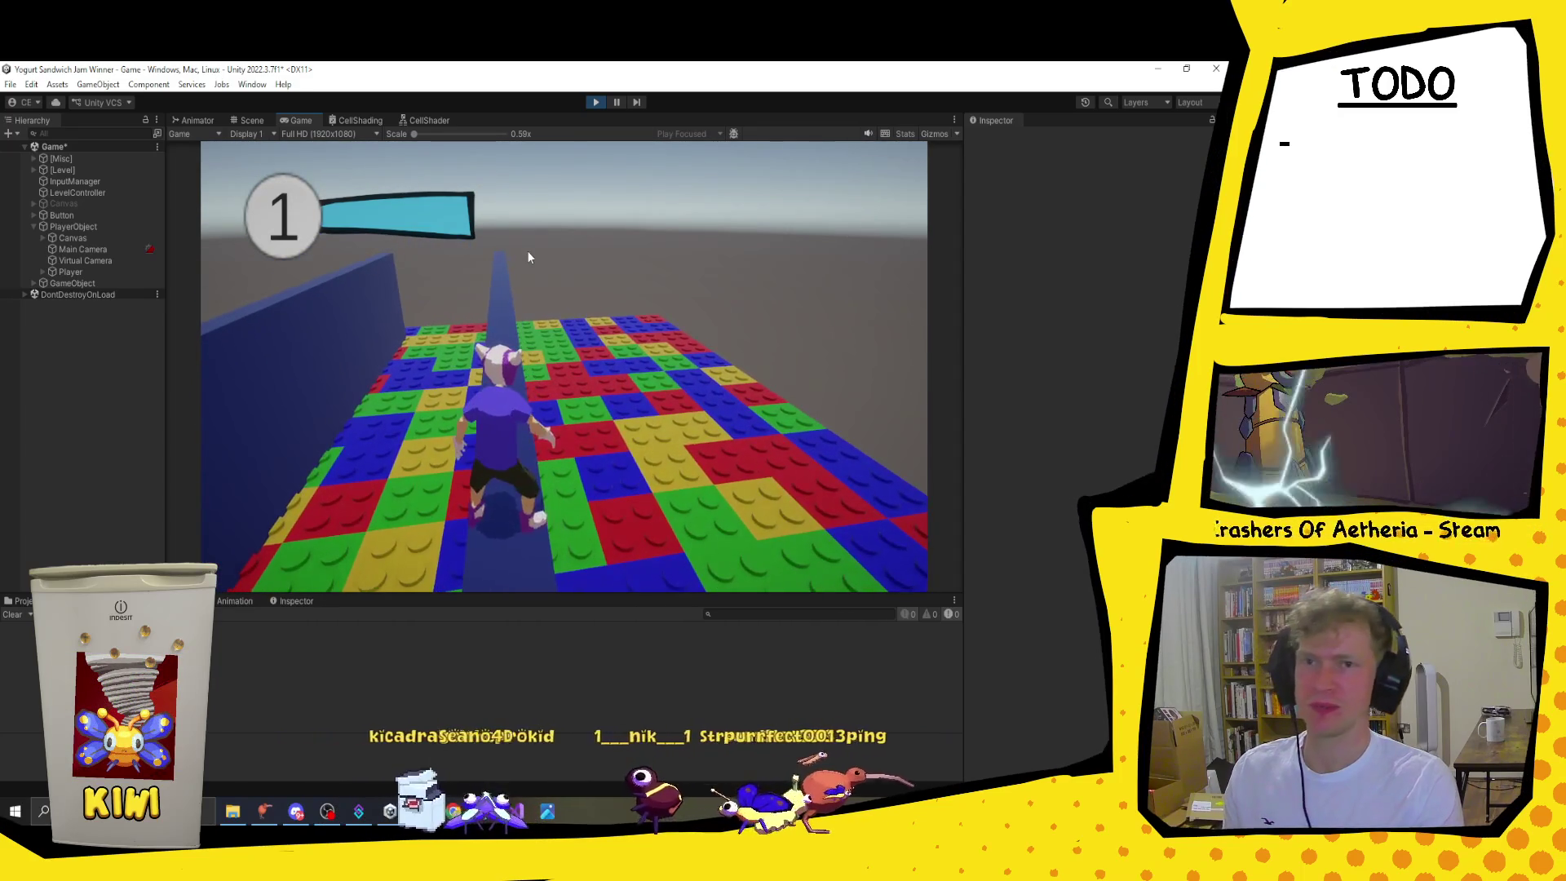
{"action": "key", "text": "w"}
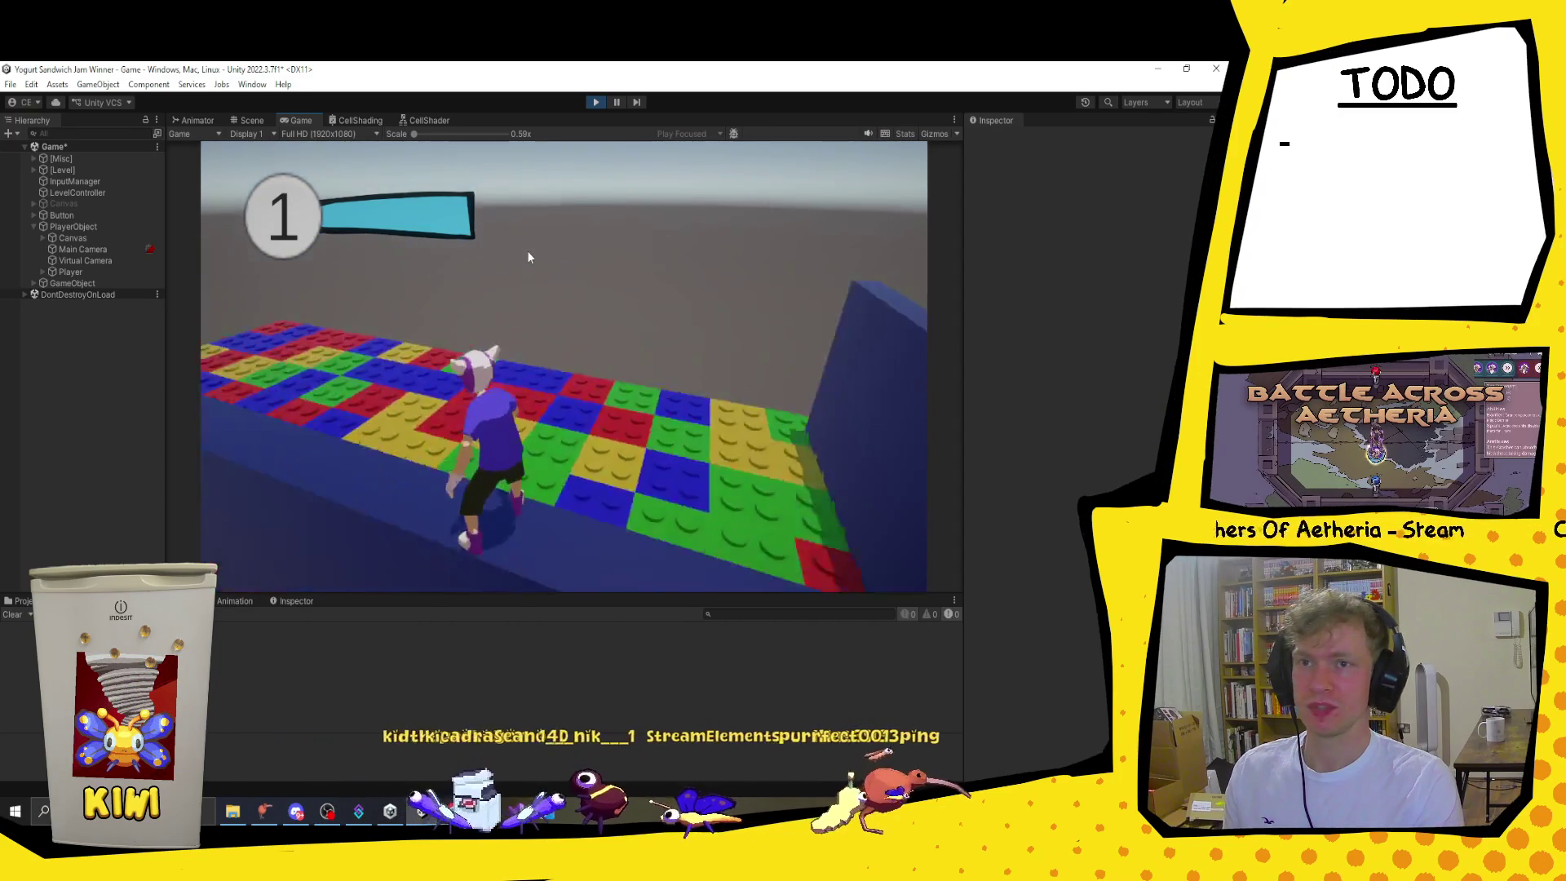
{"action": "key", "text": "w"}
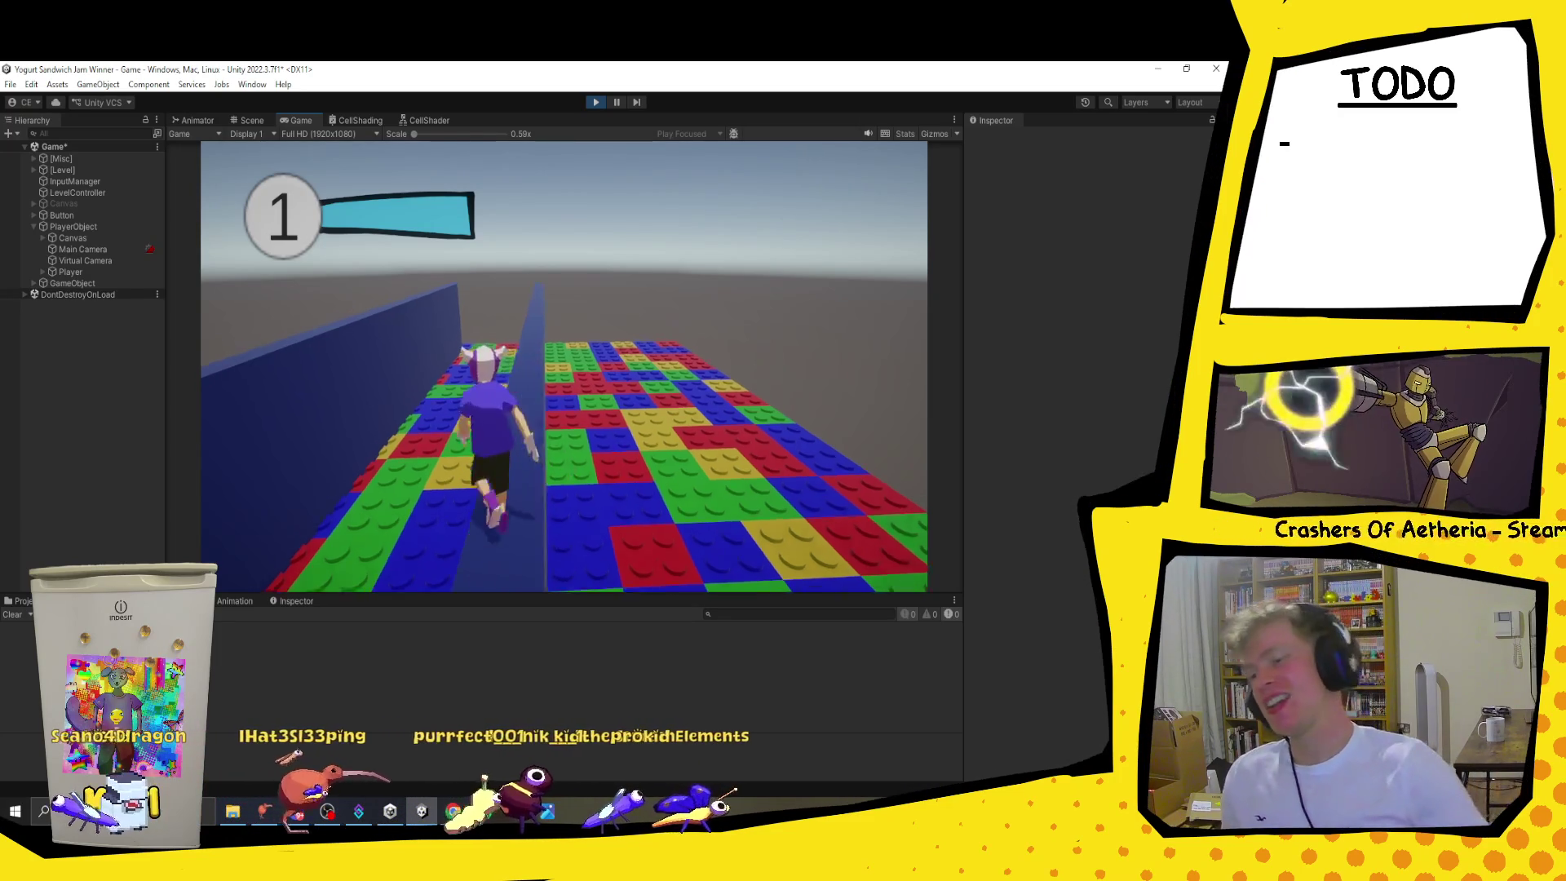
{"action": "key", "text": "space"}
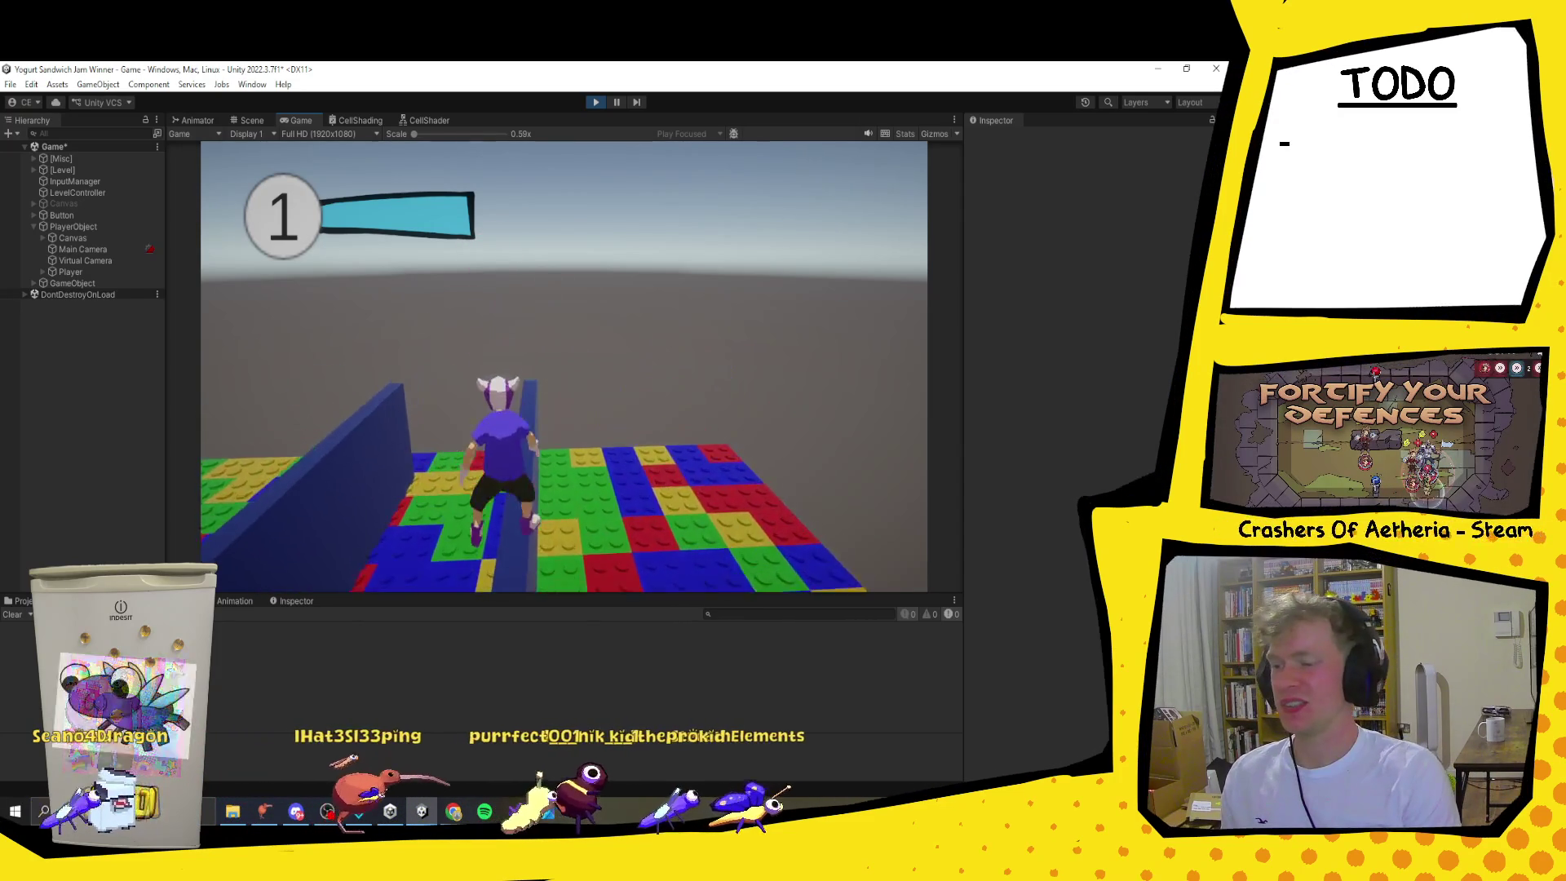
{"action": "key", "text": "space"}
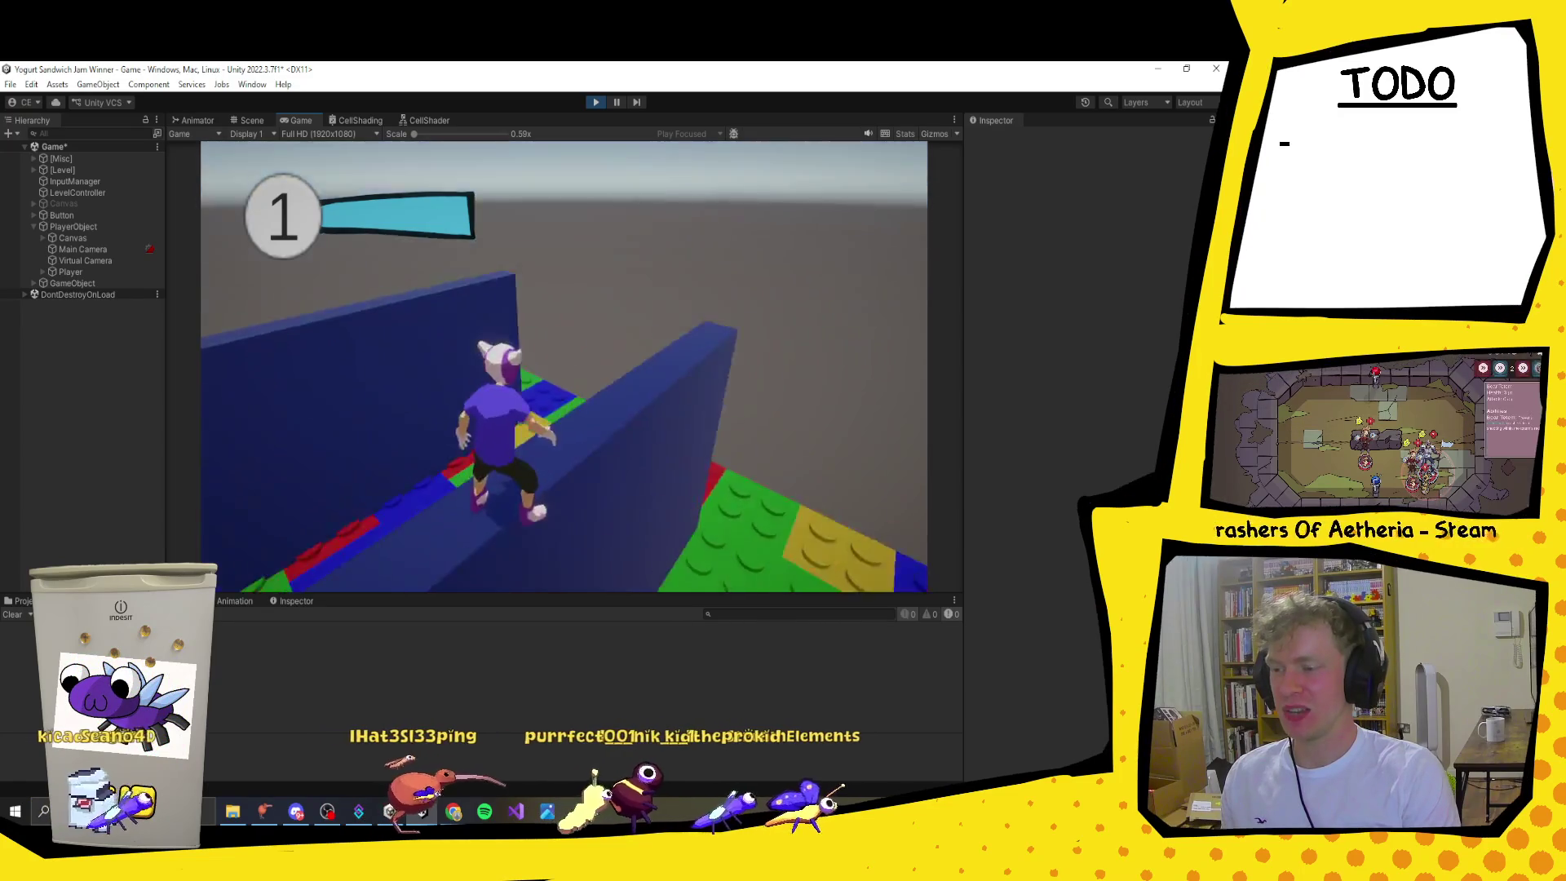
{"action": "key", "text": "space"}
{"action": "key", "text": "space"}
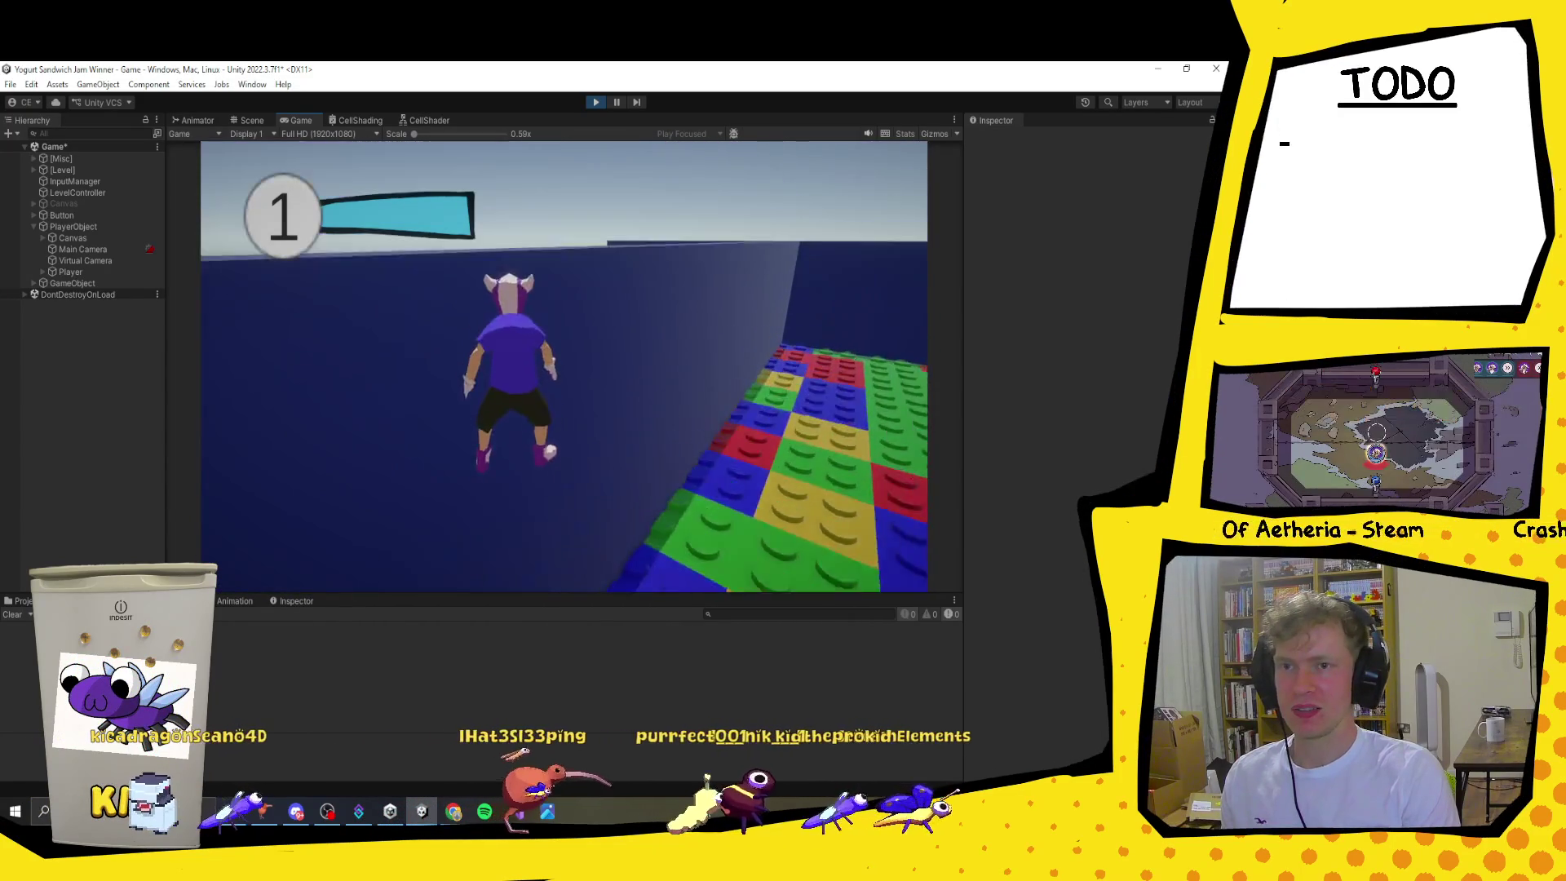
{"action": "key", "text": "space"}
{"action": "key", "text": "space"}
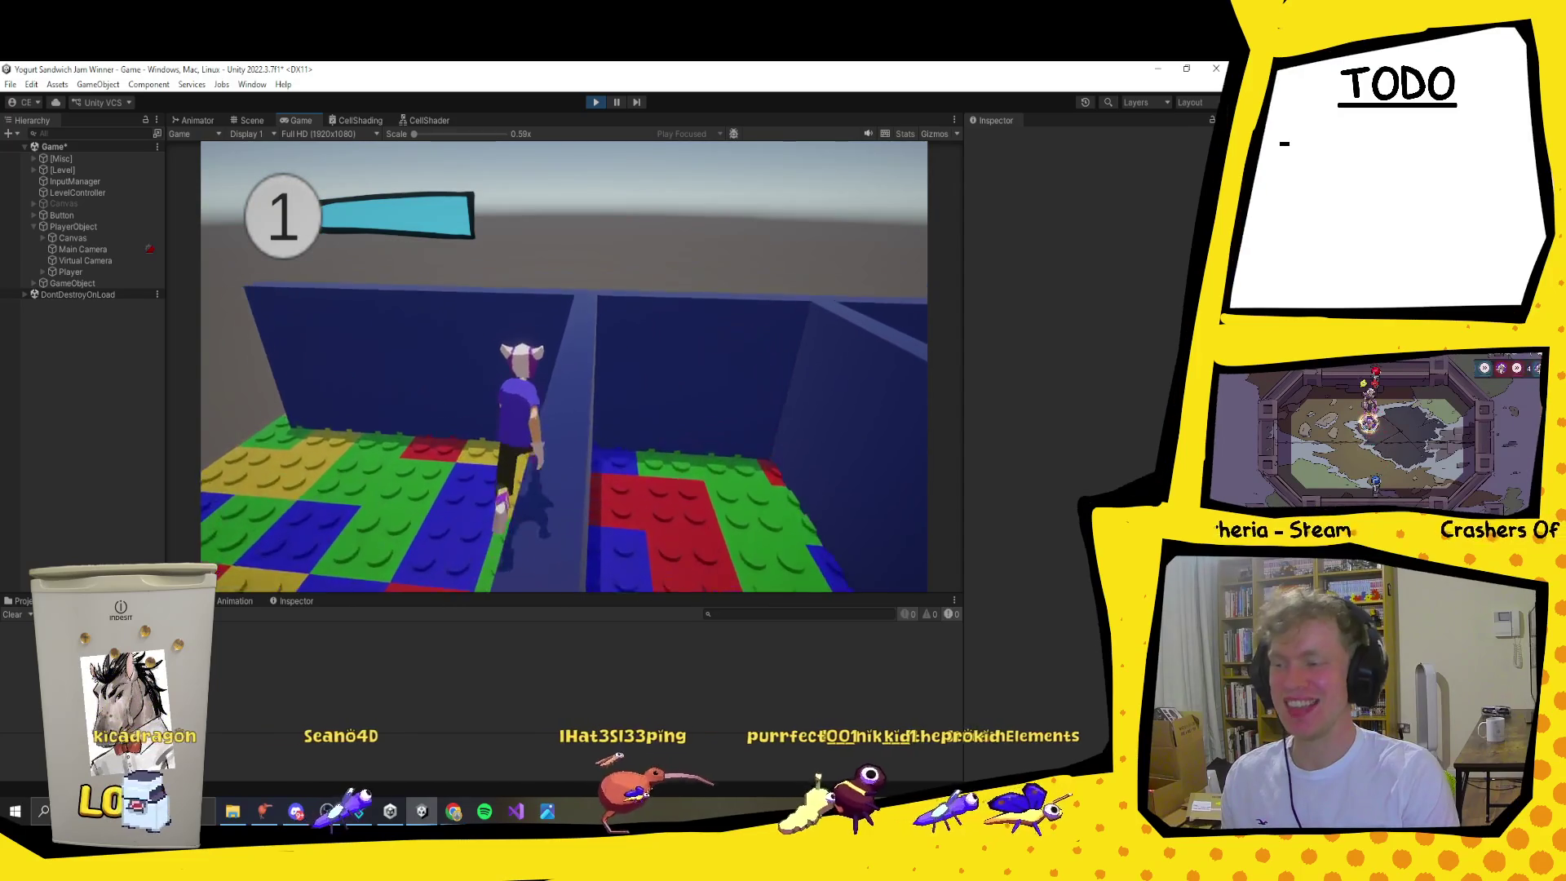
{"action": "key", "text": "w"}
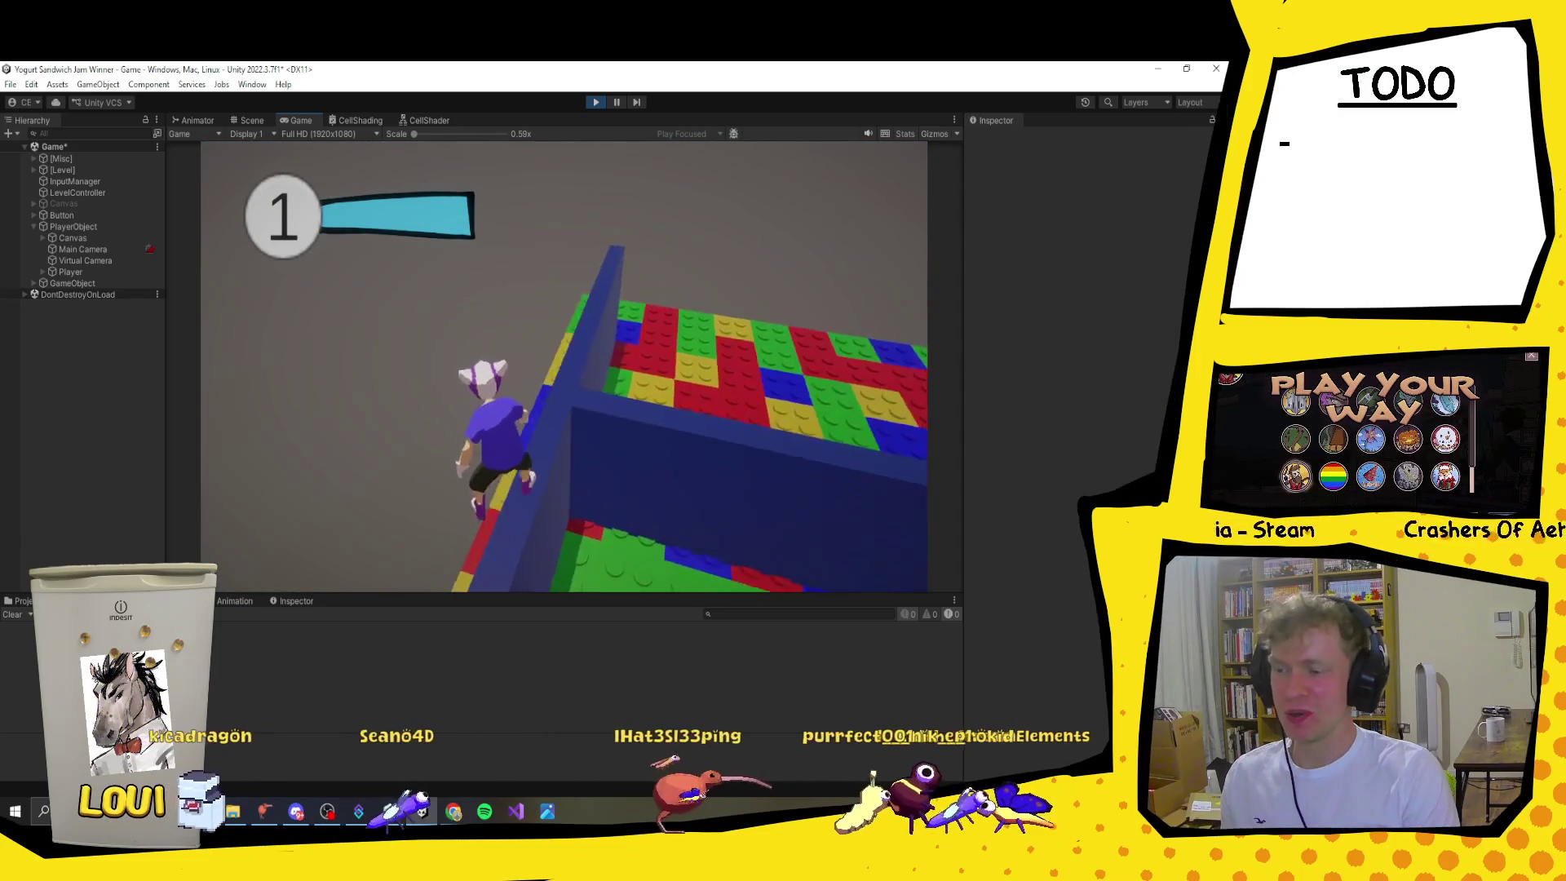
{"action": "key", "text": "a"}
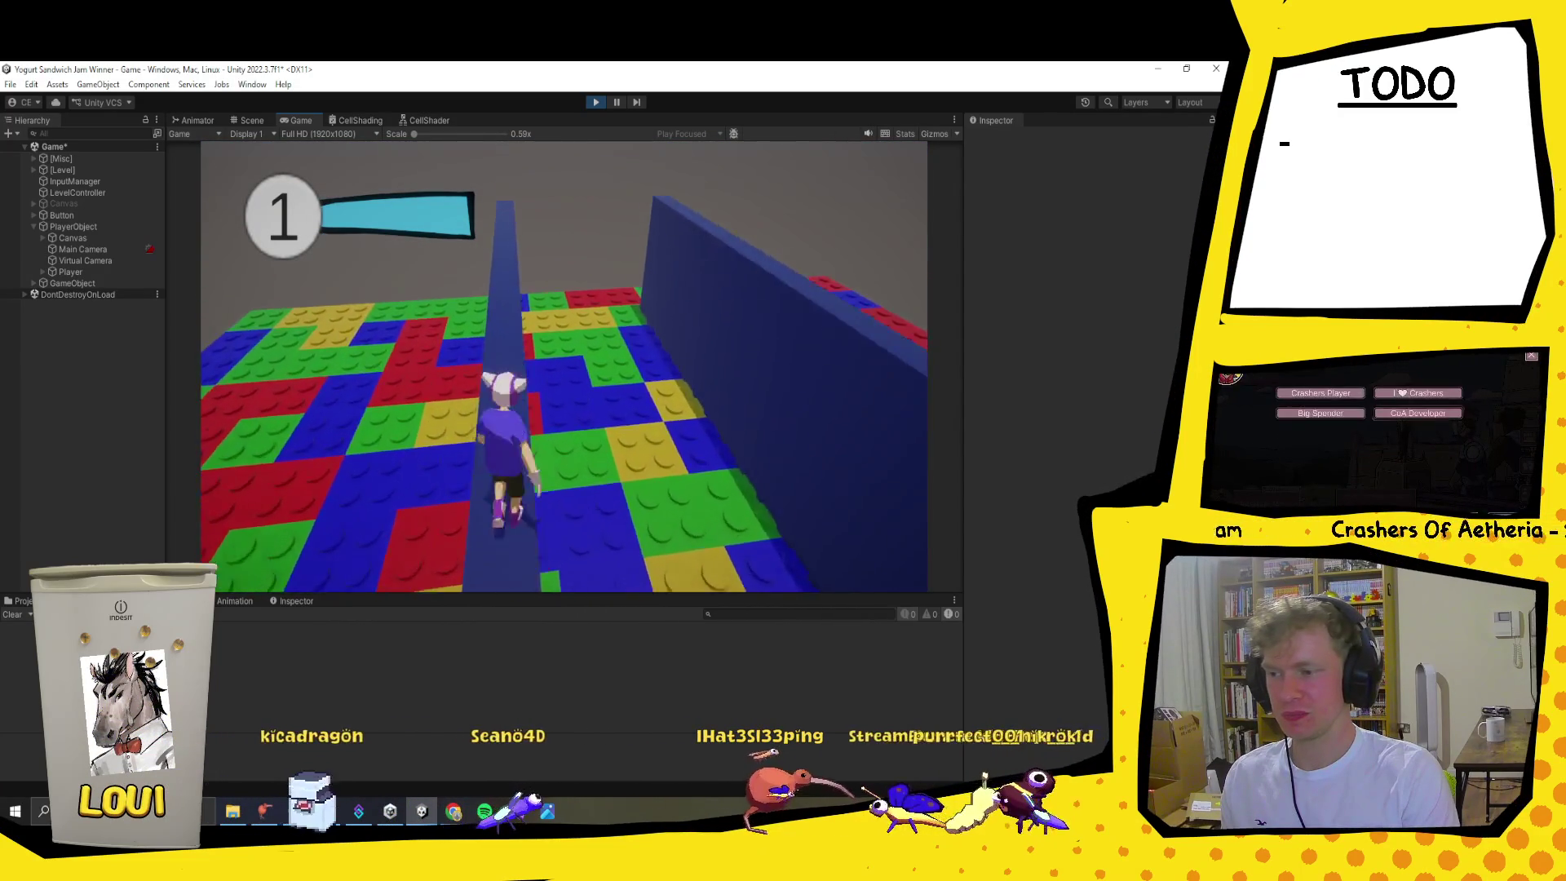
{"action": "key", "text": "space"}
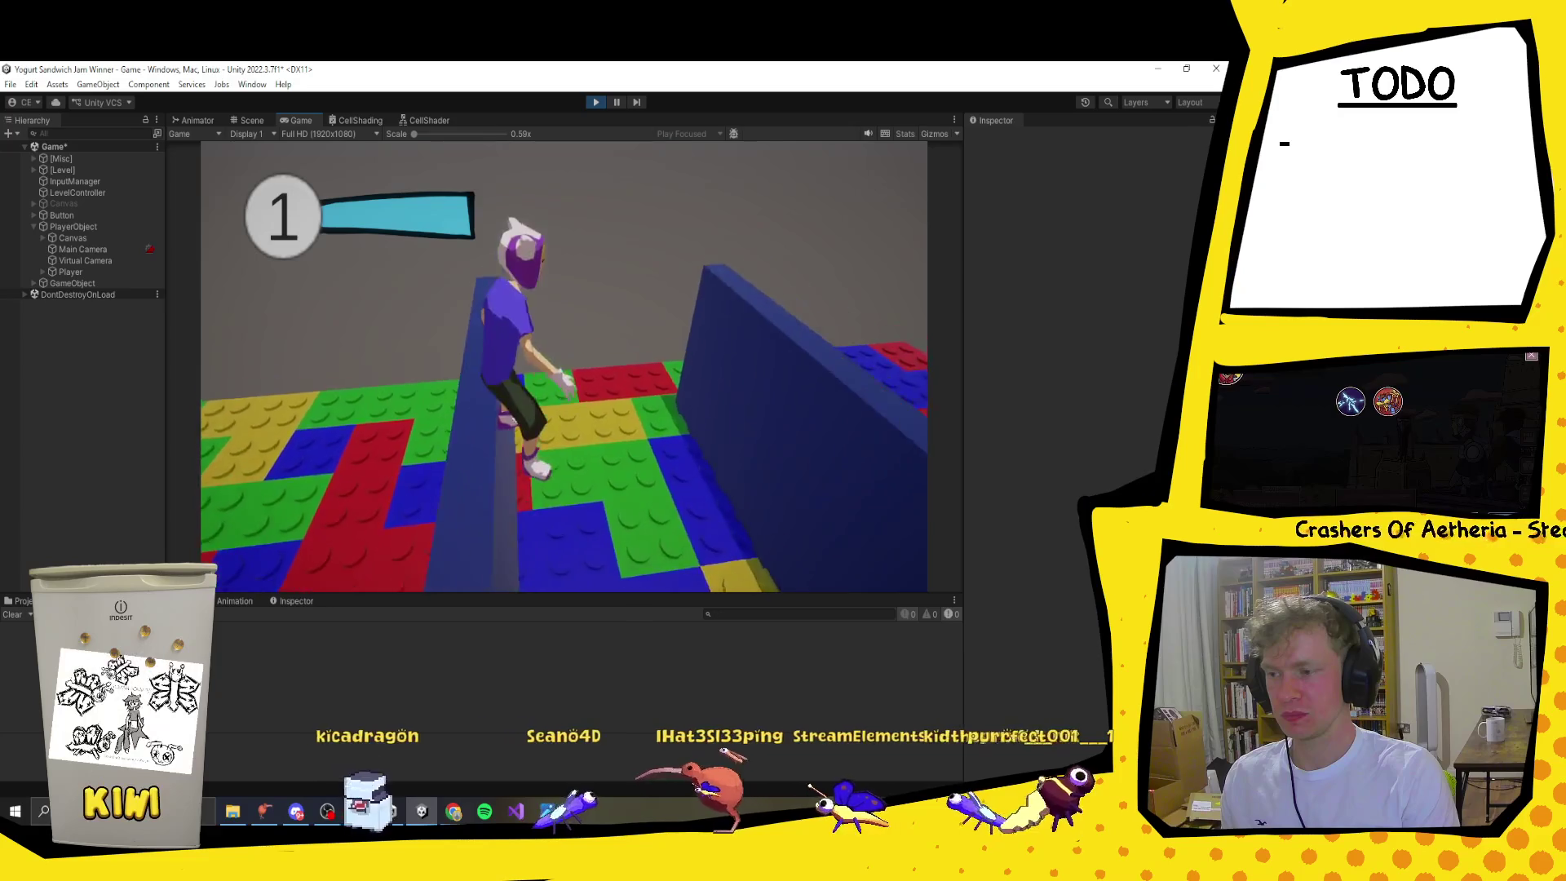
{"action": "key", "text": "w"}
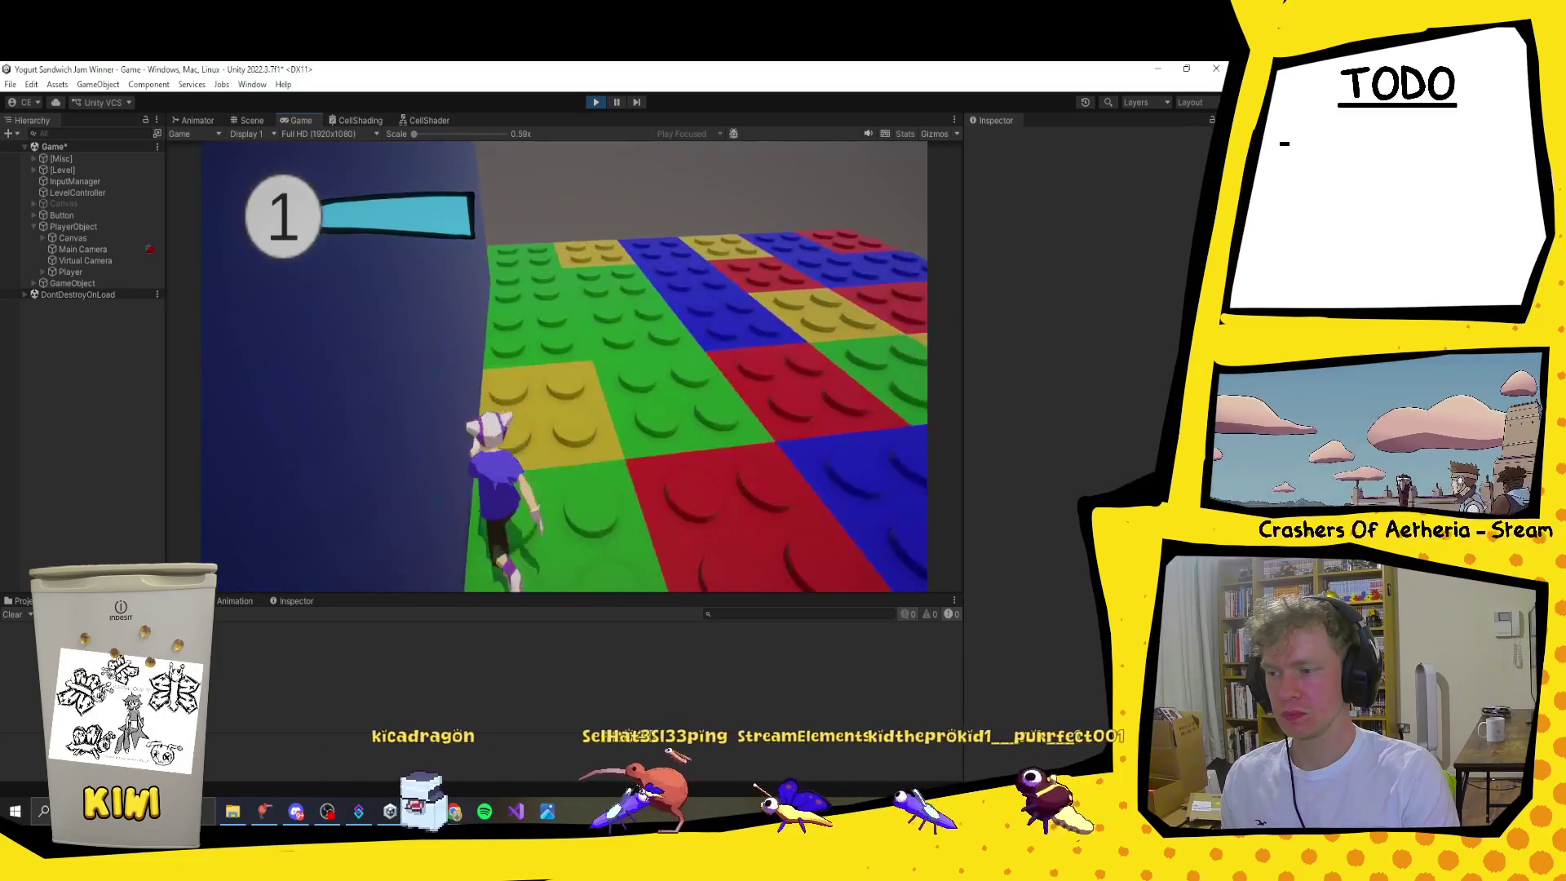
{"action": "key", "text": "space"}
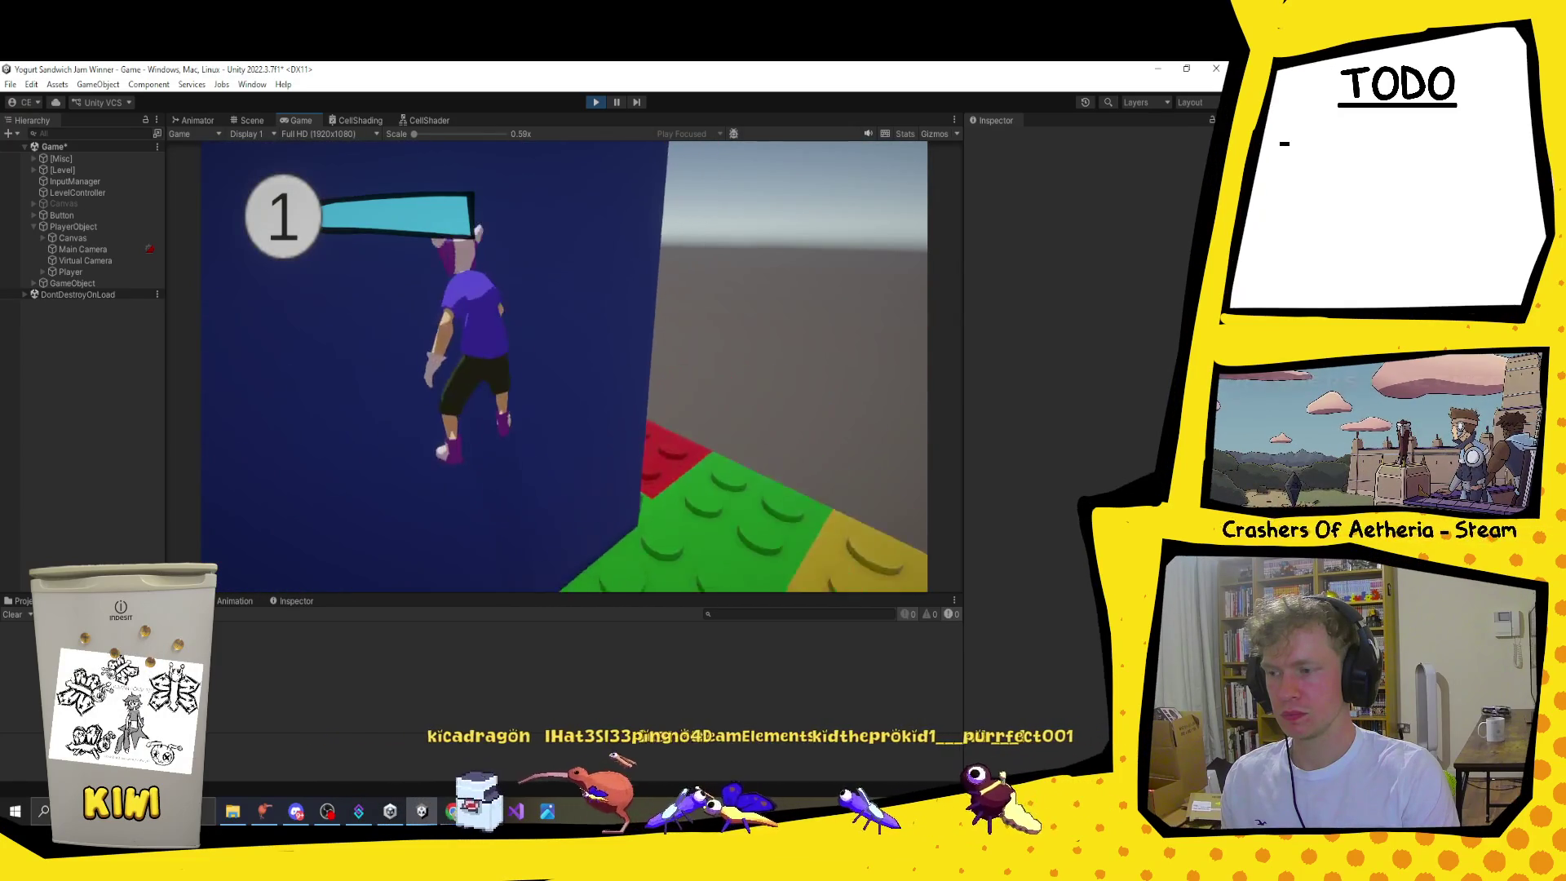
{"action": "key", "text": "w"}
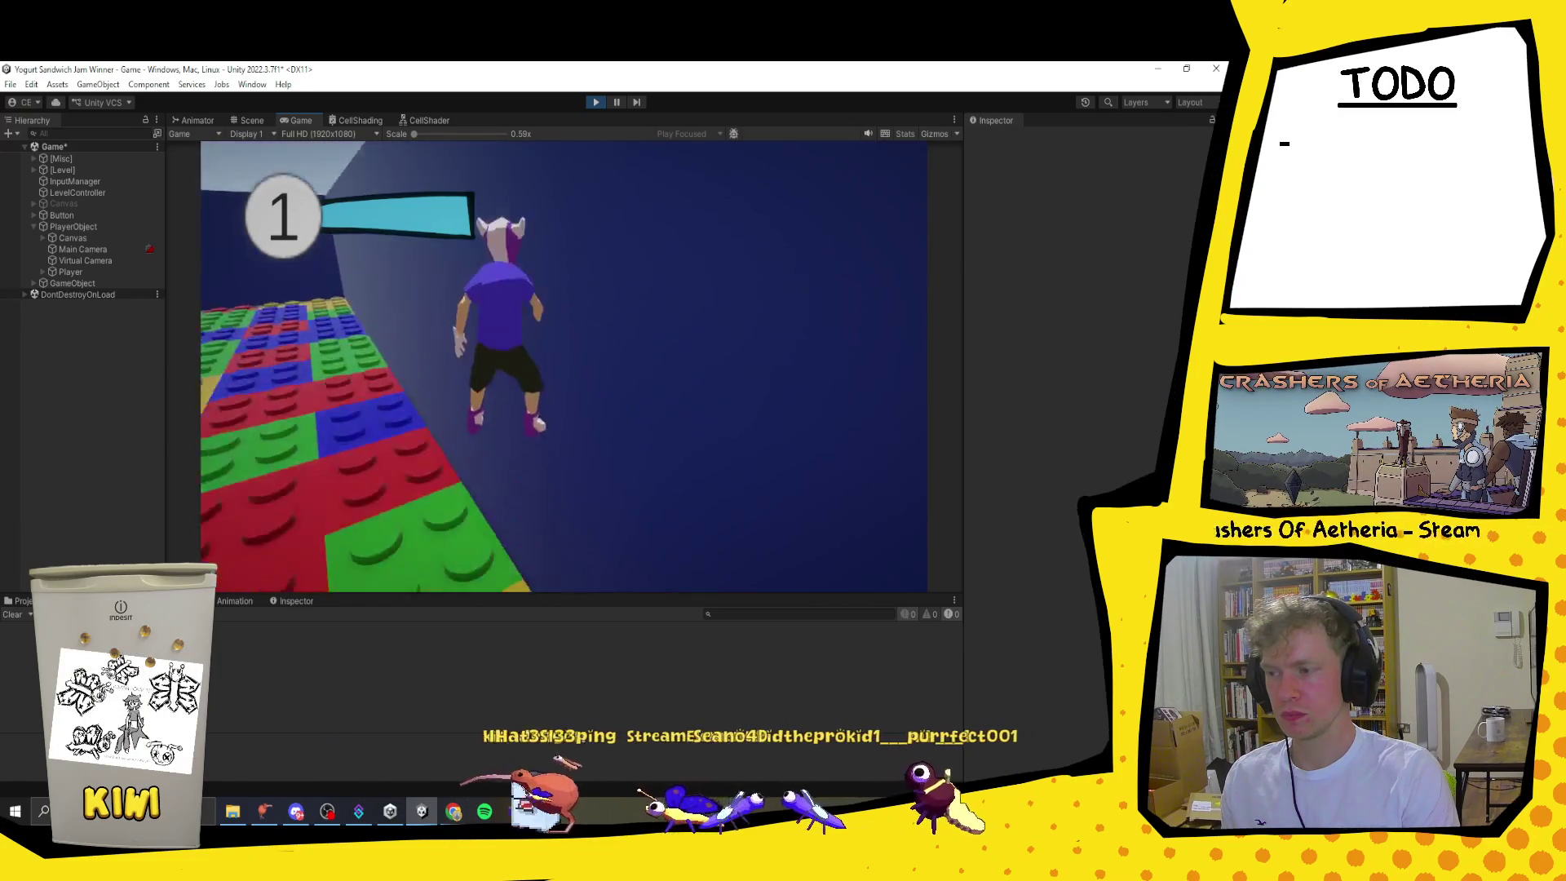
{"action": "key", "text": "space"}
{"action": "key", "text": "w"}
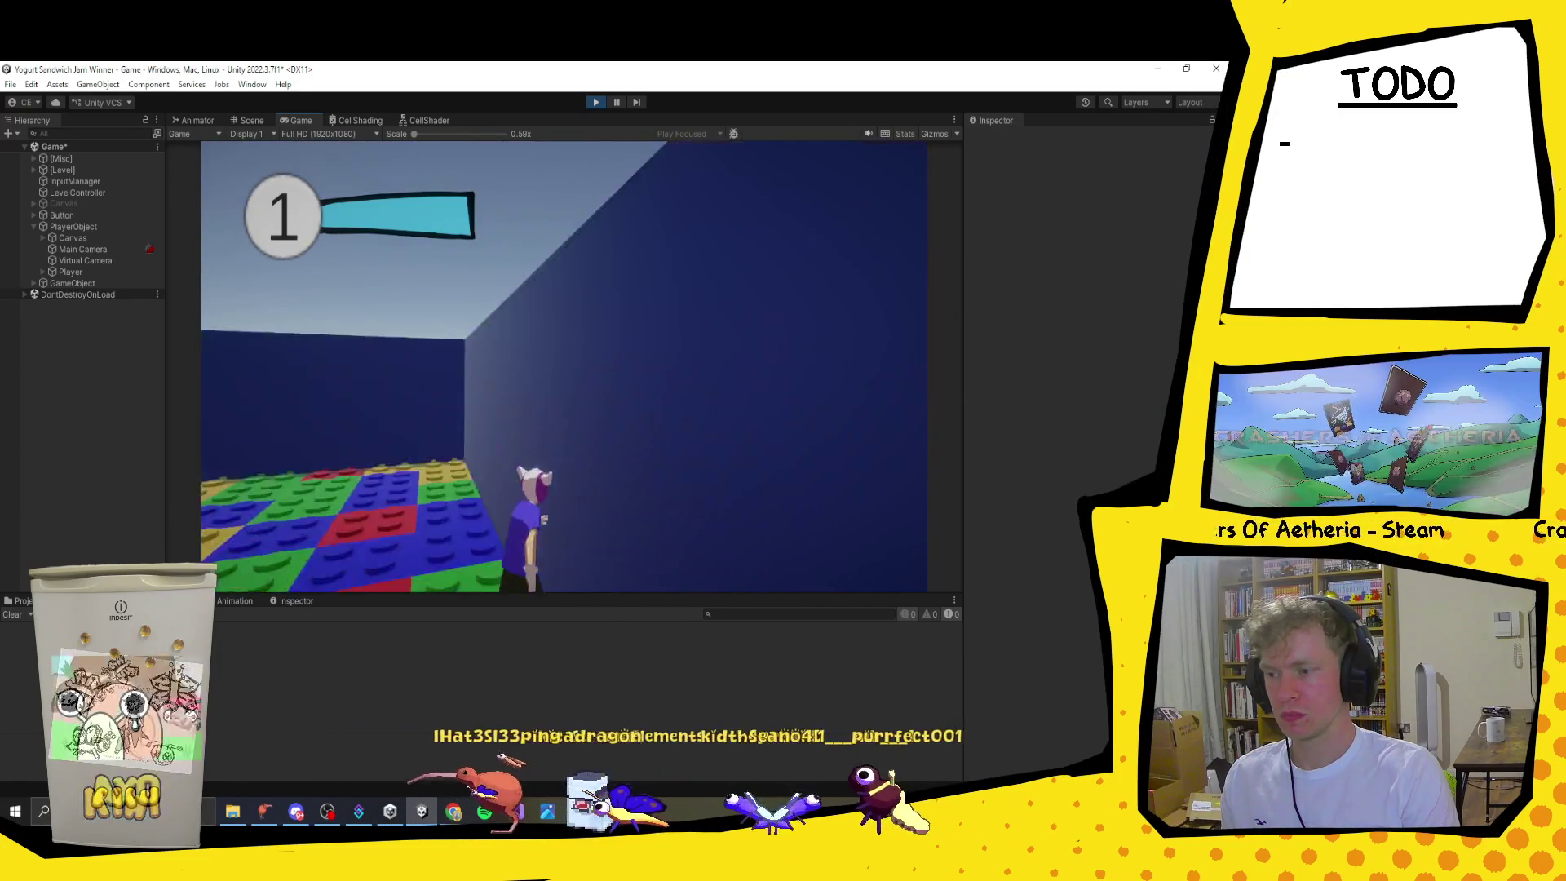
{"action": "key", "text": "space"}
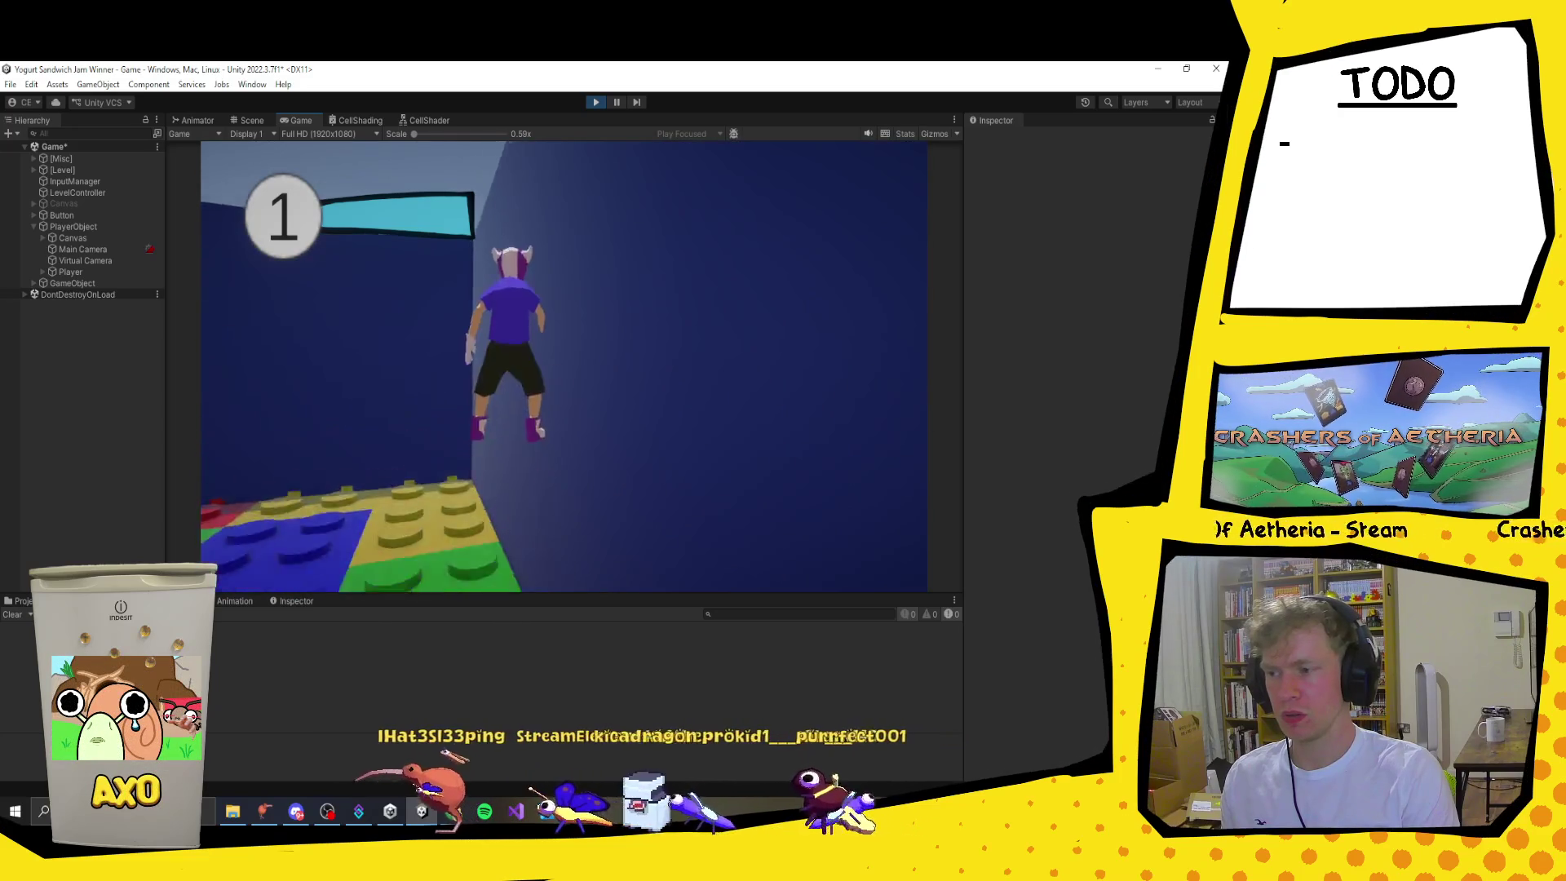
{"action": "key", "text": "w"}
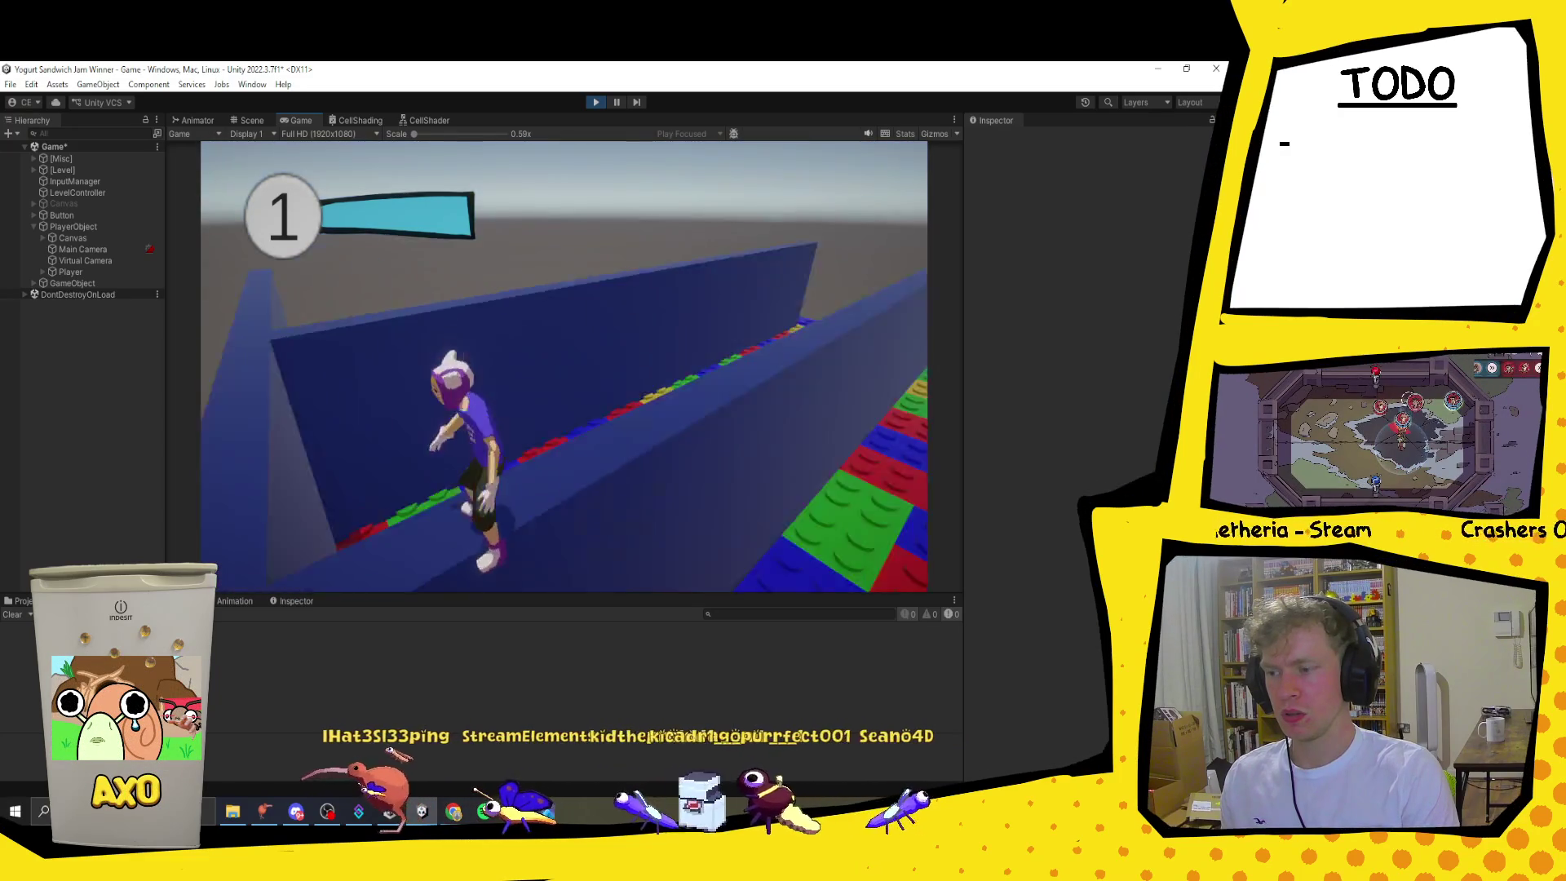
{"action": "key", "text": "w"}
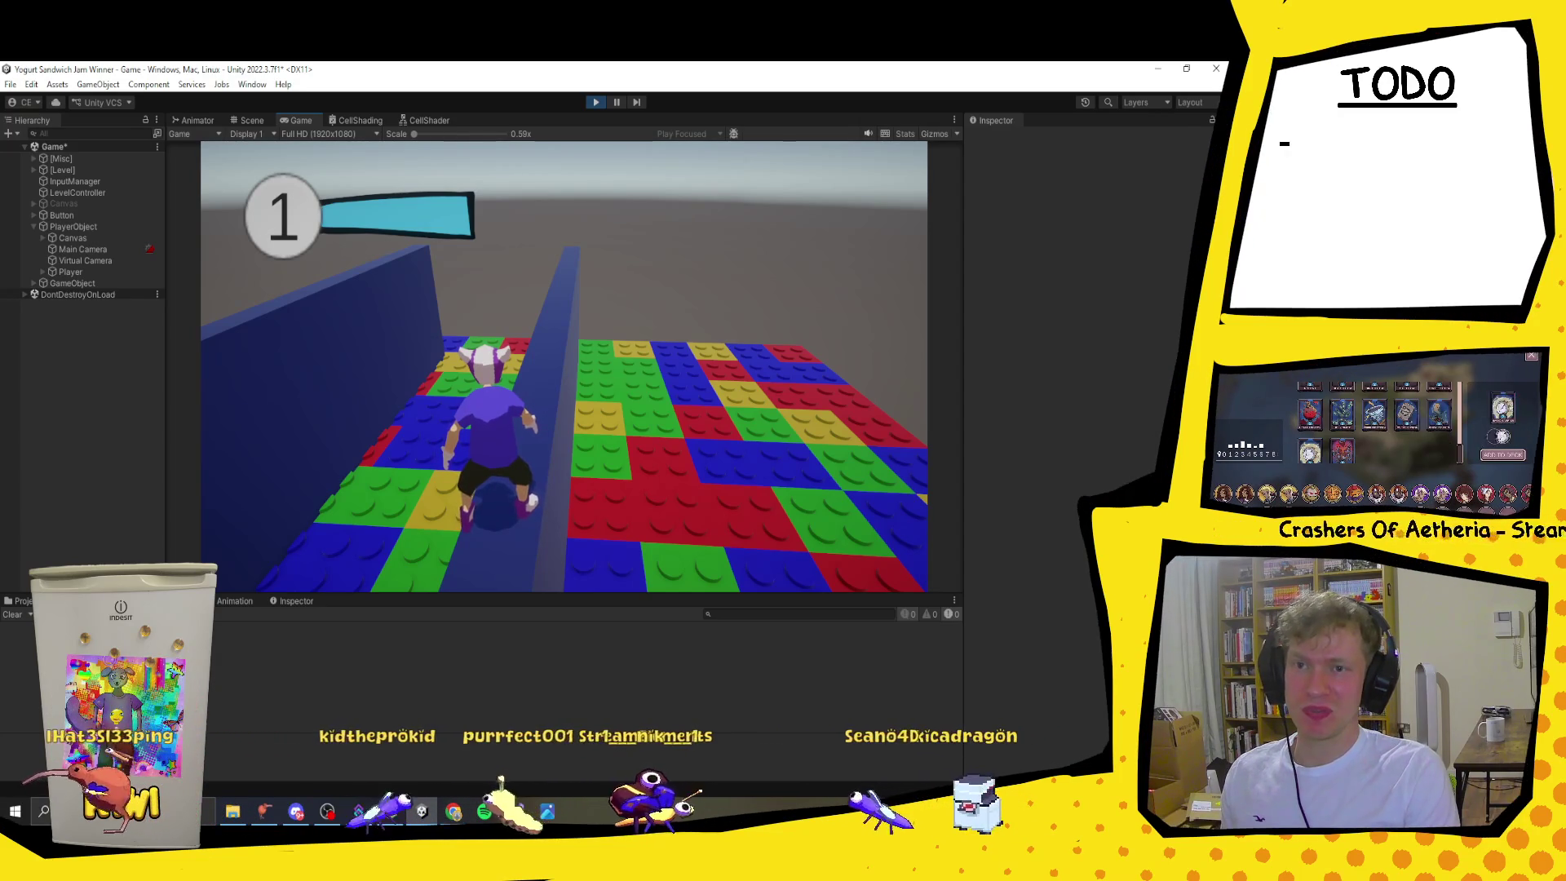
{"action": "key", "text": "w"}
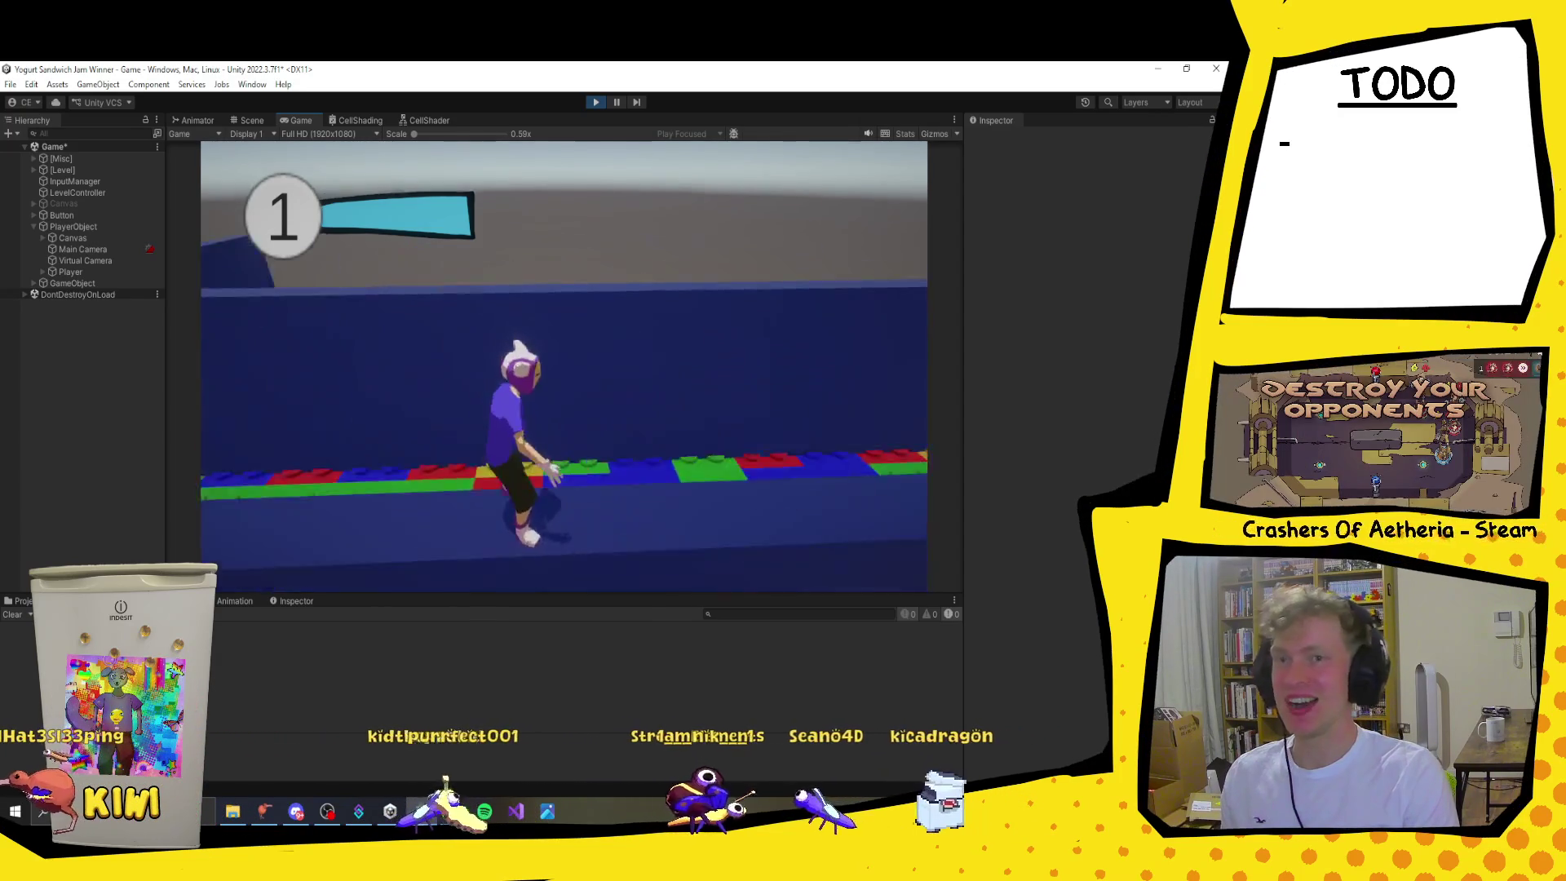
{"action": "key", "text": "w"}
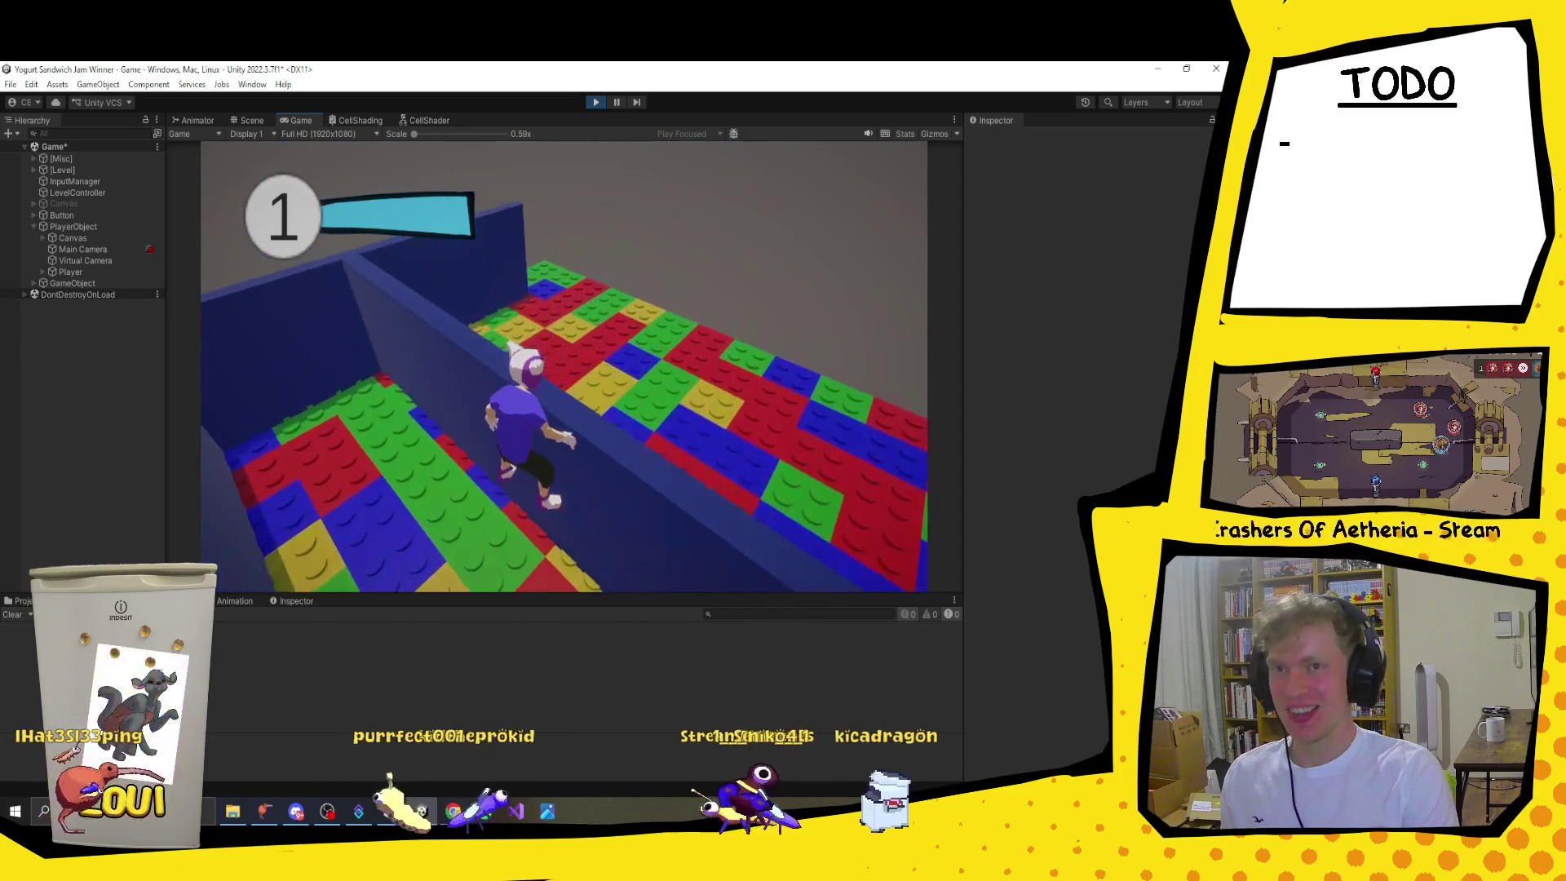
{"action": "key", "text": "w"}
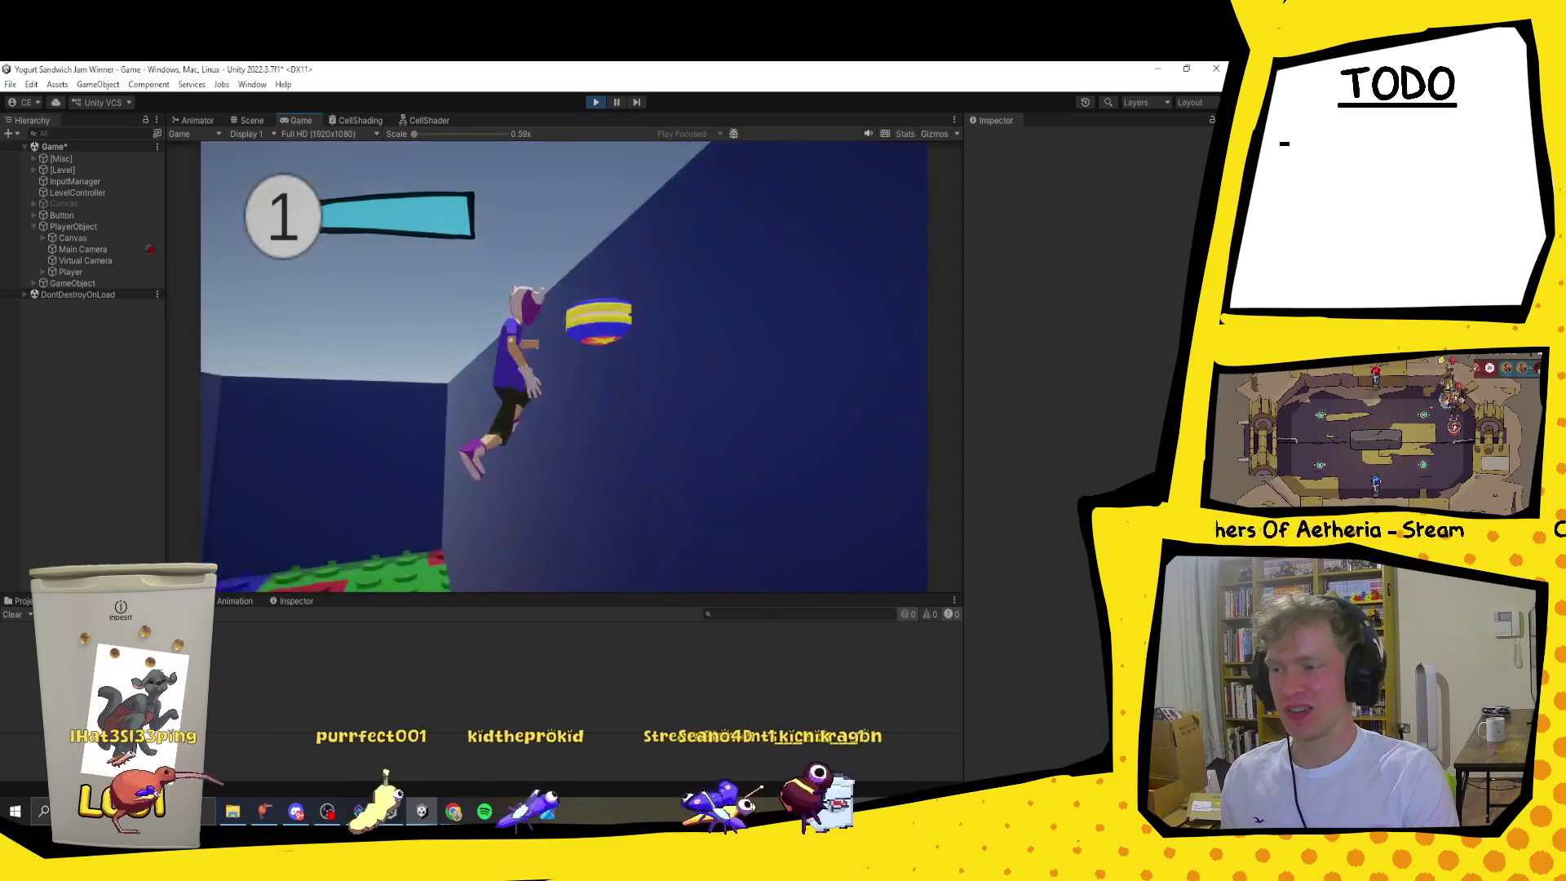
{"action": "key", "text": "w"}
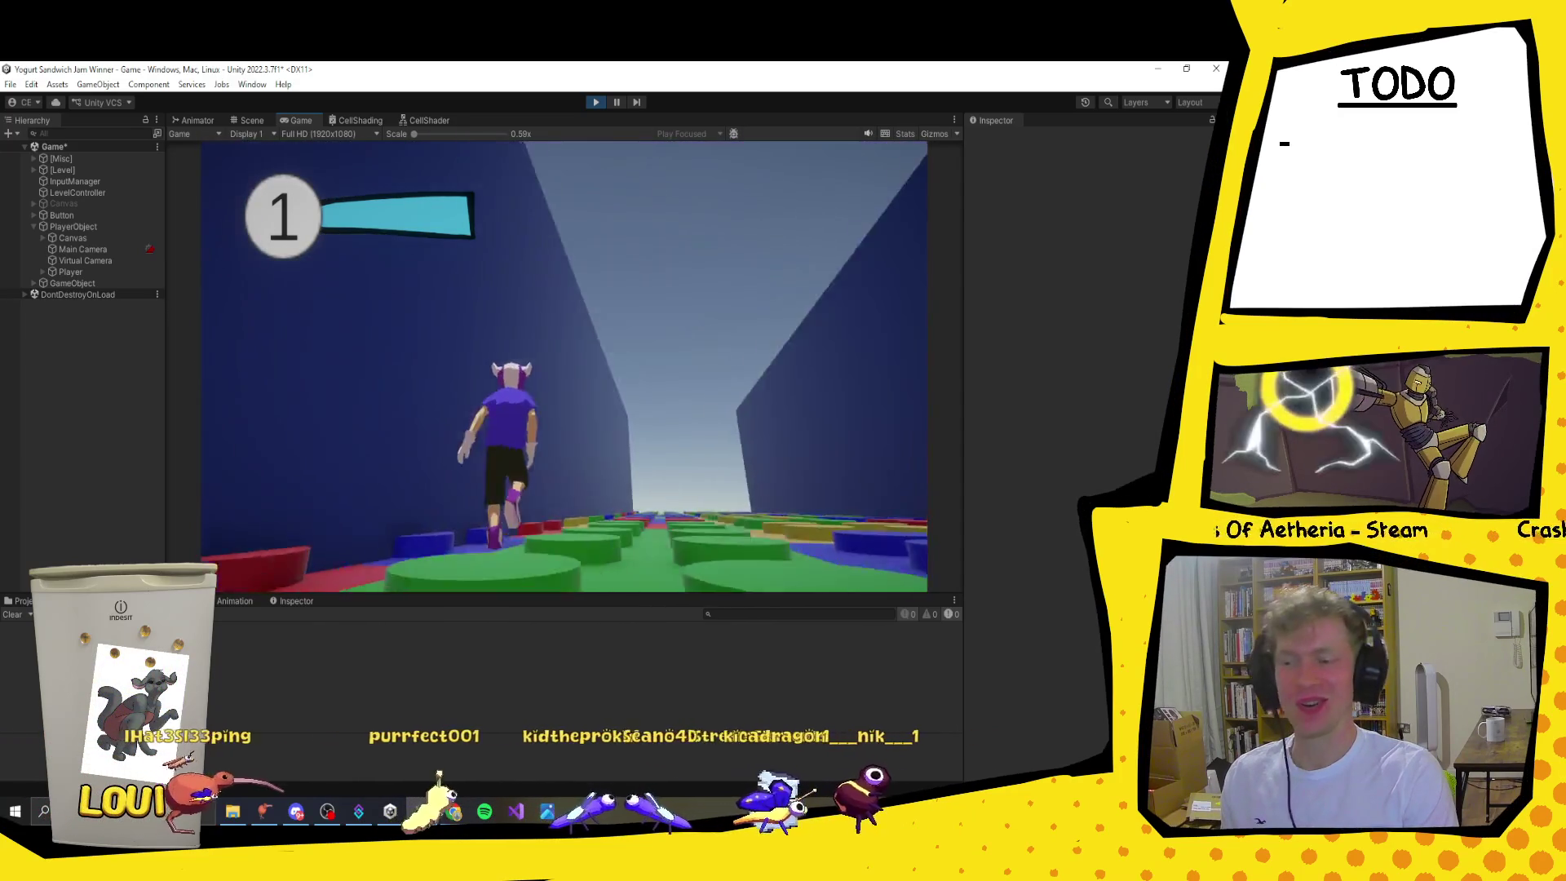
{"action": "key", "text": "w"}
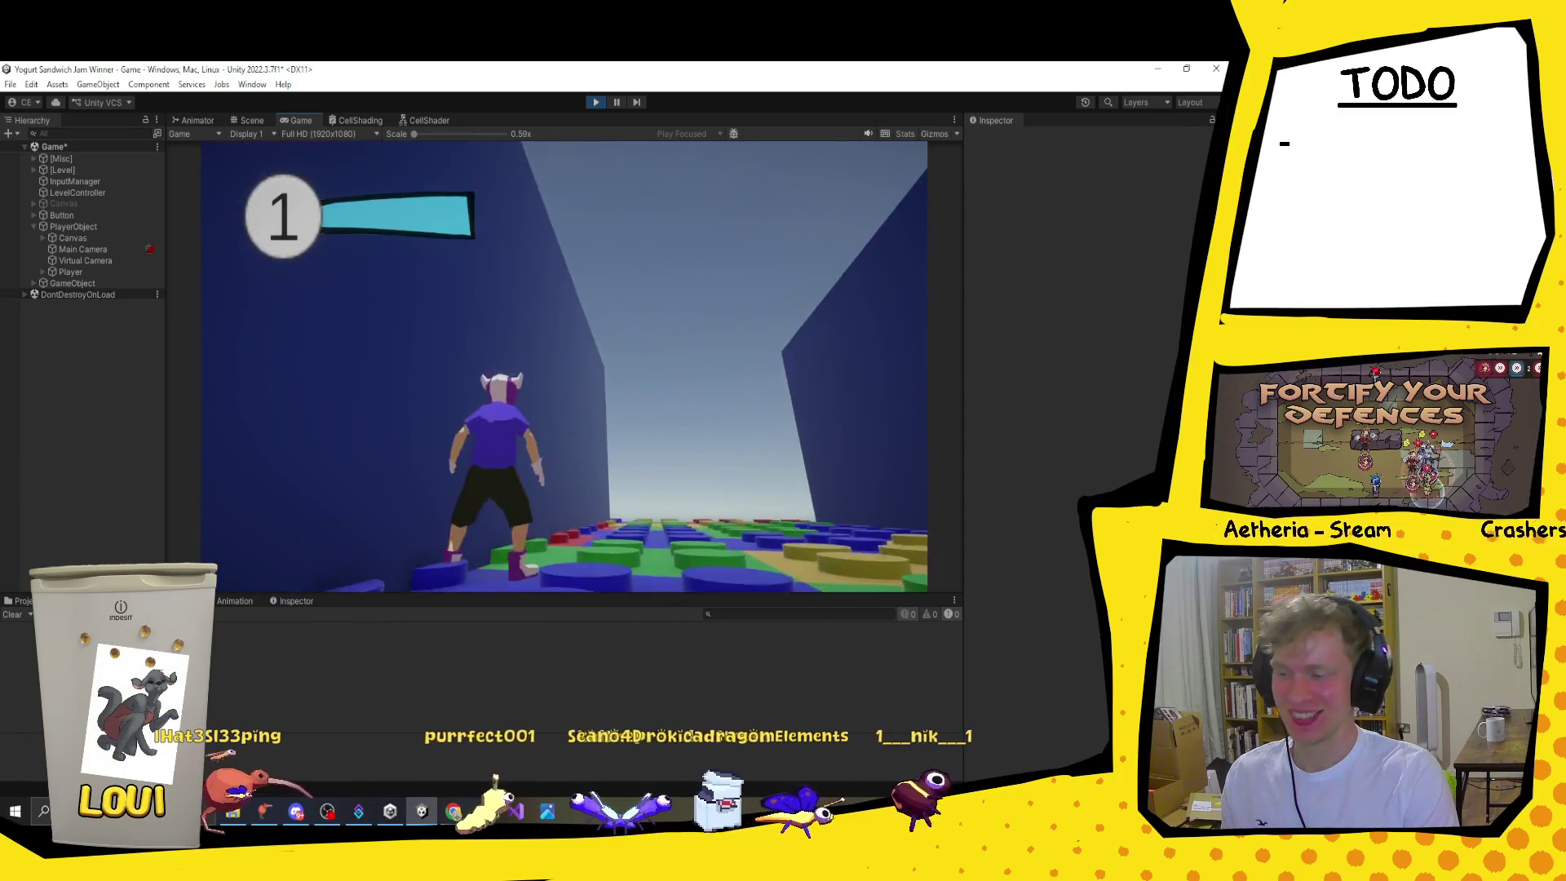
{"action": "key", "text": "w"}
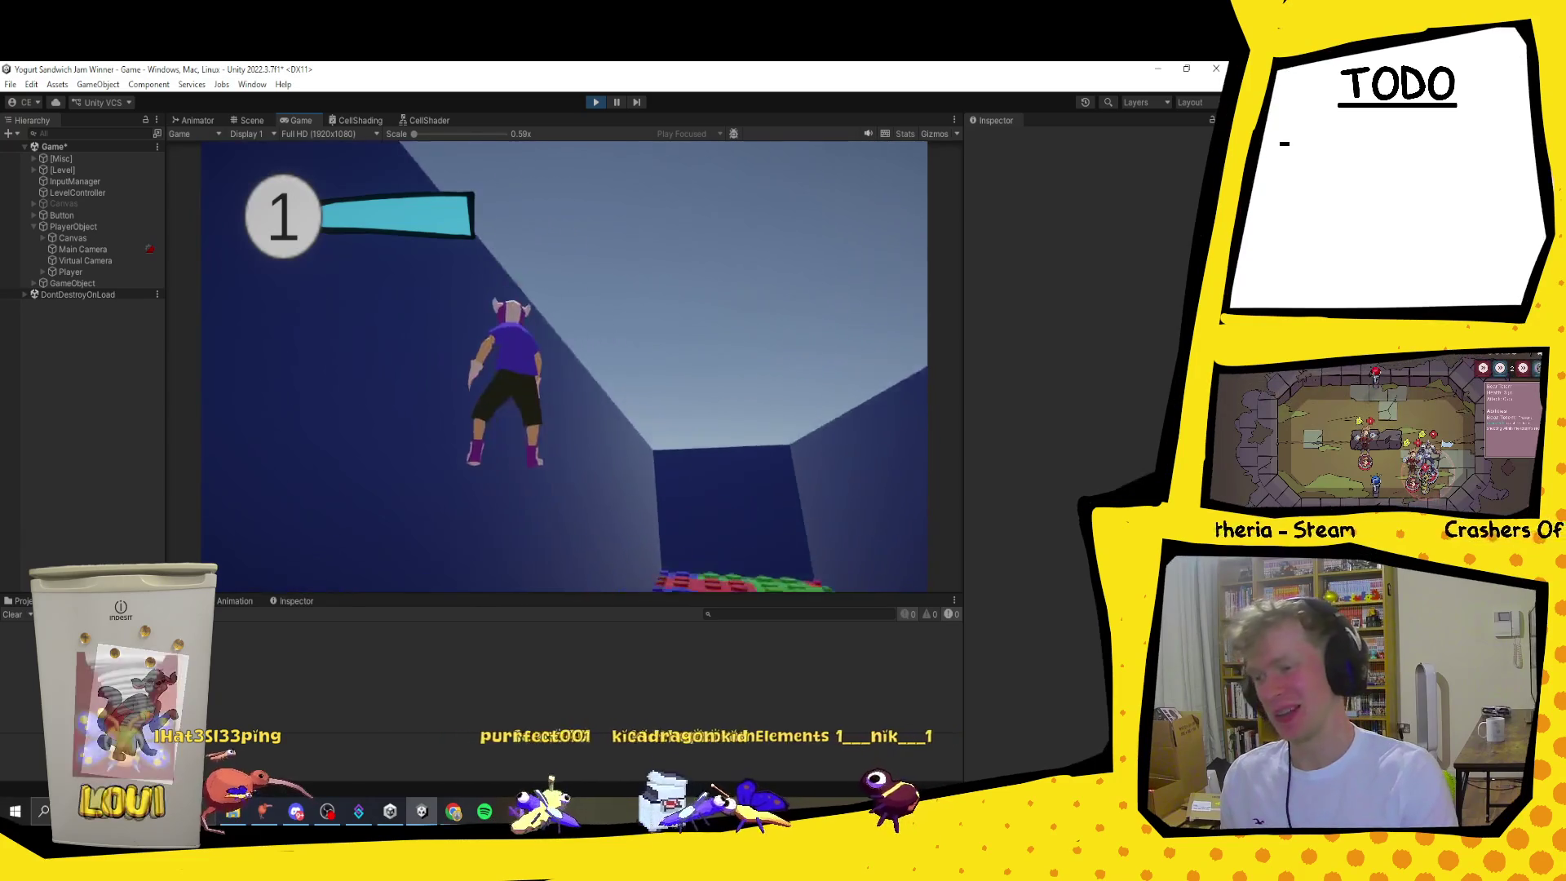
{"action": "key", "text": "w"}
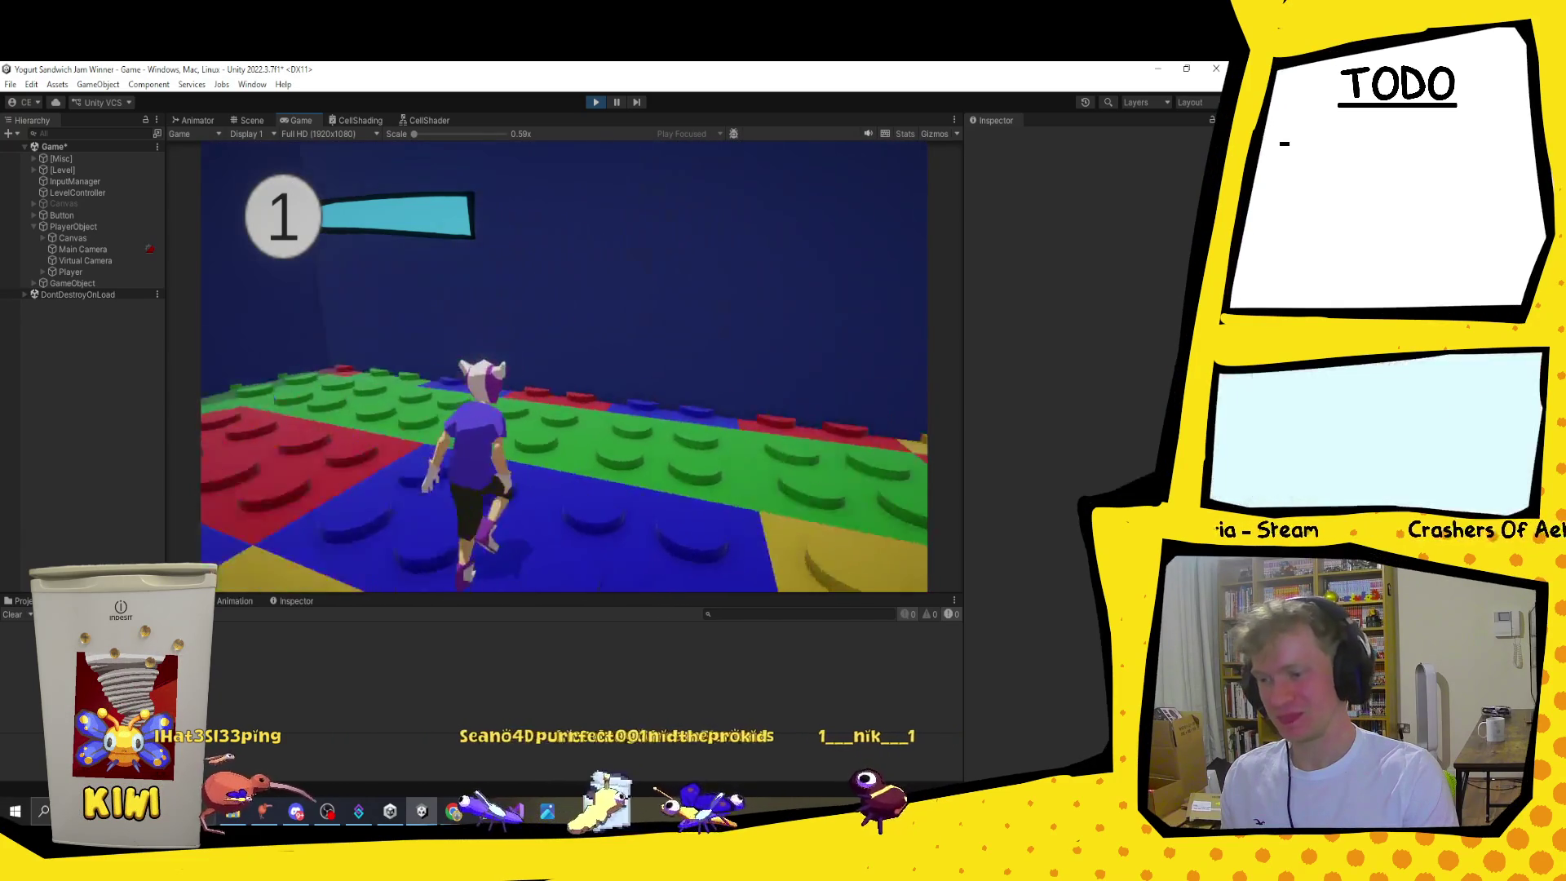
{"action": "key", "text": "space"}
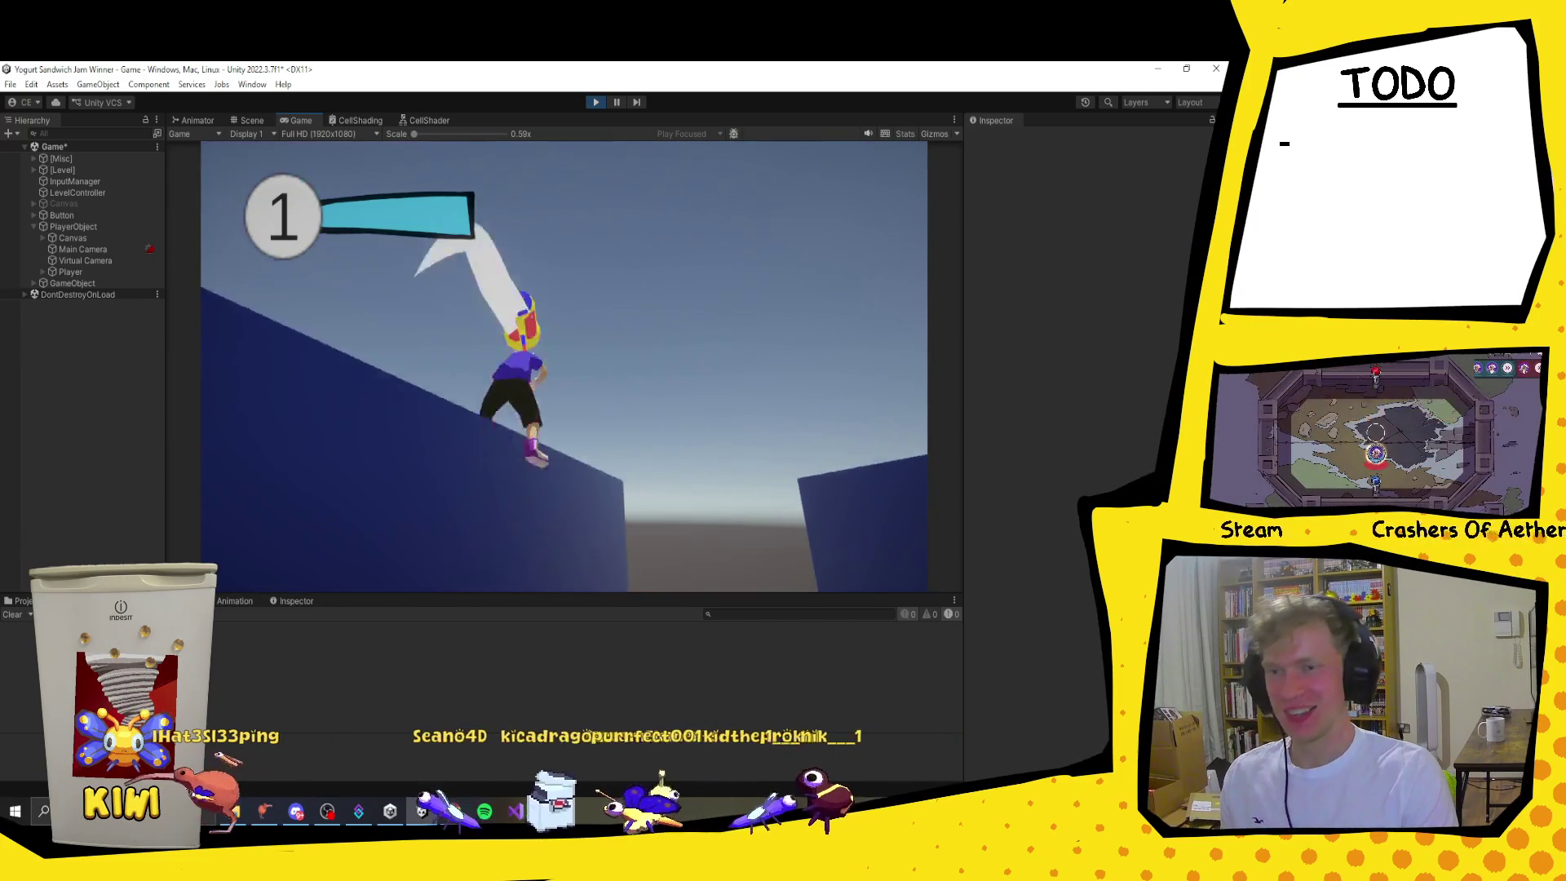
{"action": "key", "text": "w"}
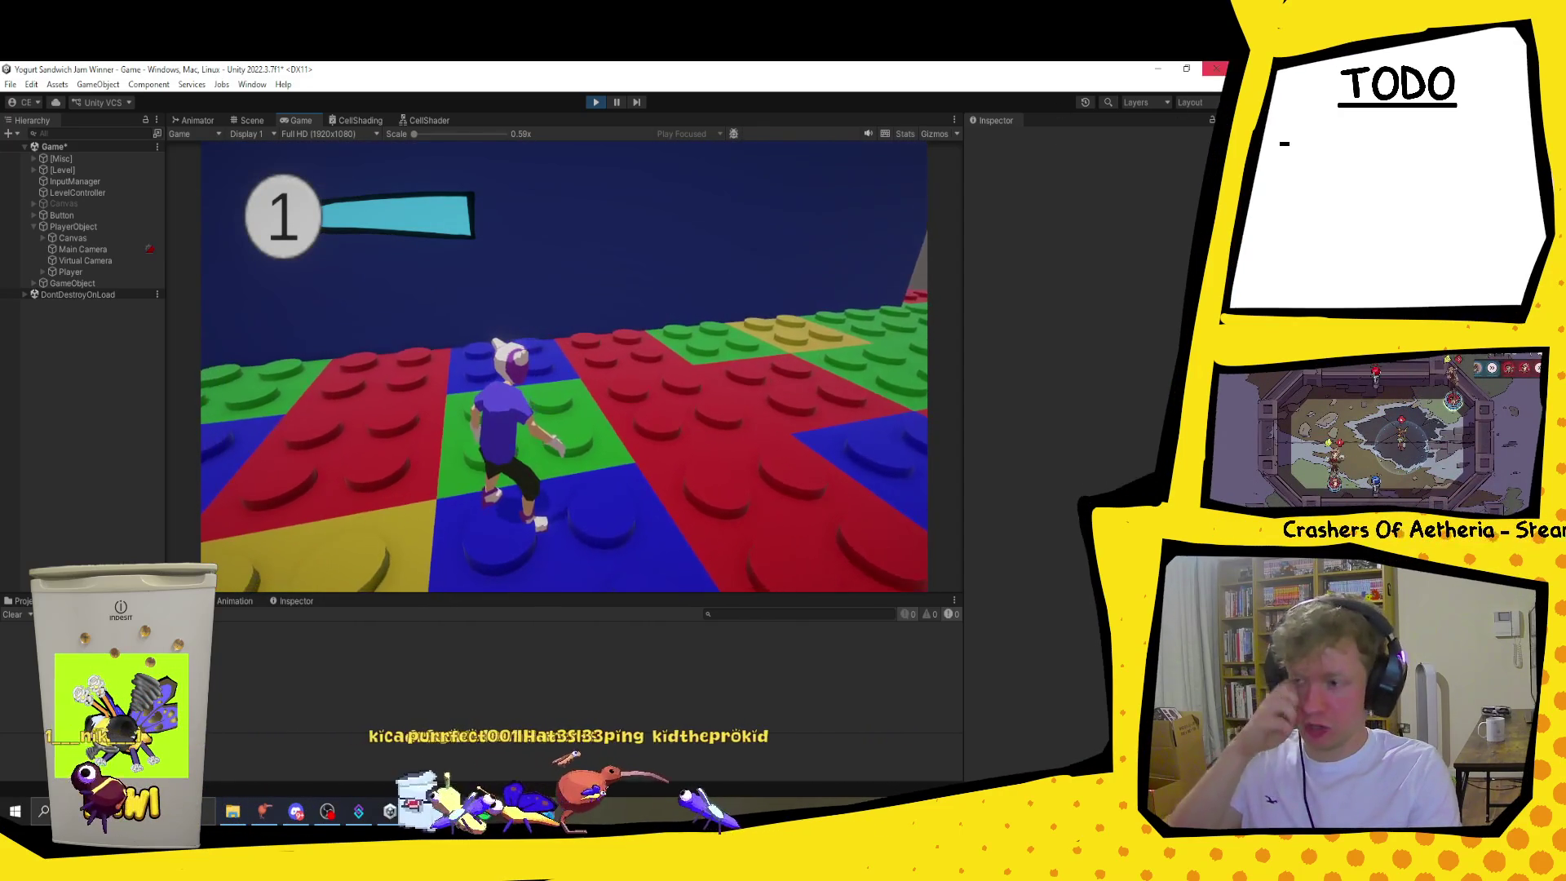
Step: End the playtest with Ctrl+P and bring Player.cs up in Visual Studio
{"action": "key", "text": "ctrl+p"}
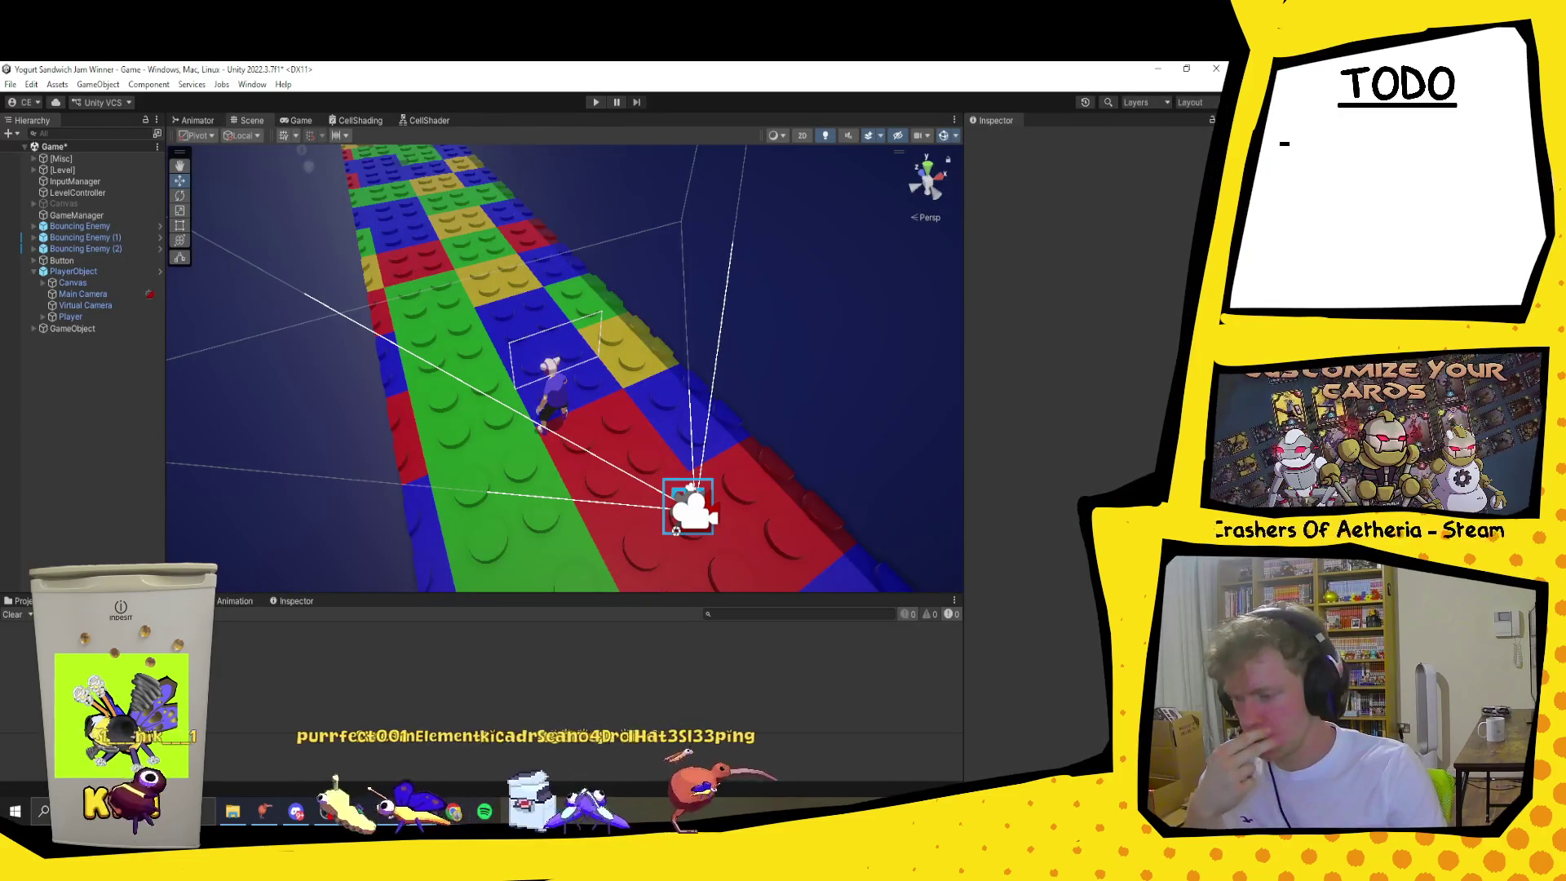
{"action": "key", "text": "alt+Tab"}
{"action": "scroll", "coordinate": [317, 459], "scroll_direction": "up", "scroll_amount": 10}
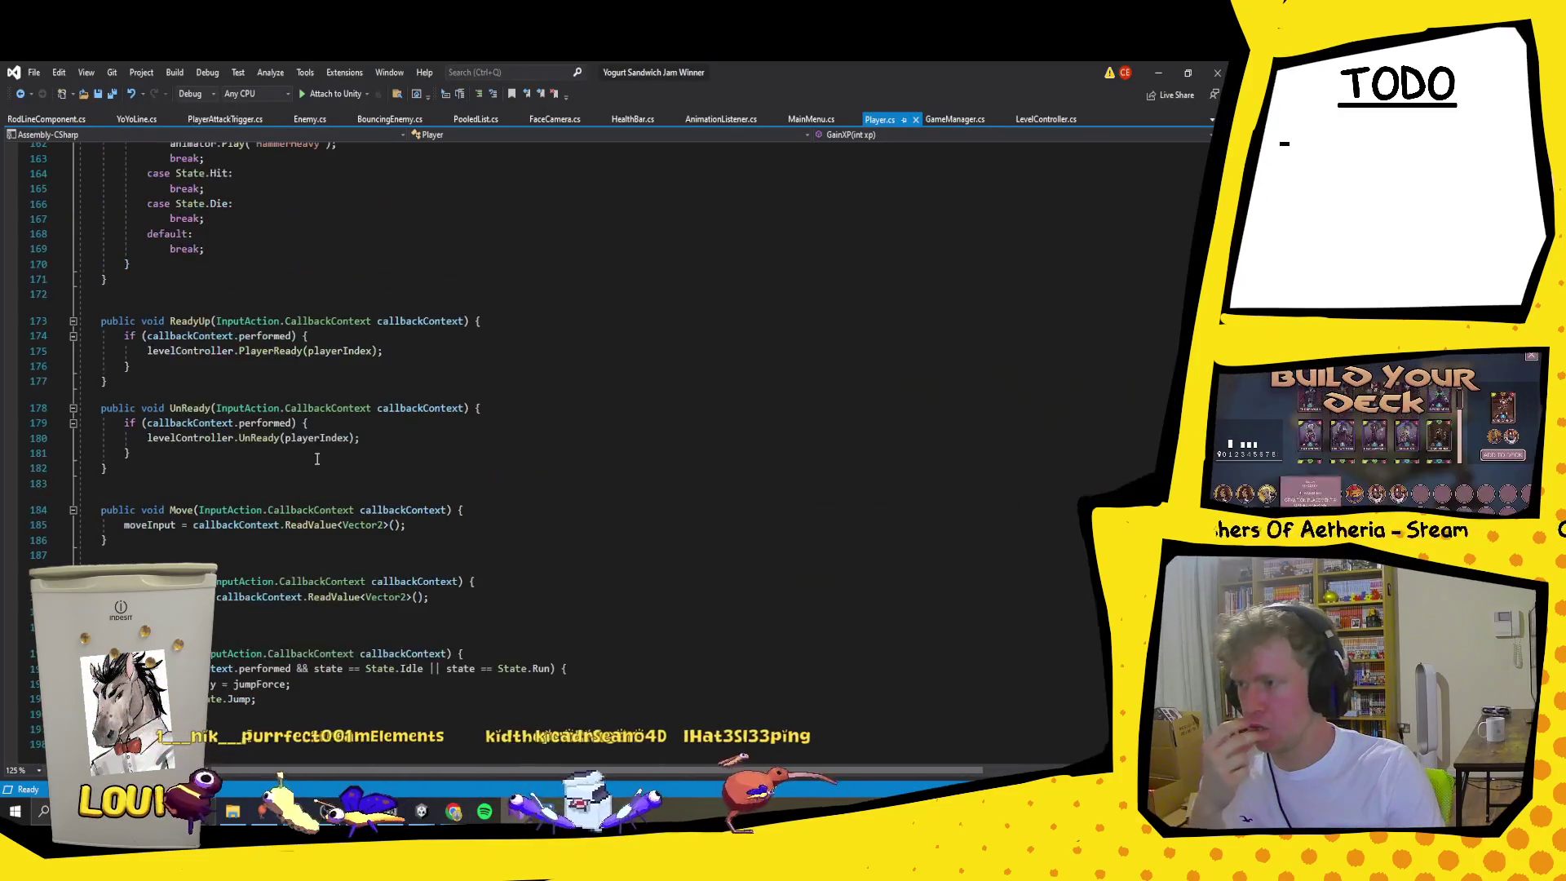
Step: Append '&& characterController.isGrounded' to the jump condition on line 193 in Jump
{"action": "scroll", "coordinate": [317, 459], "scroll_direction": "down", "scroll_amount": 6}
{"action": "left_click", "coordinate": [172, 382]}
{"action": "left_click", "coordinate": [248, 398]}
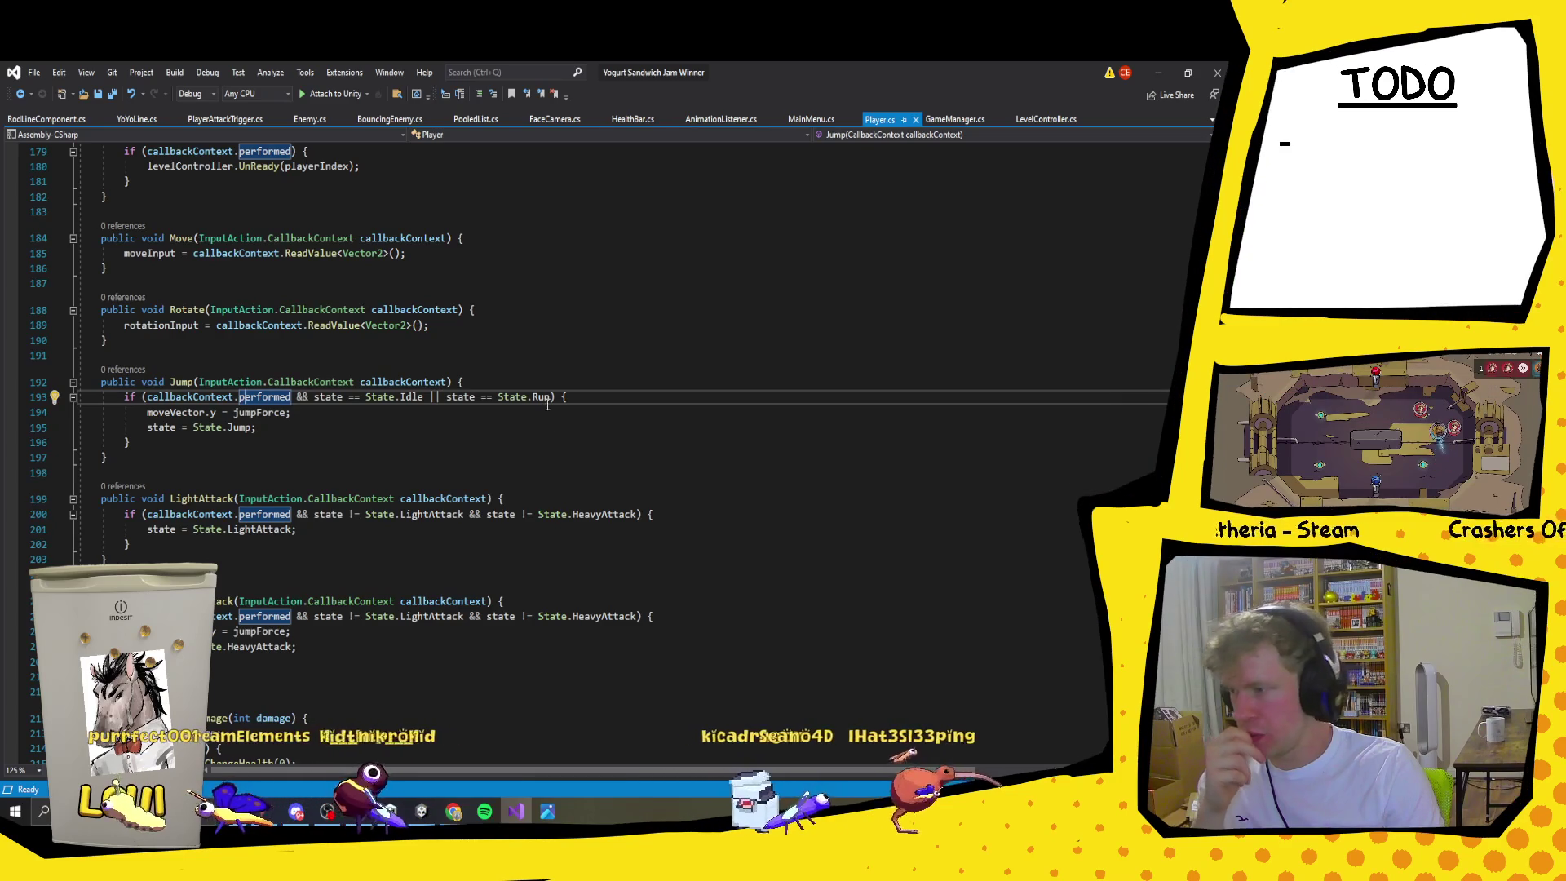
{"action": "scroll", "coordinate": [547, 412], "scroll_direction": "up", "scroll_amount": 4}
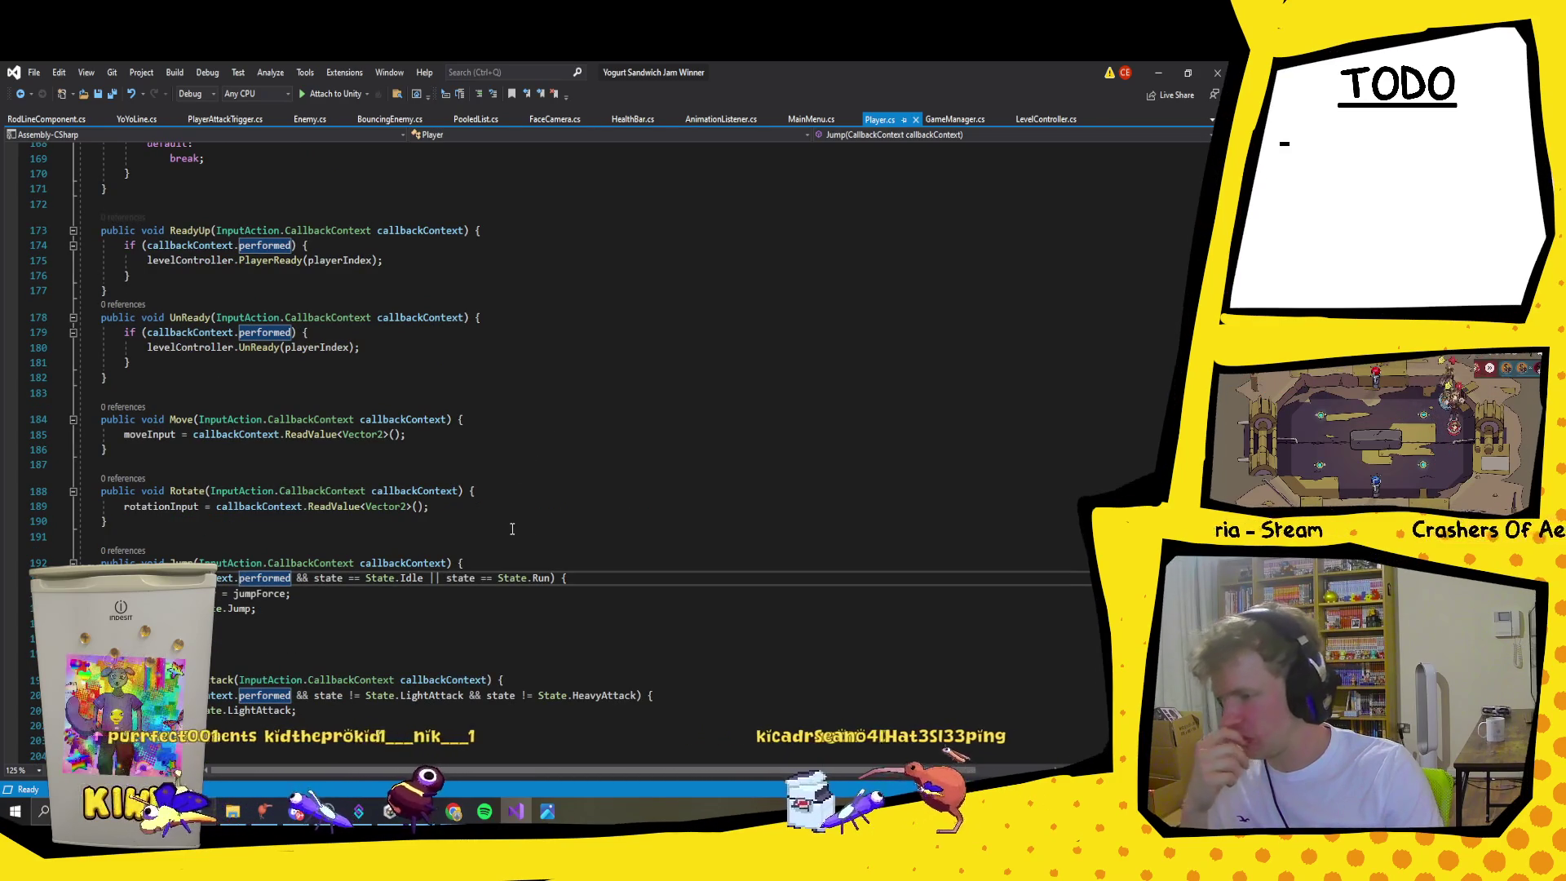
{"action": "left_click", "coordinate": [553, 579]}
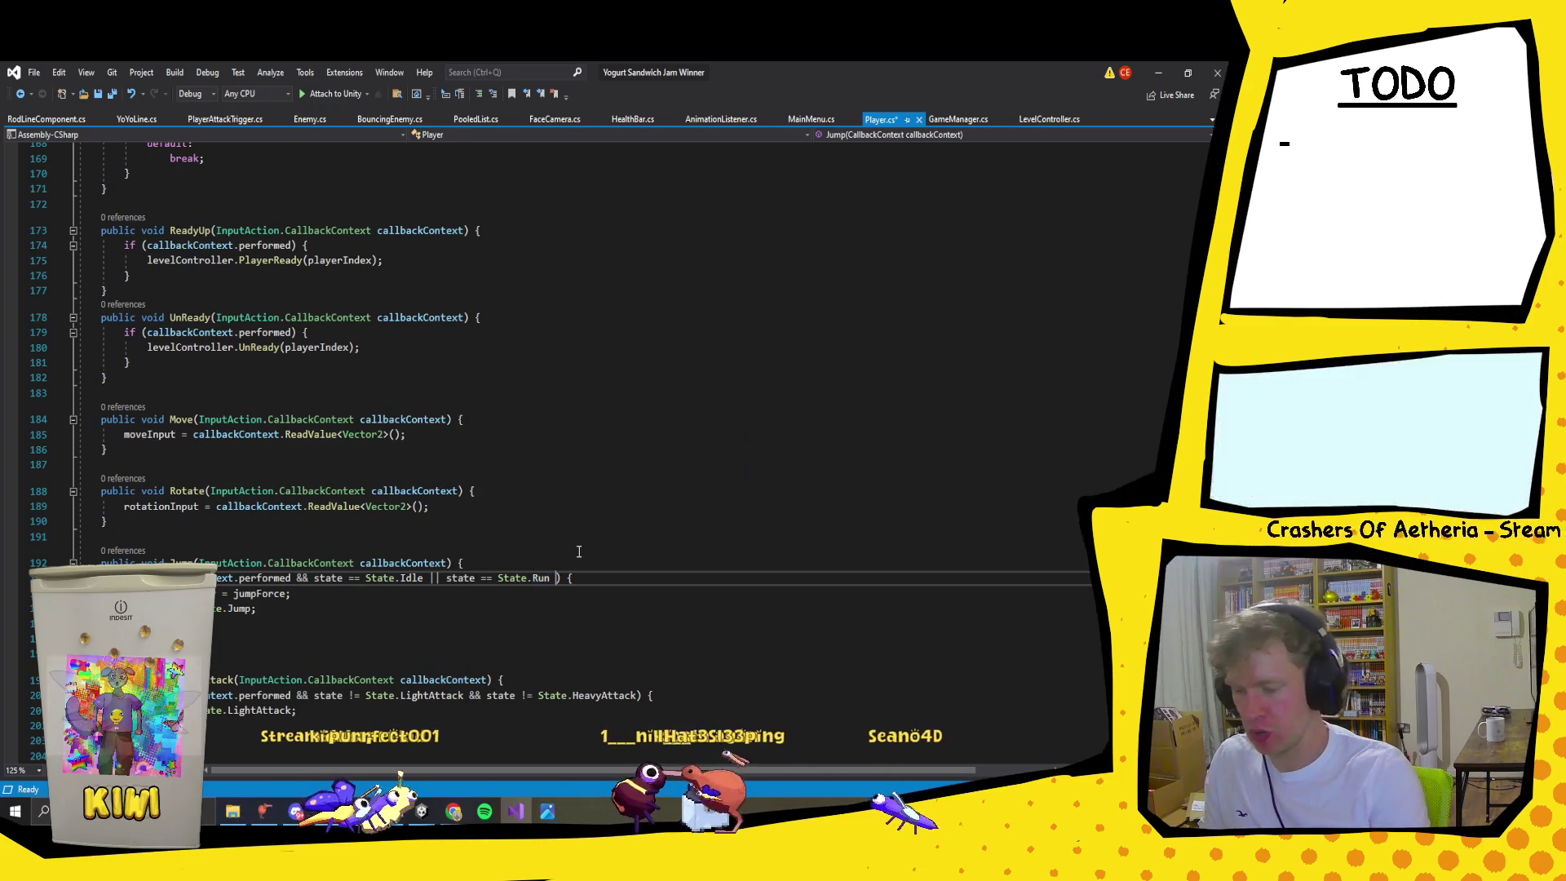
{"action": "type", "text": "&& "}
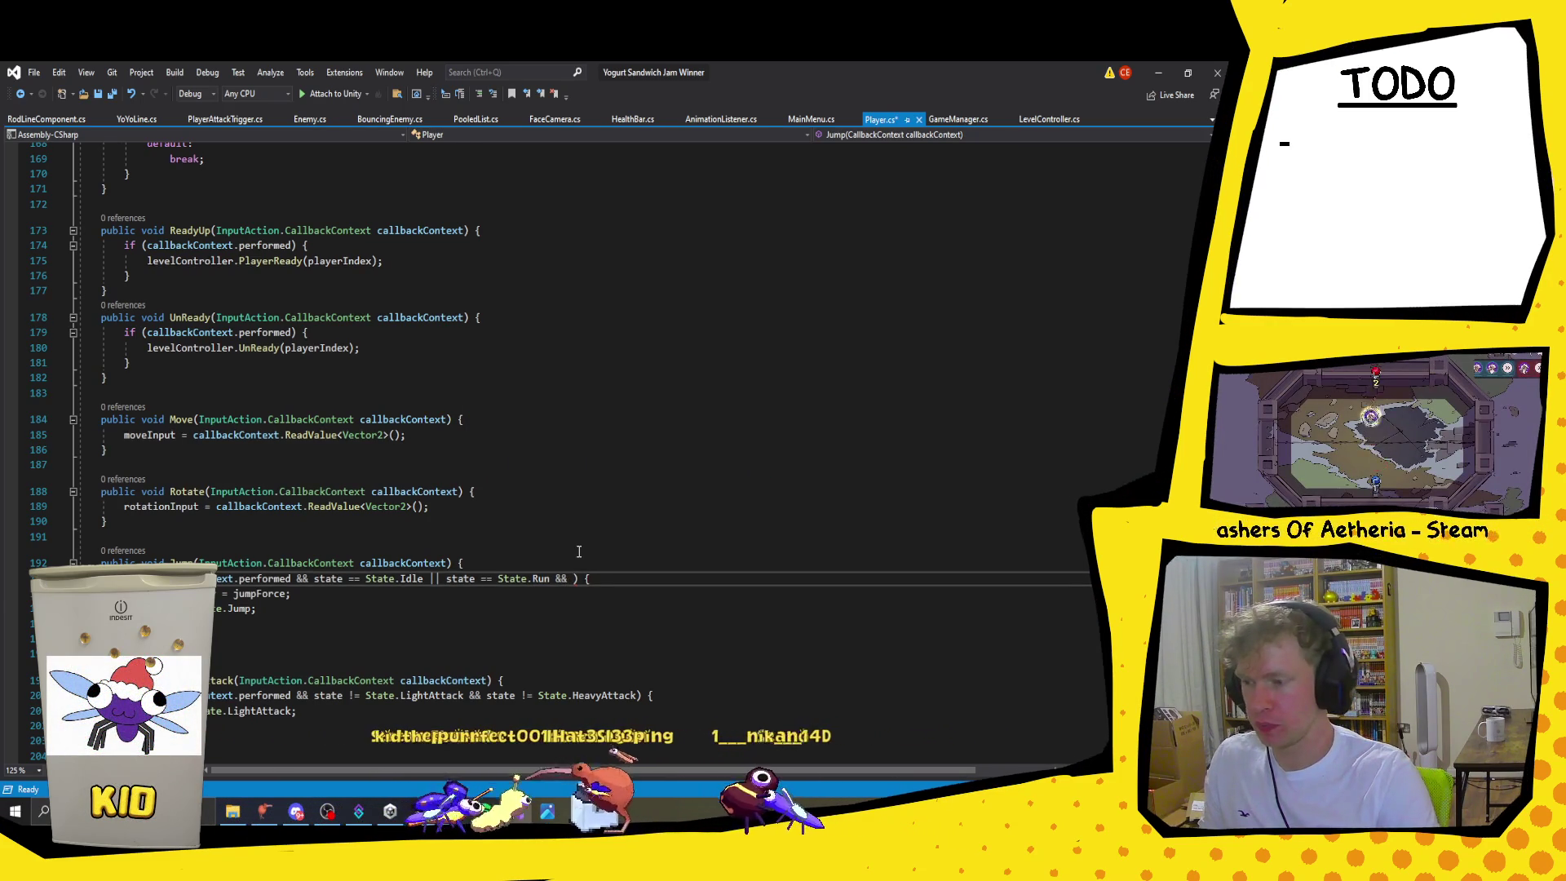
{"action": "type", "text": "chara"}
{"action": "key", "text": "Tab"}
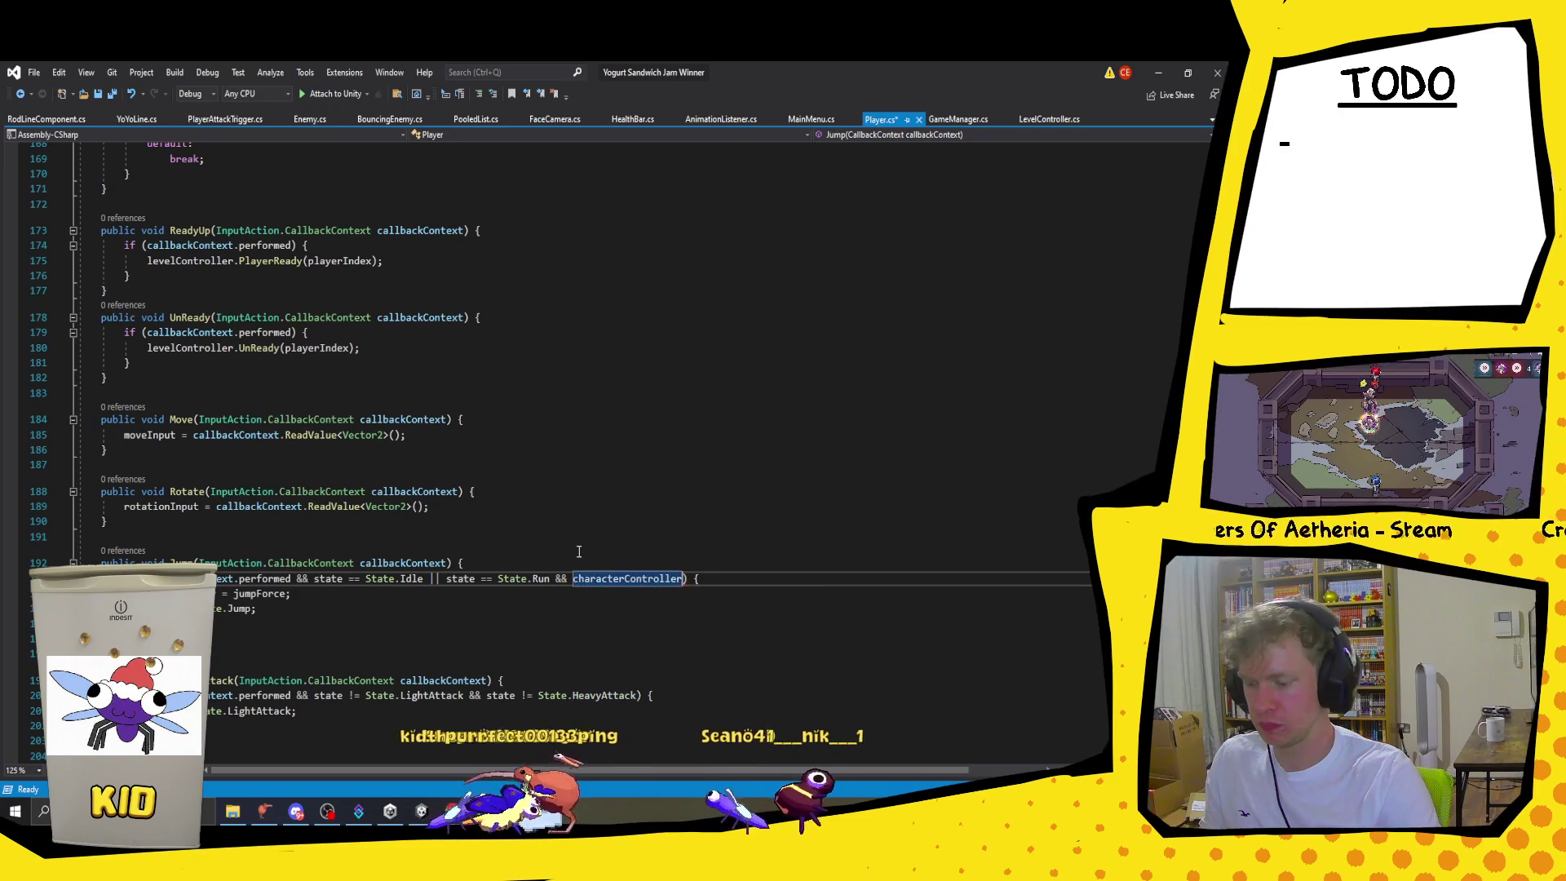
{"action": "type", "text": ".isG"}
{"action": "key", "text": "Tab"}
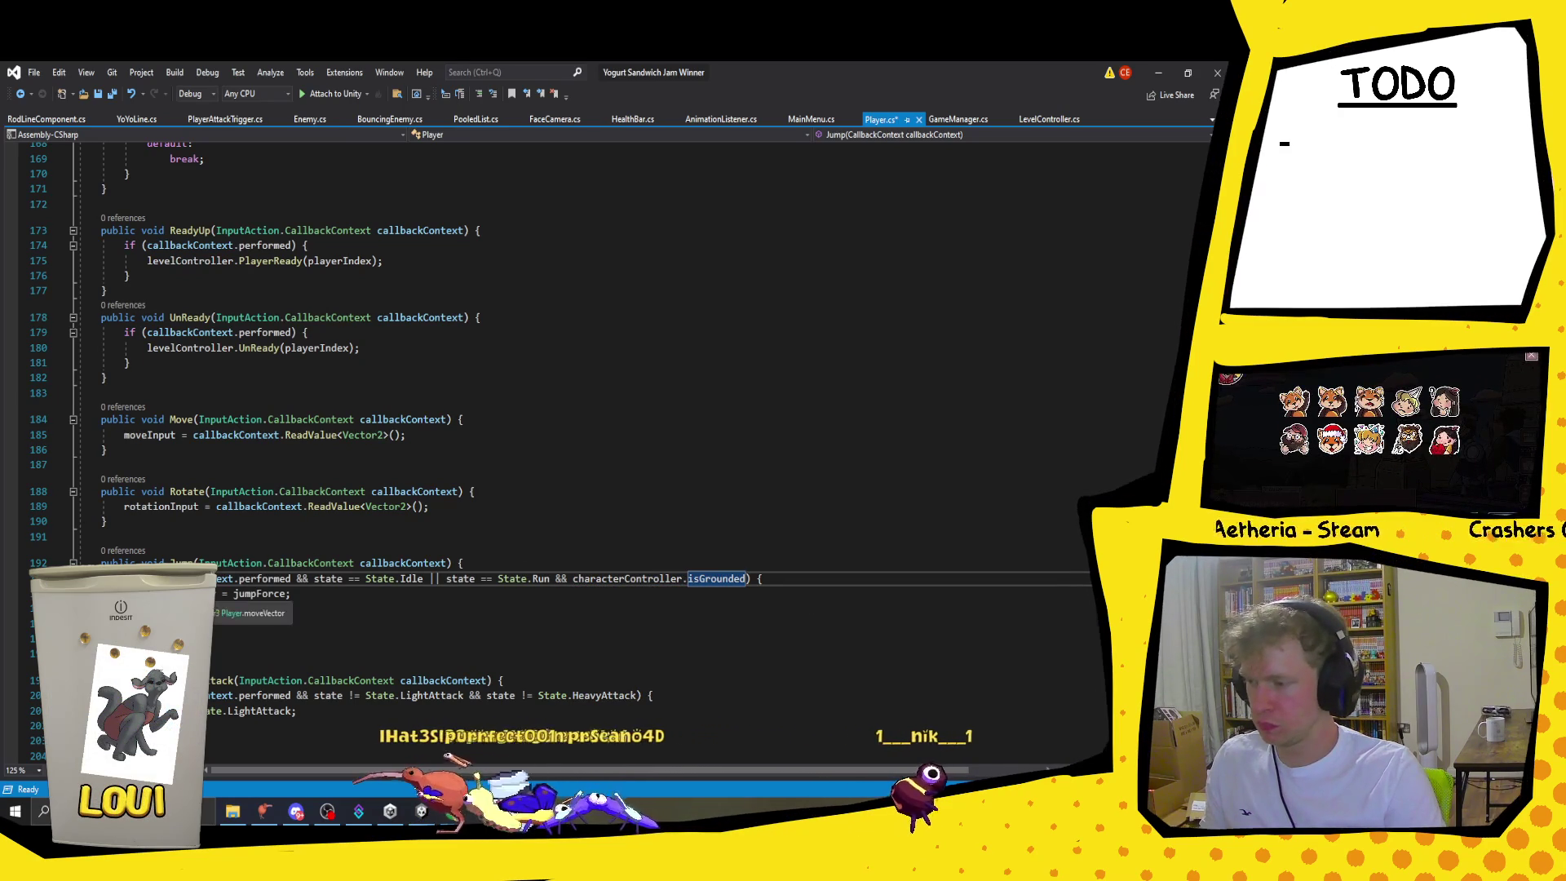
Step: Wrap 'state == State.Idle || state == State.Run' in parentheses, save Player.cs, and return to Unity
{"action": "key", "text": "End"}
{"action": "left_click", "coordinate": [402, 562]}
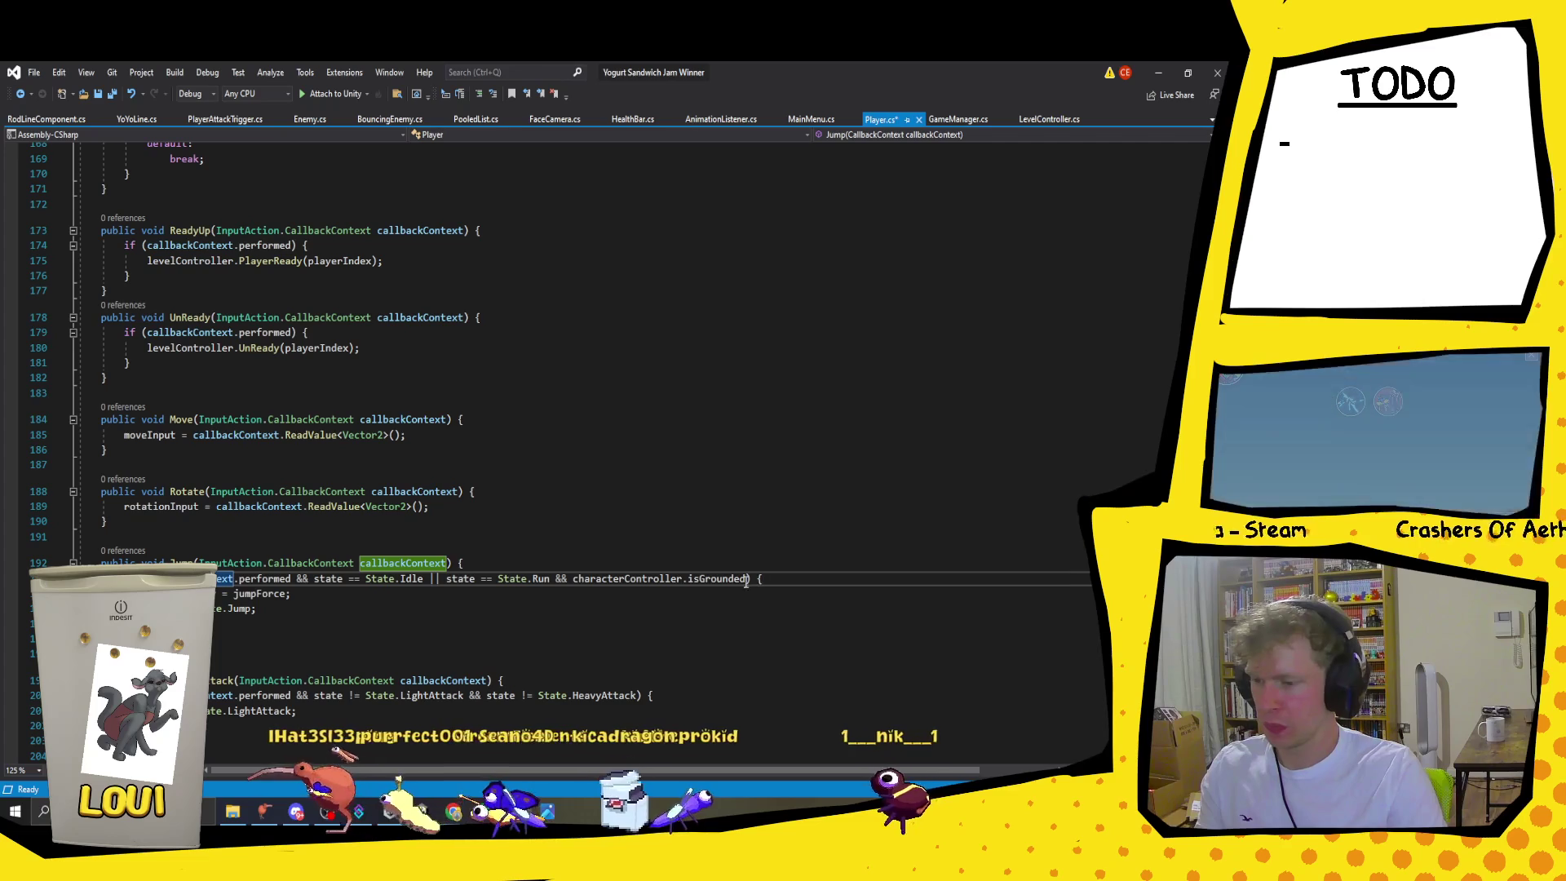
{"action": "type", "text": "("}
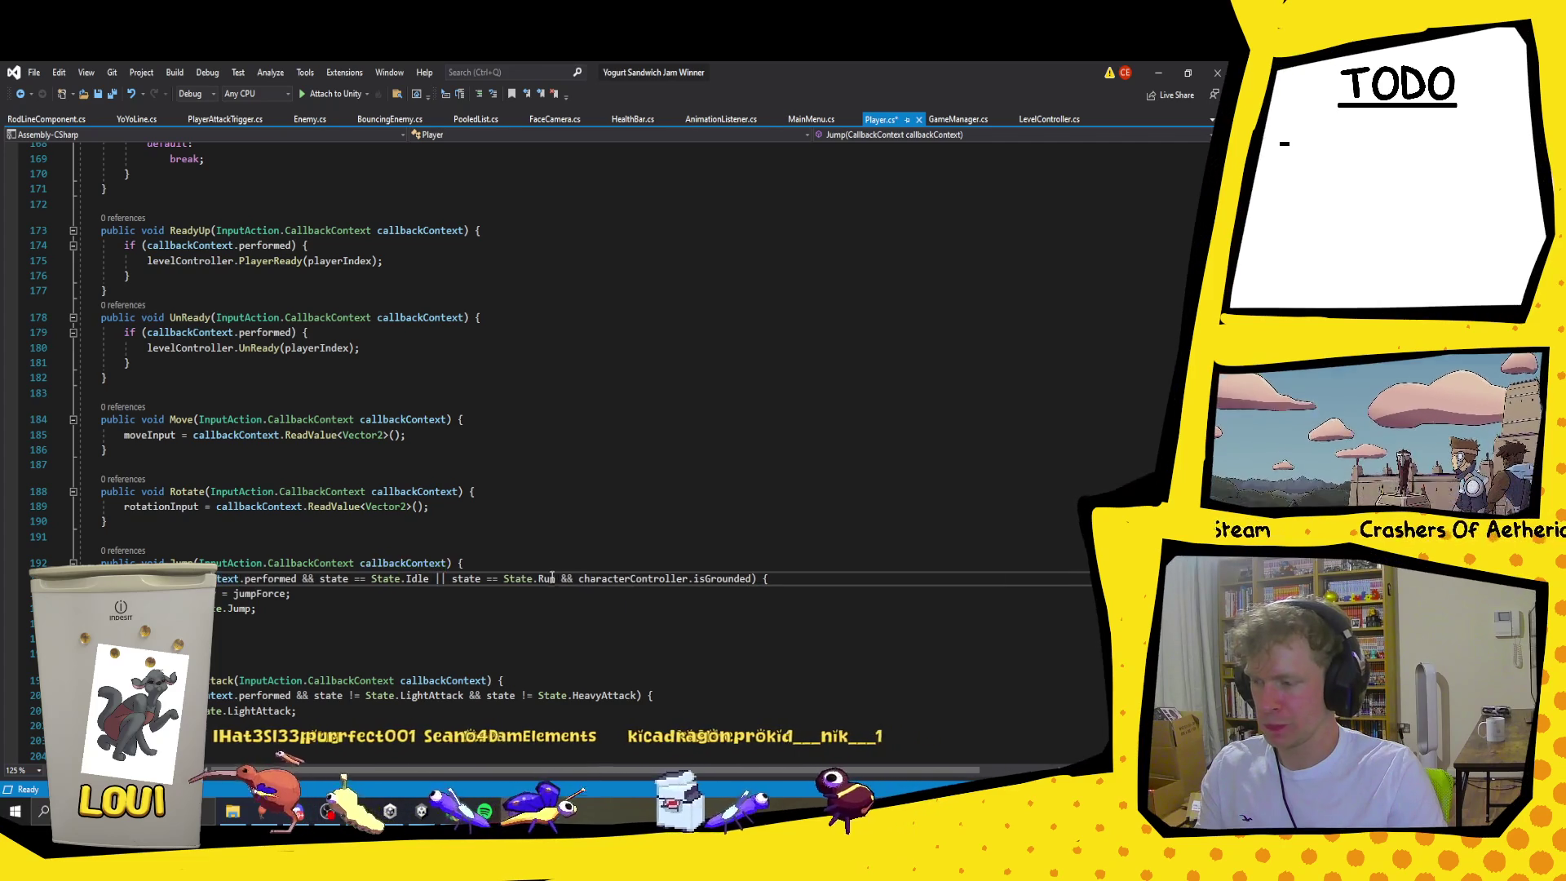
{"action": "type", "text": ")"}
{"action": "left_click", "coordinate": [820, 555]}
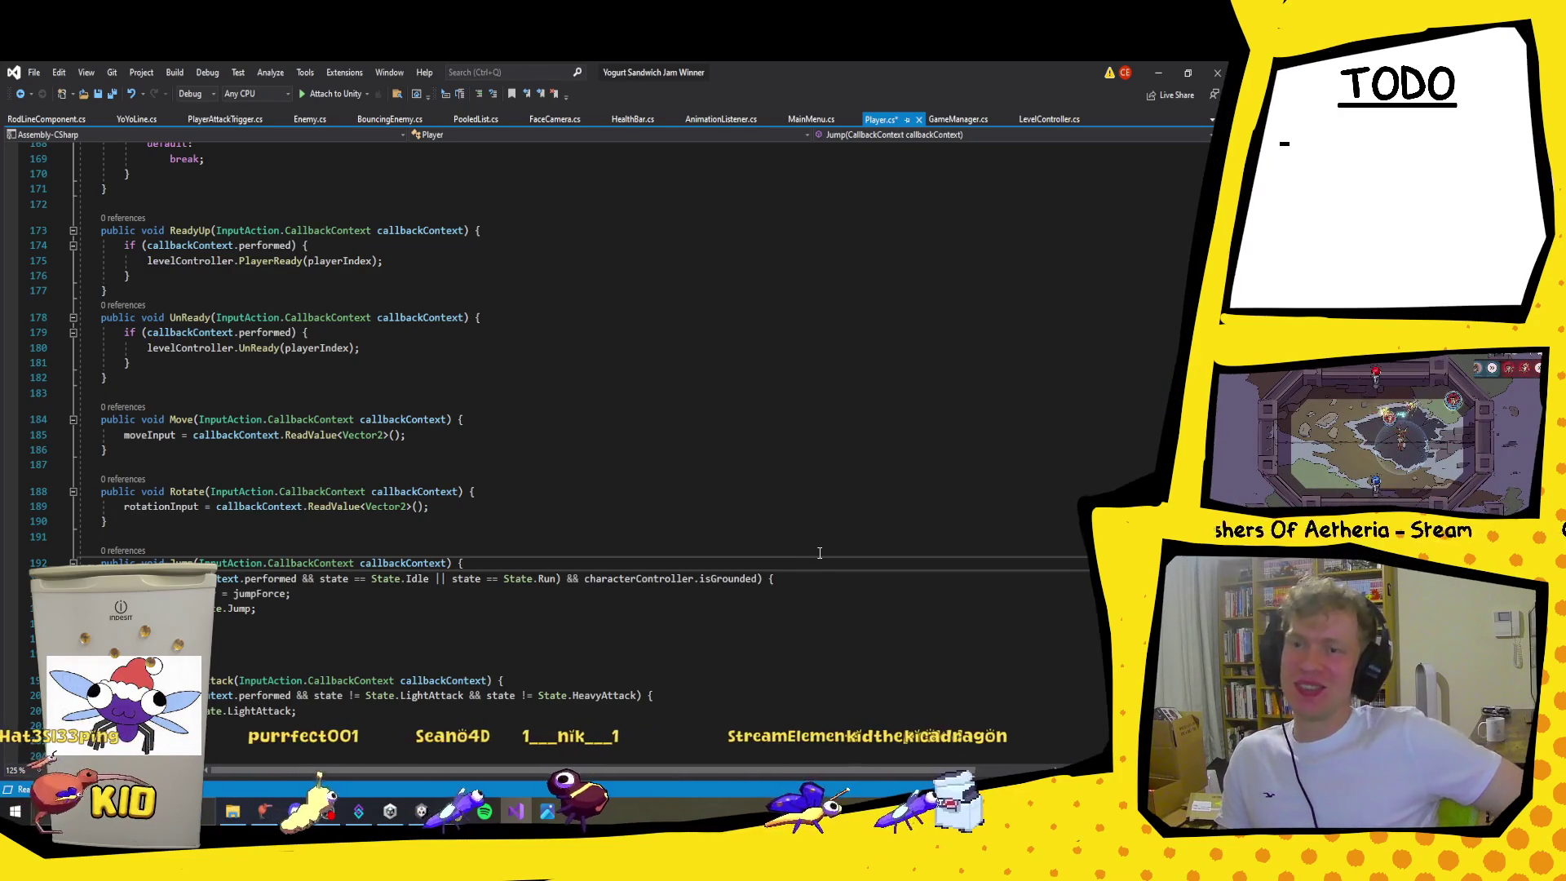
{"action": "key", "text": "ctrl+s"}
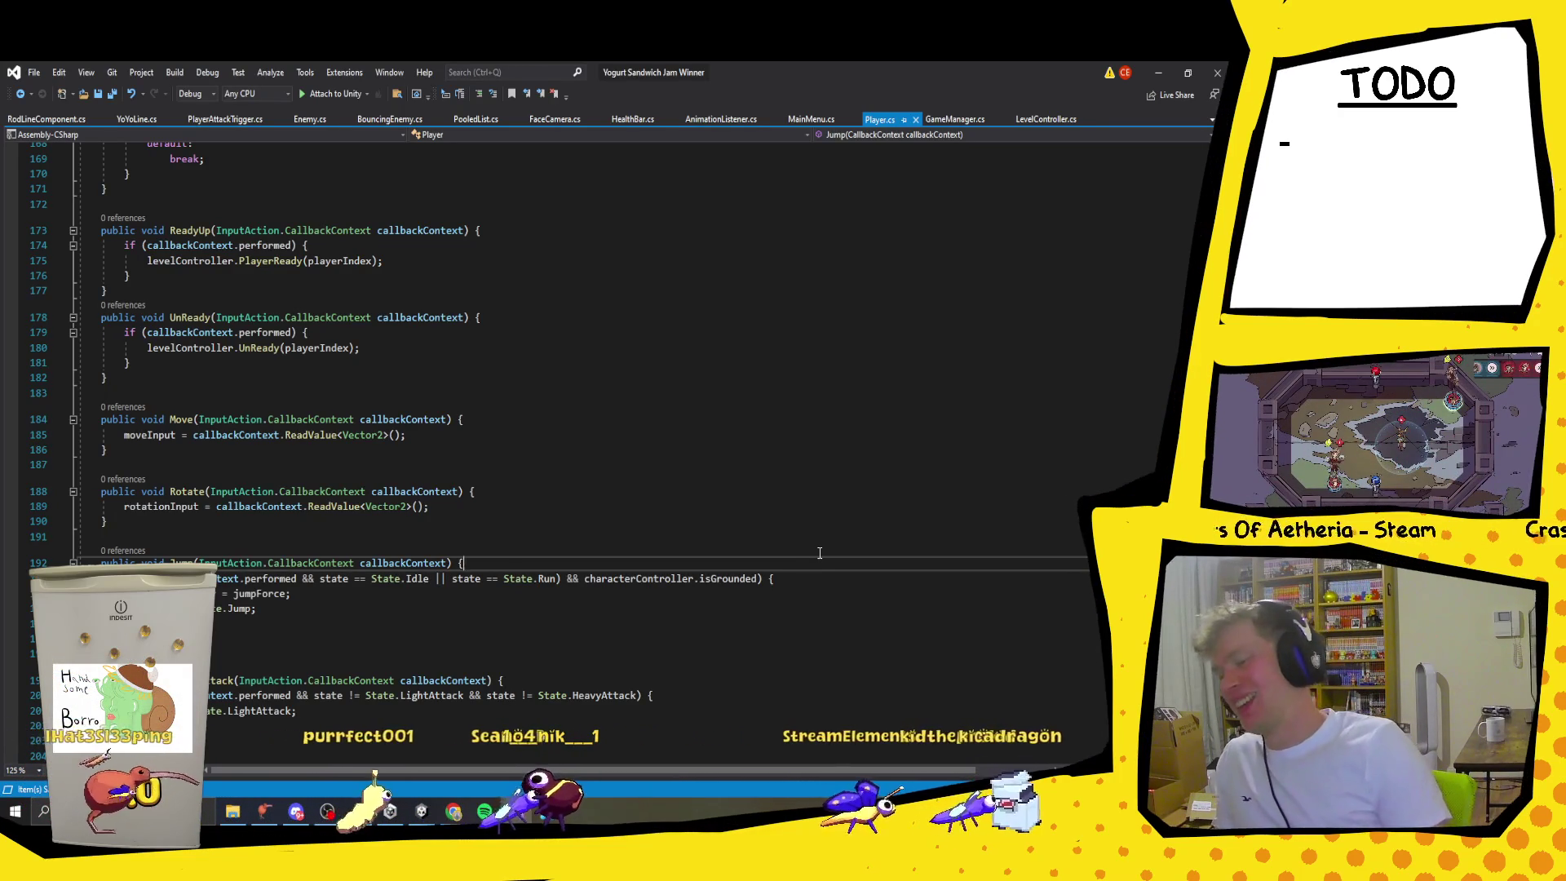
{"action": "key", "text": "alt+Tab"}
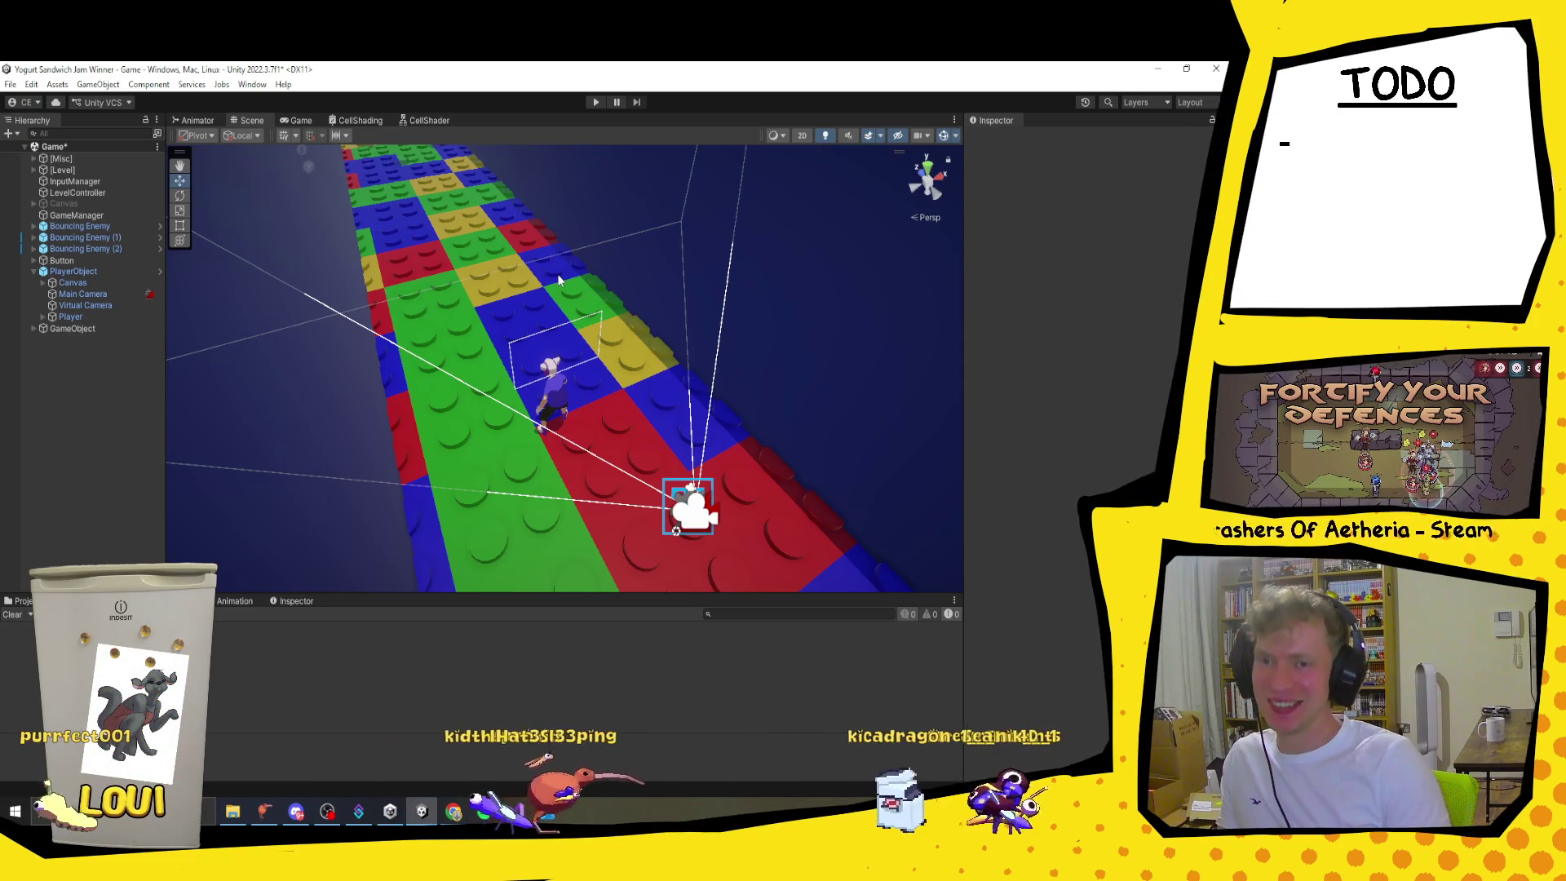
Step: Collapse PlayerObject in the Hierarchy, save the Game scene, and open Windows search
{"action": "left_click", "coordinate": [33, 271]}
{"action": "key", "text": "ctrl+s"}
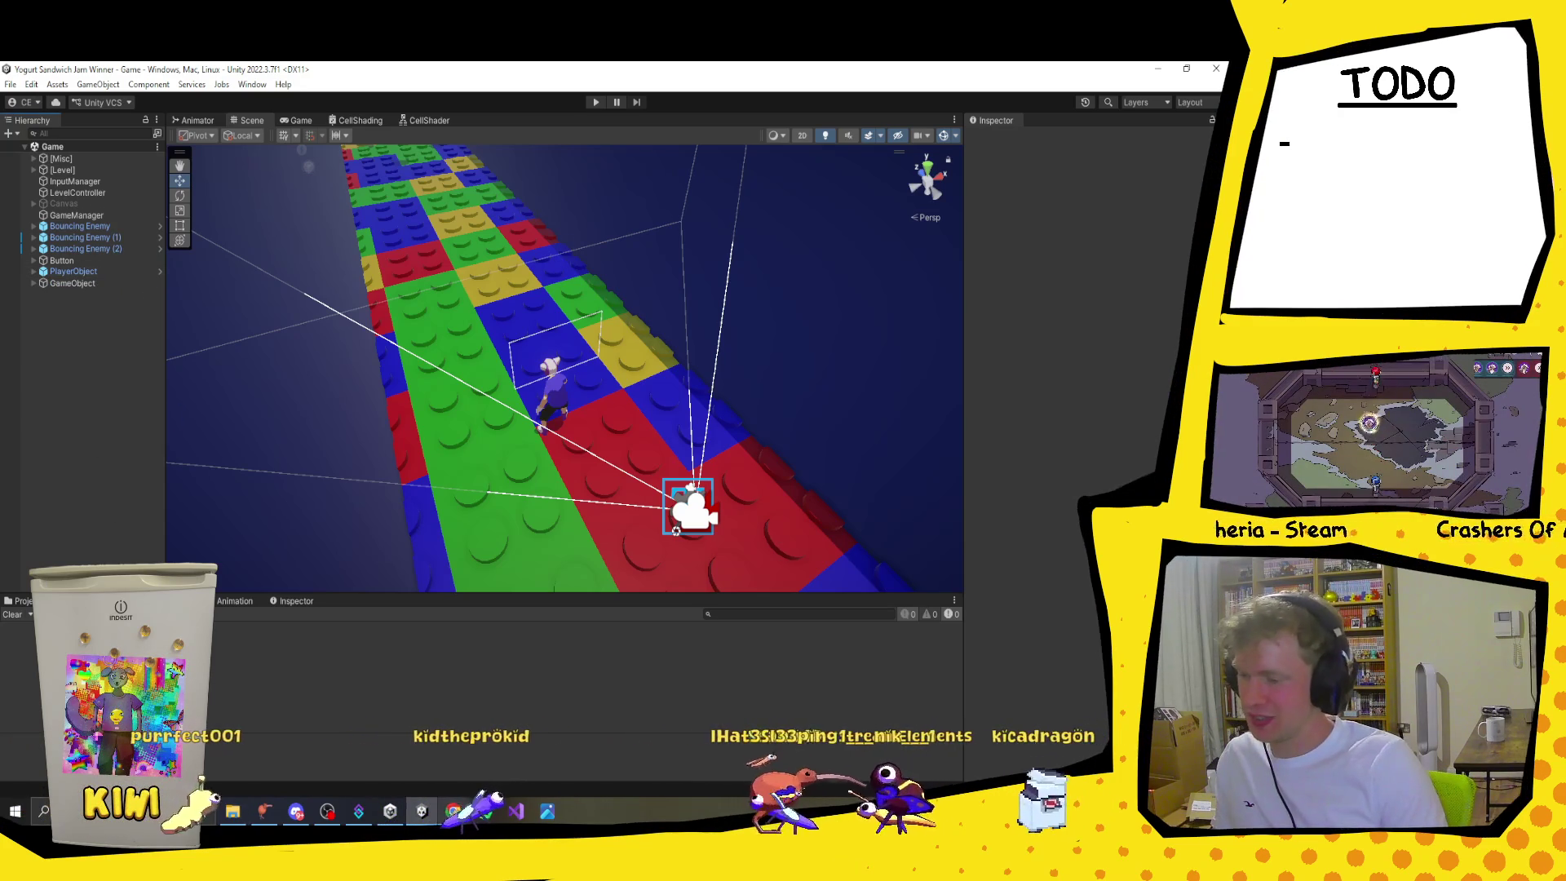
{"action": "key", "text": "super+s"}
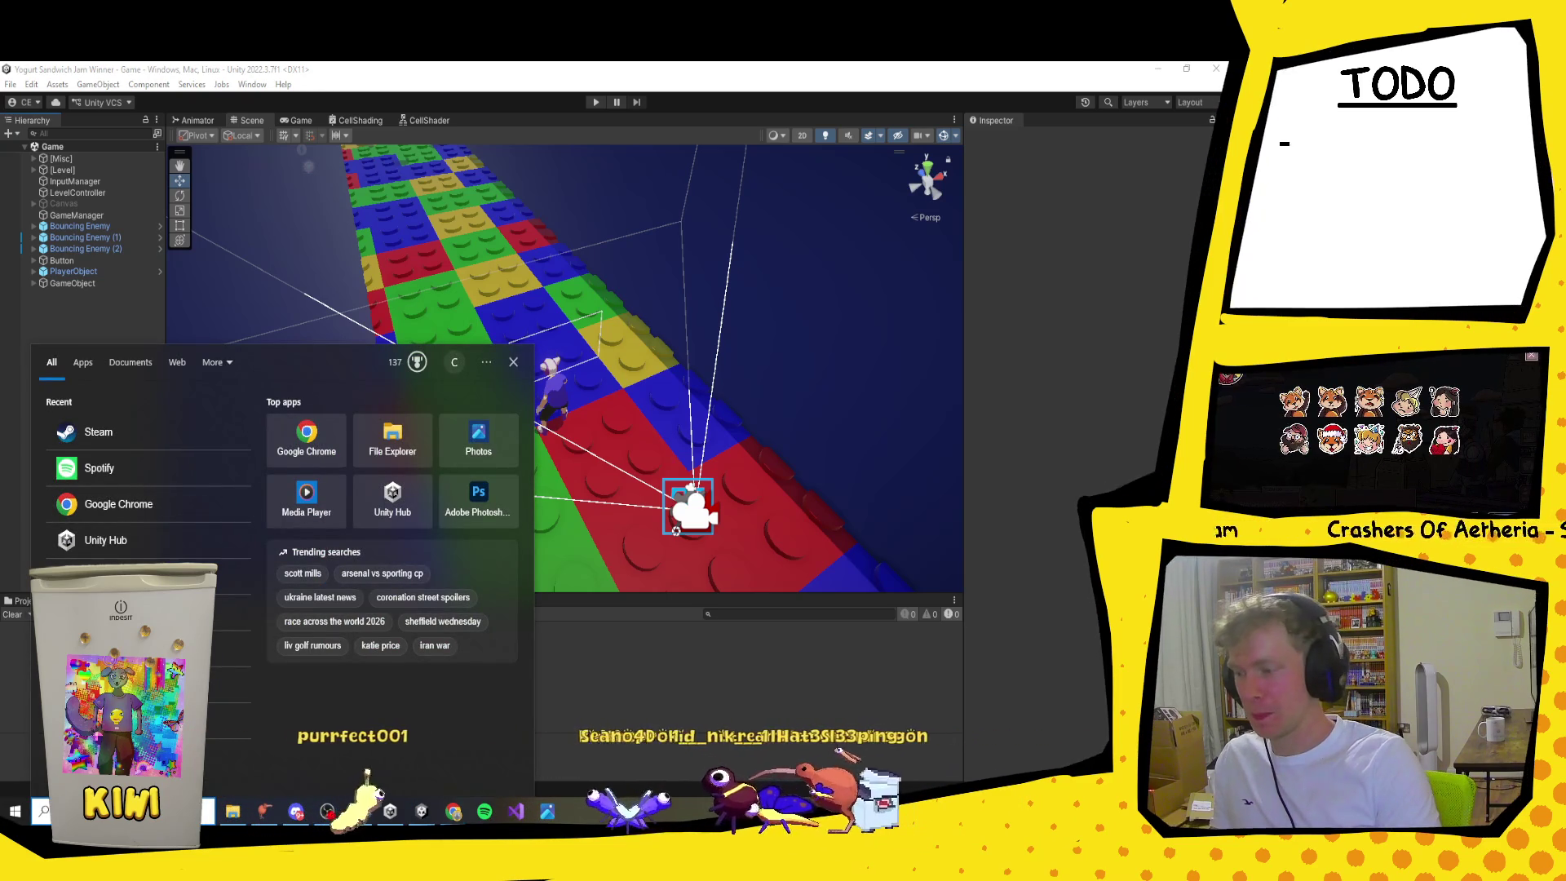
Step: Search 'kri' and launch Krita (x64) from the Best match result
{"action": "type", "text": "kri"}
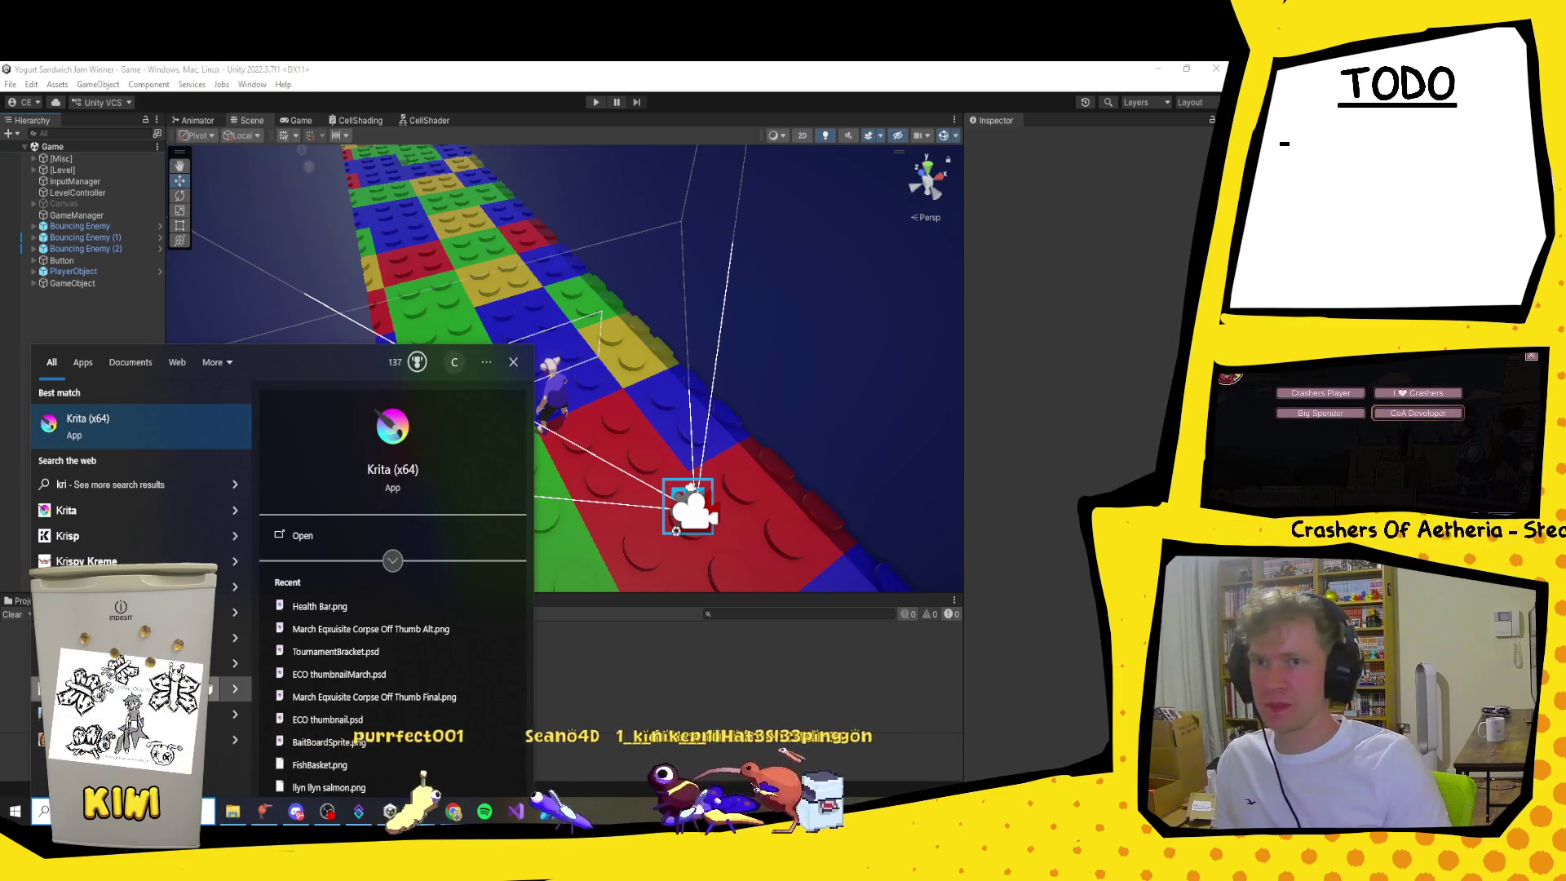
{"action": "left_click", "coordinate": [150, 420]}
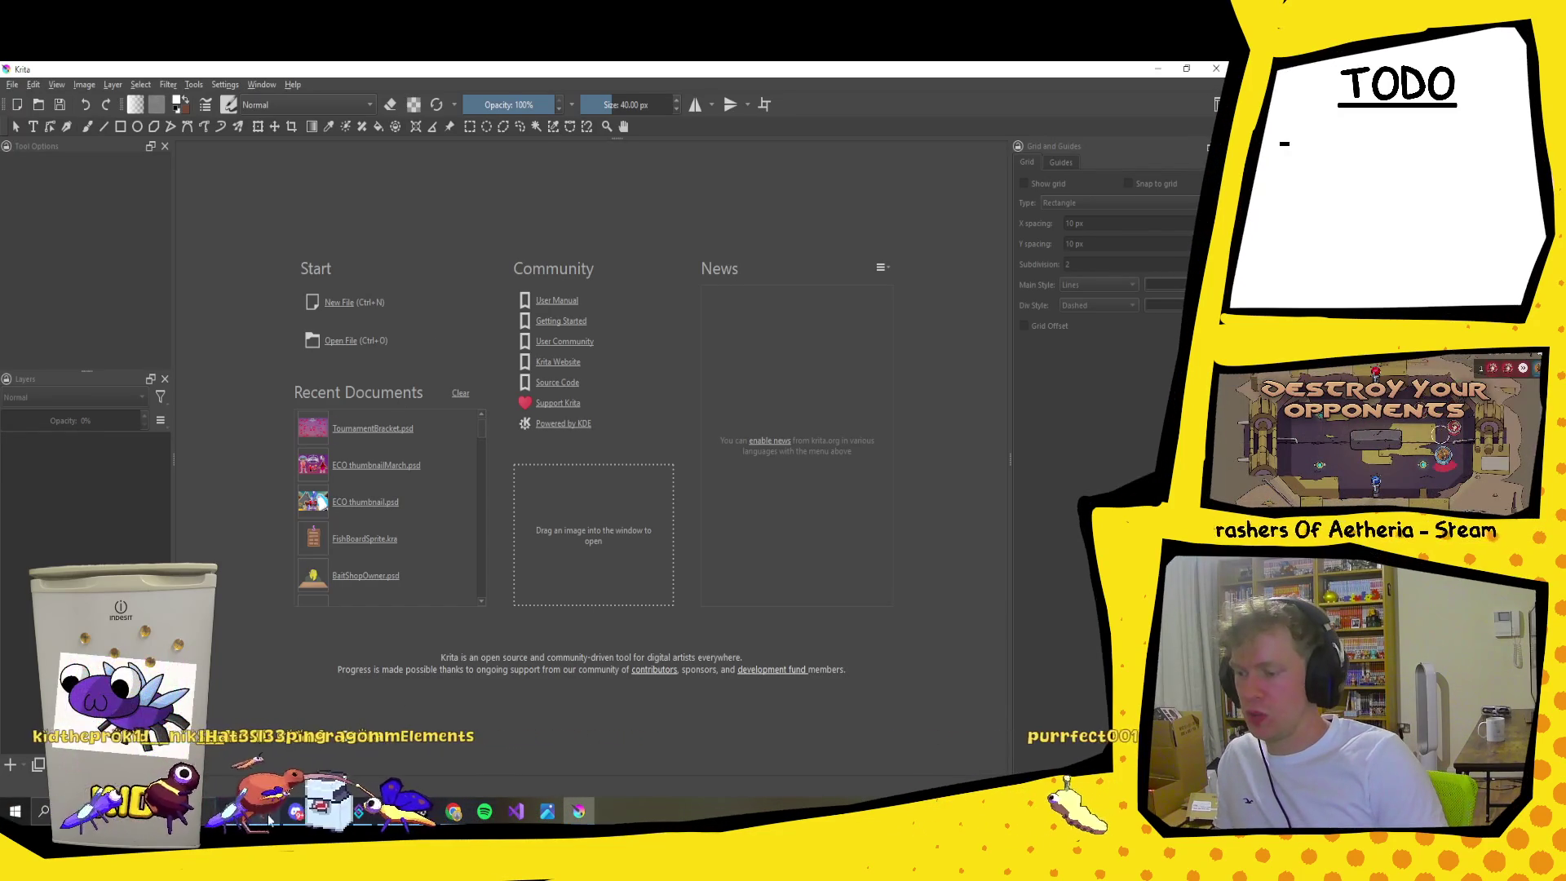
Step: Open a File Explorer window from the taskbar, showing the Roller folder
{"action": "left_click", "coordinate": [233, 812]}
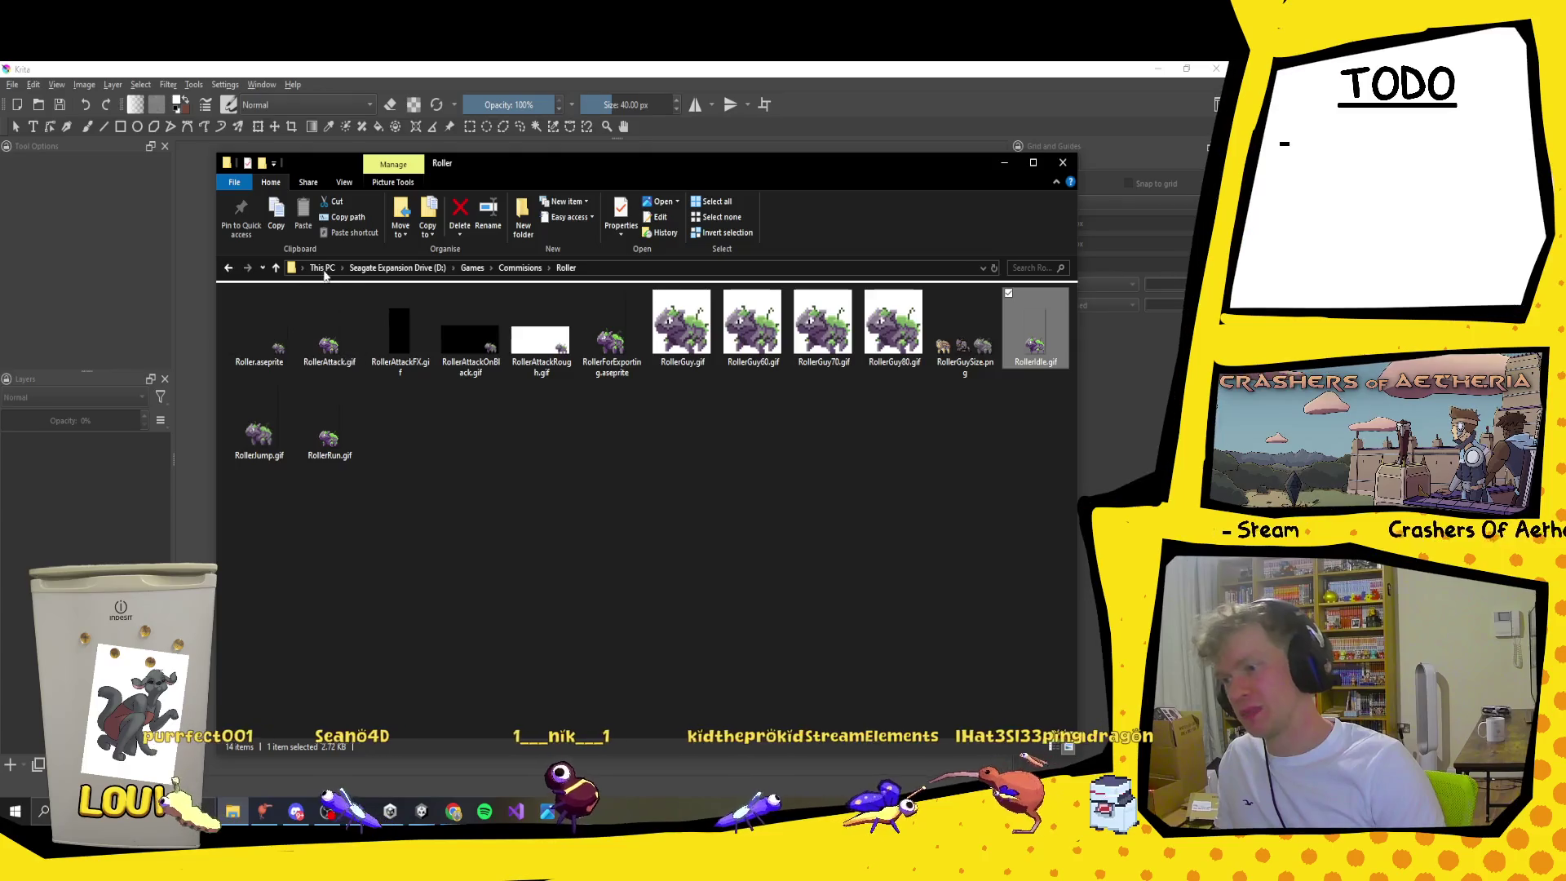
Step: Browse to Documents\GitHub\Yogurt Sandwich Jam Winner\Assets\Textures and open Health Bar.png in Krita
{"action": "left_click", "coordinate": [322, 268]}
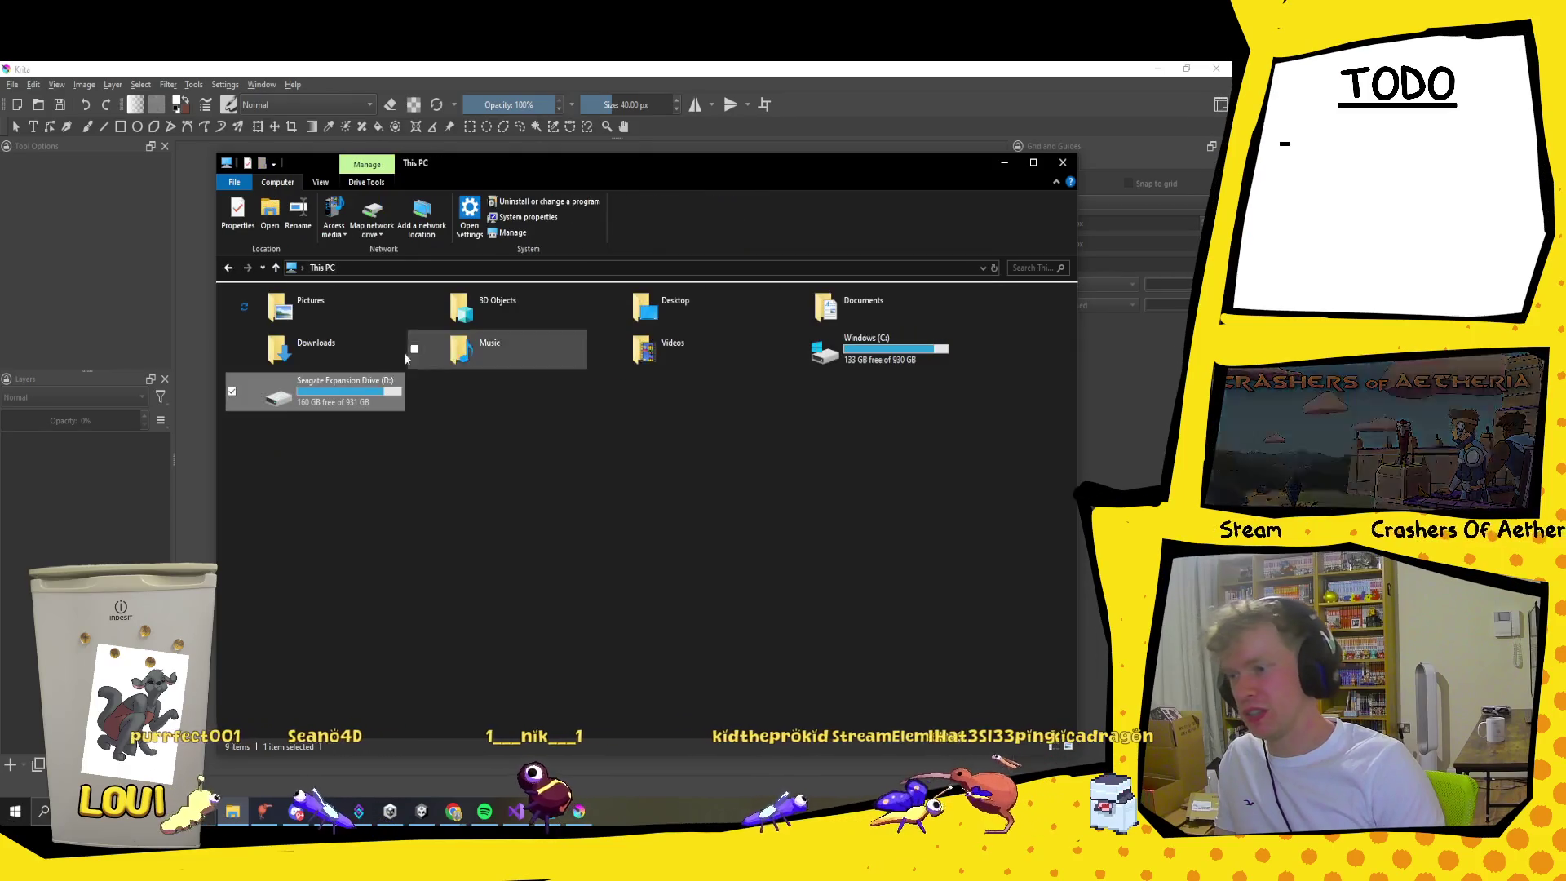
{"action": "double_click", "coordinate": [876, 302]}
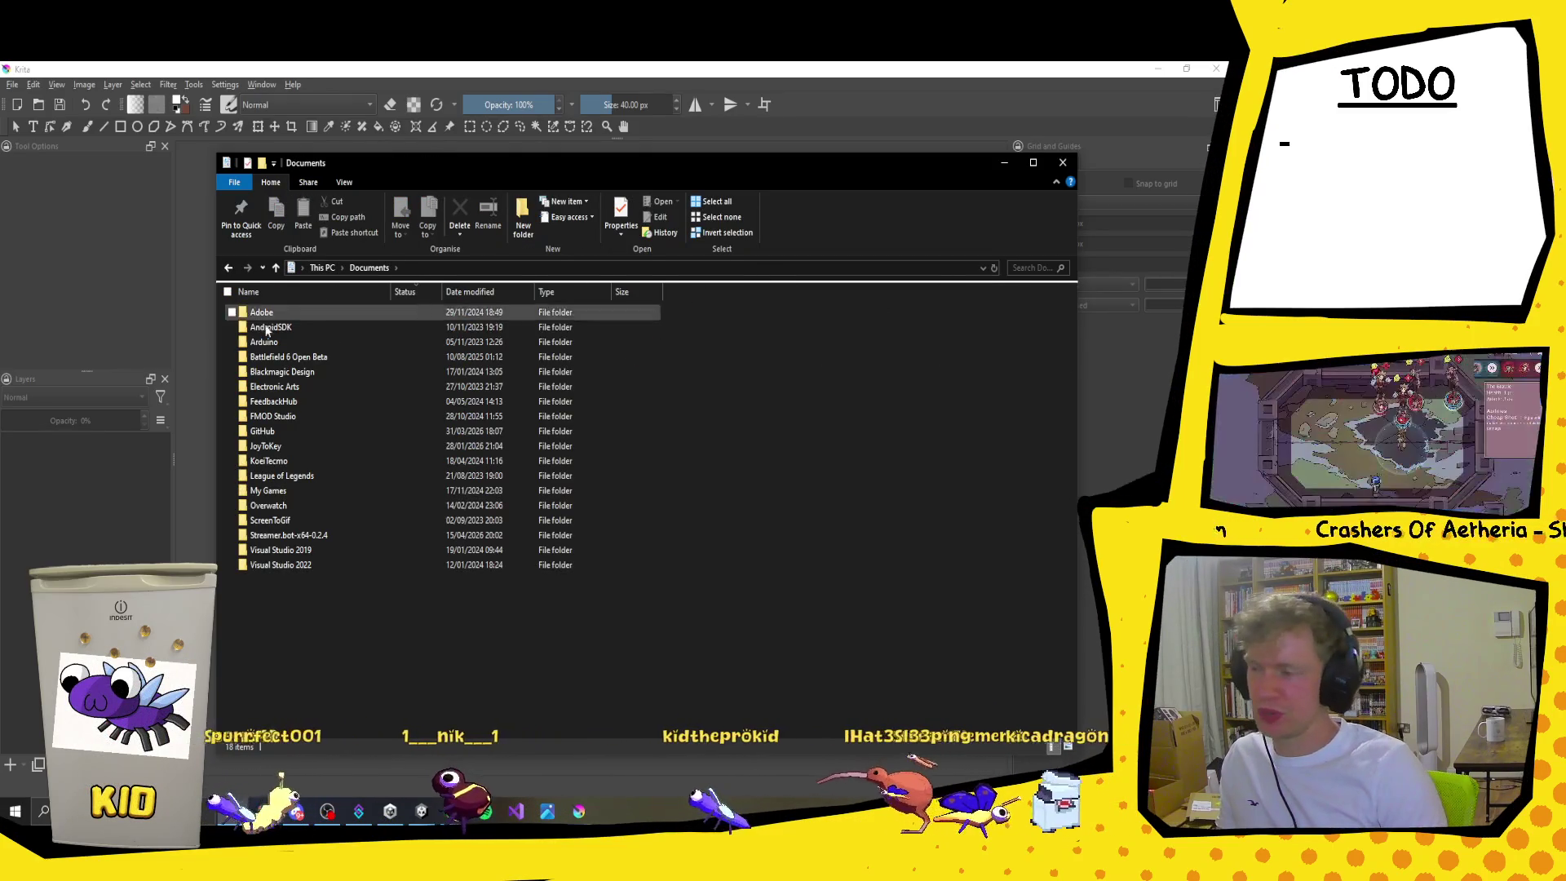
{"action": "double_click", "coordinate": [277, 431]}
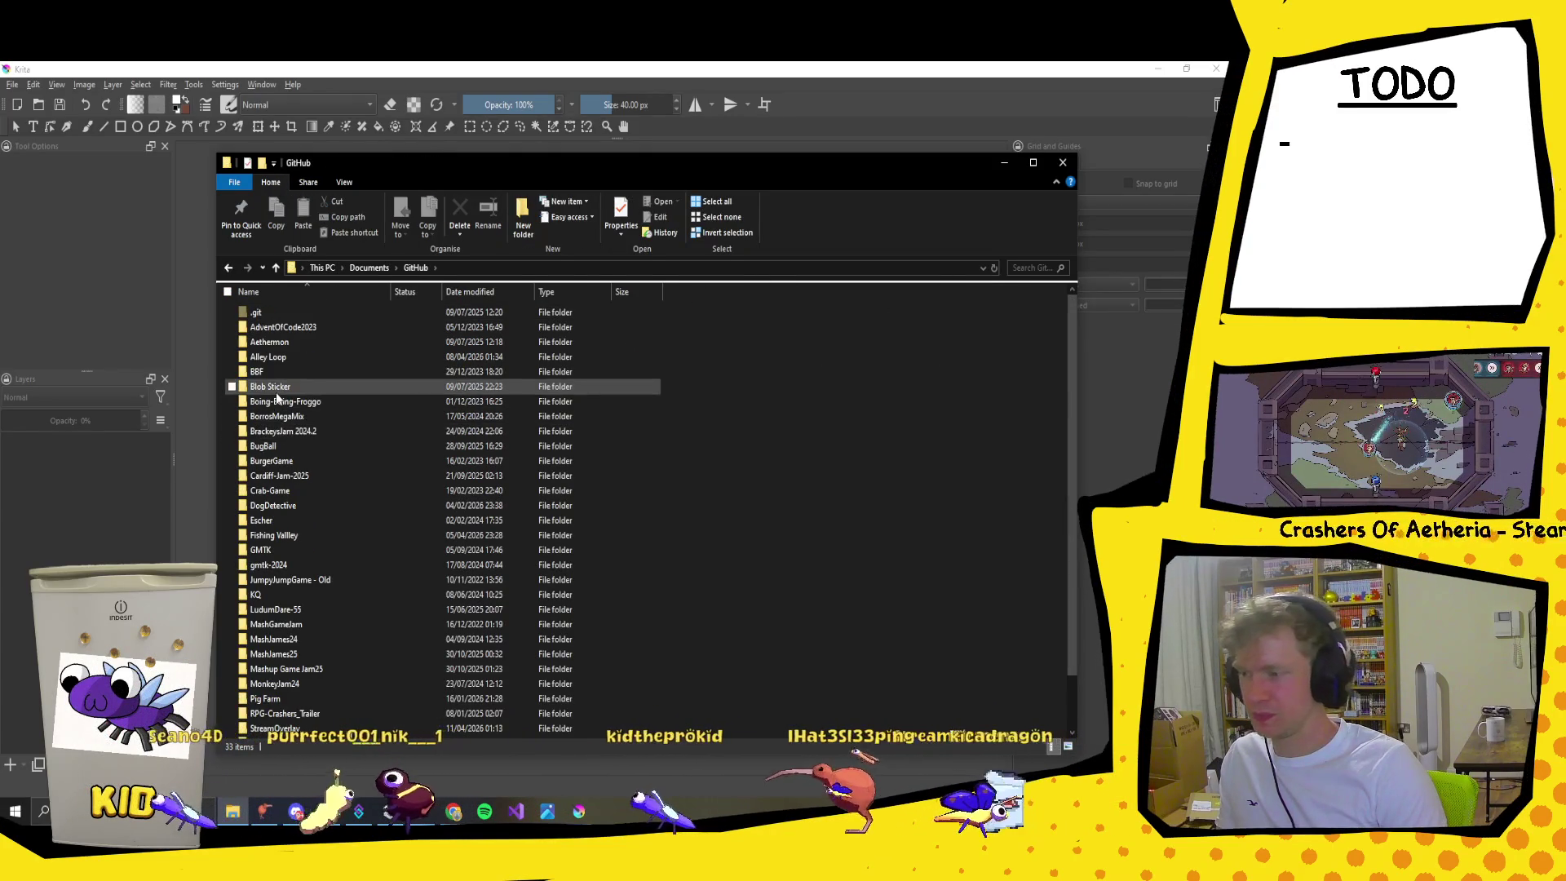
{"action": "scroll", "coordinate": [311, 693], "scroll_direction": "down", "scroll_amount": 2}
{"action": "double_click", "coordinate": [302, 716]}
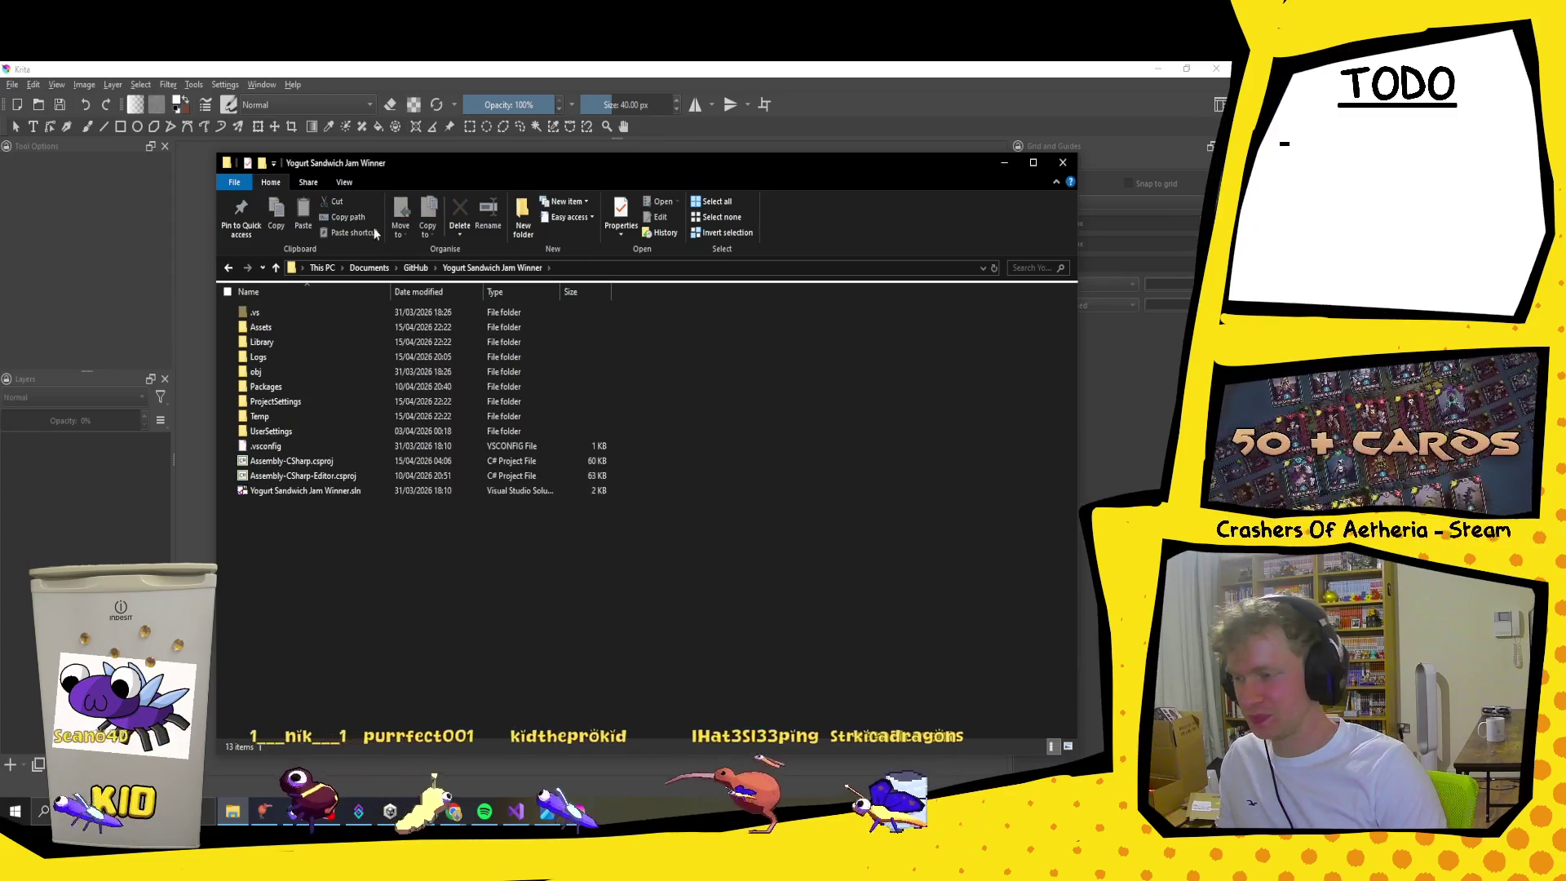
{"action": "double_click", "coordinate": [300, 331]}
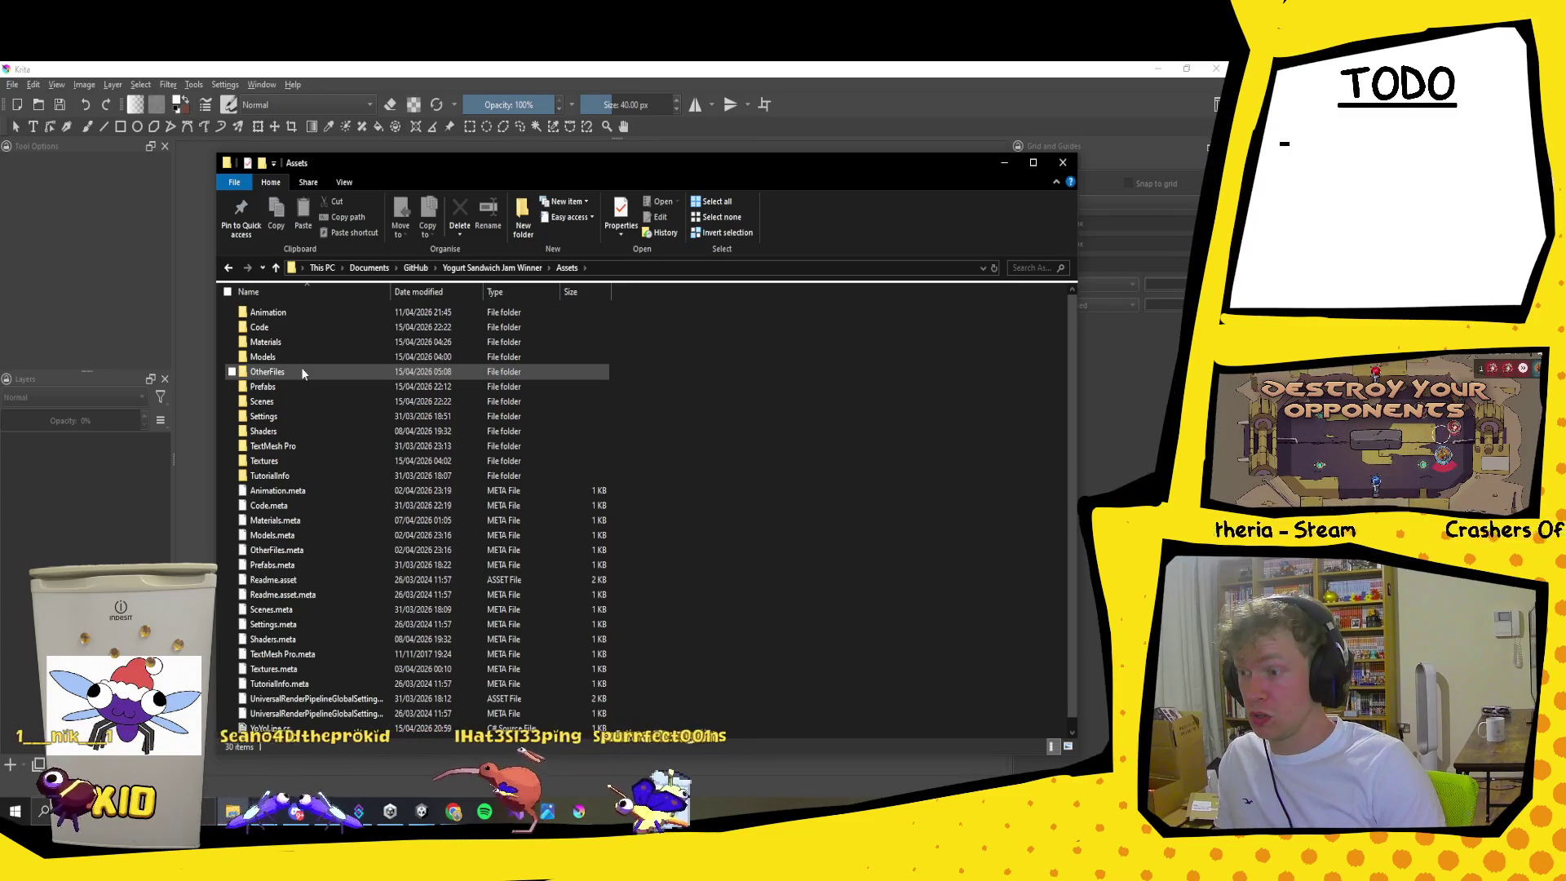
{"action": "double_click", "coordinate": [302, 461]}
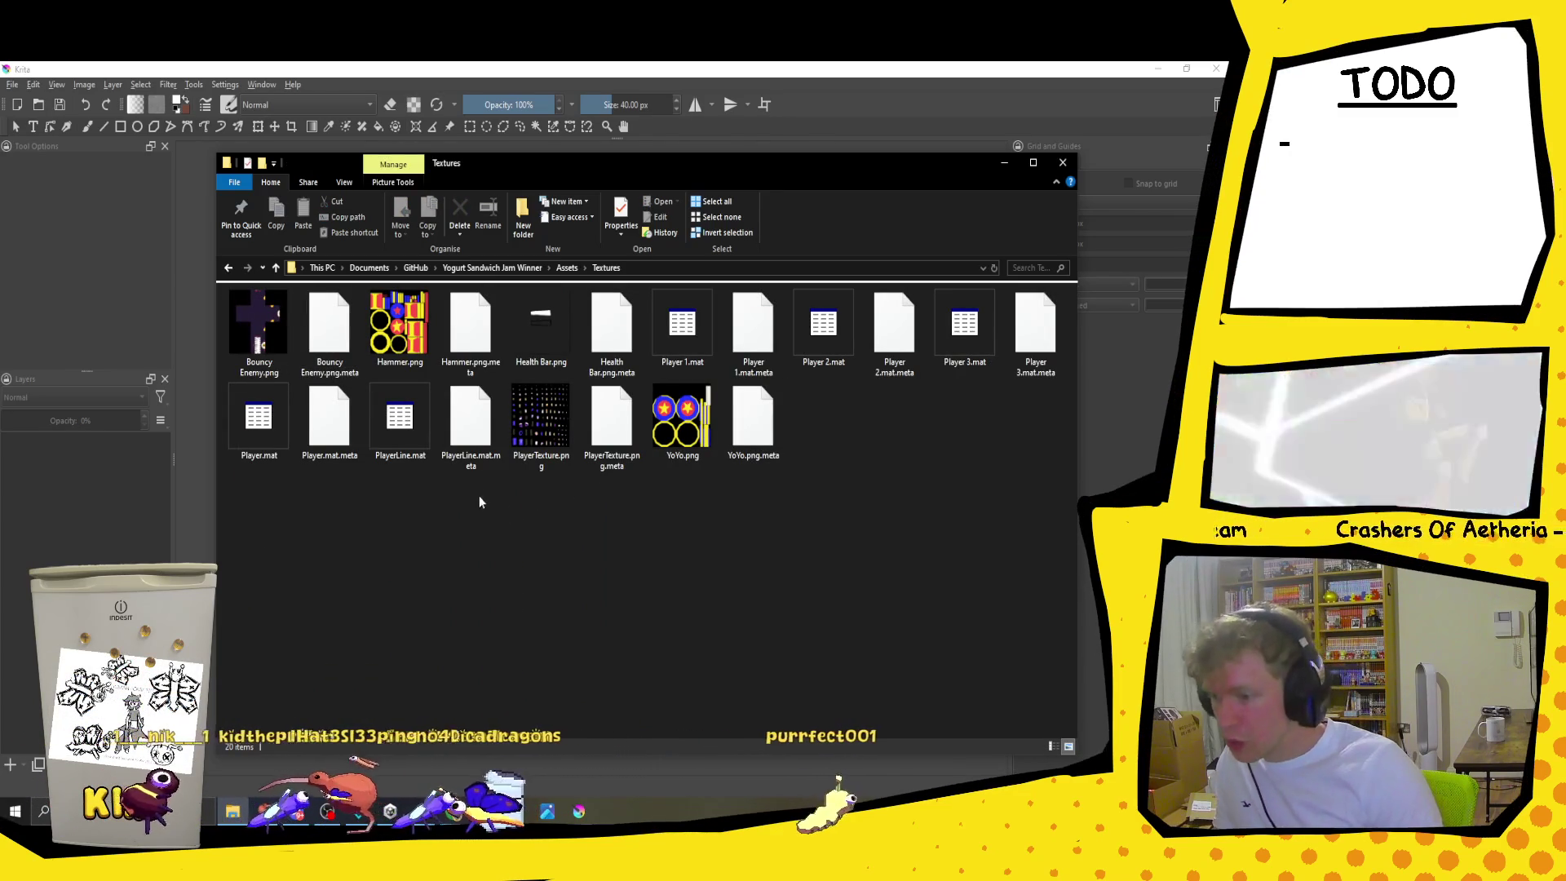
{"action": "left_click", "coordinate": [544, 317]}
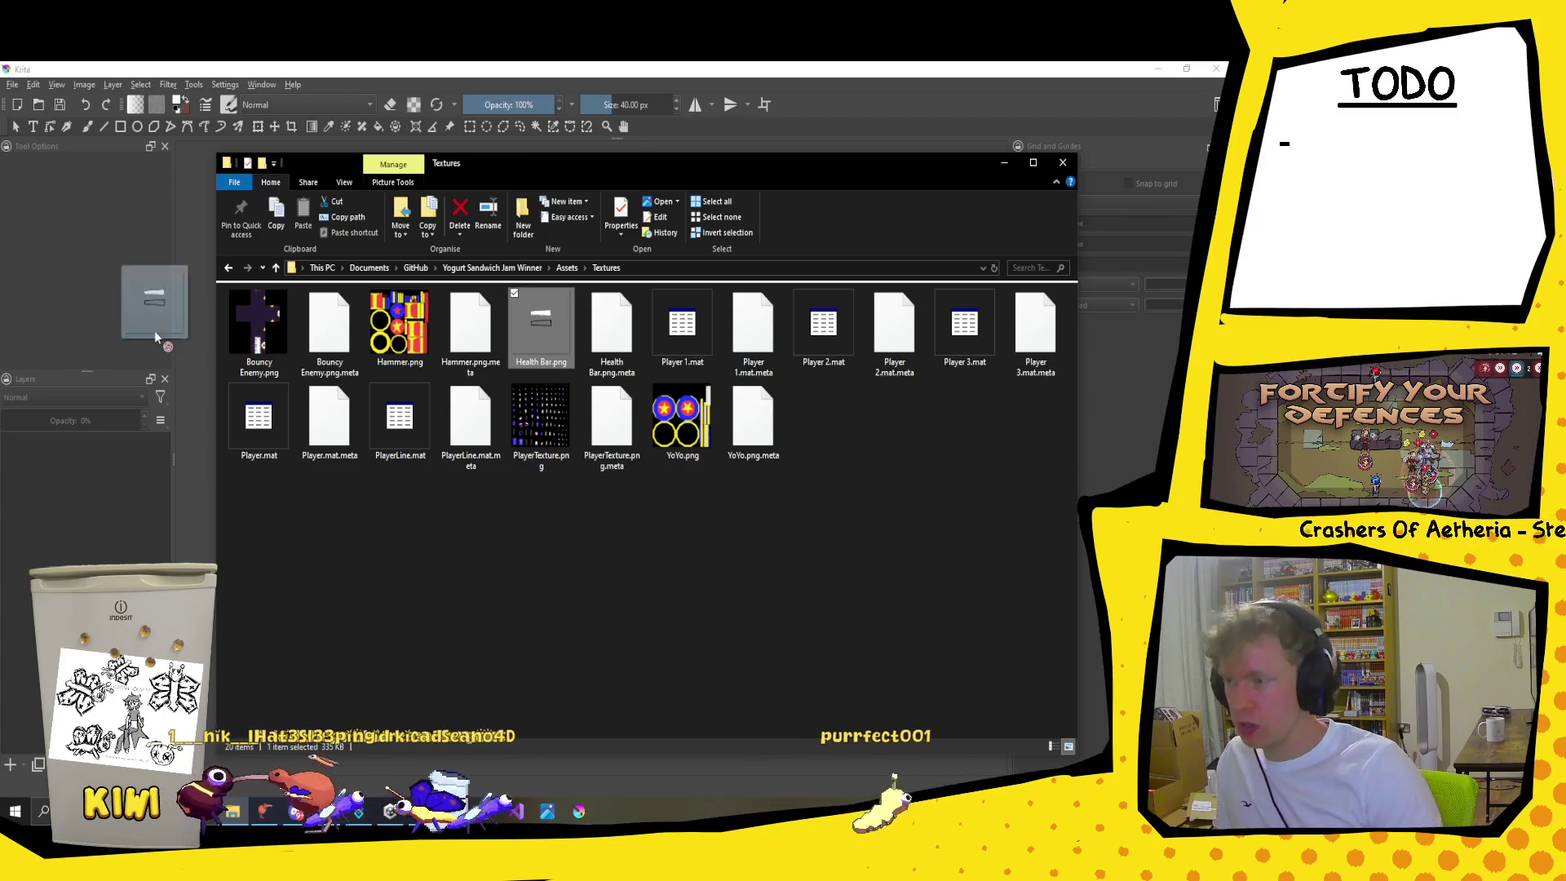
{"action": "left_click", "coordinate": [1003, 164]}
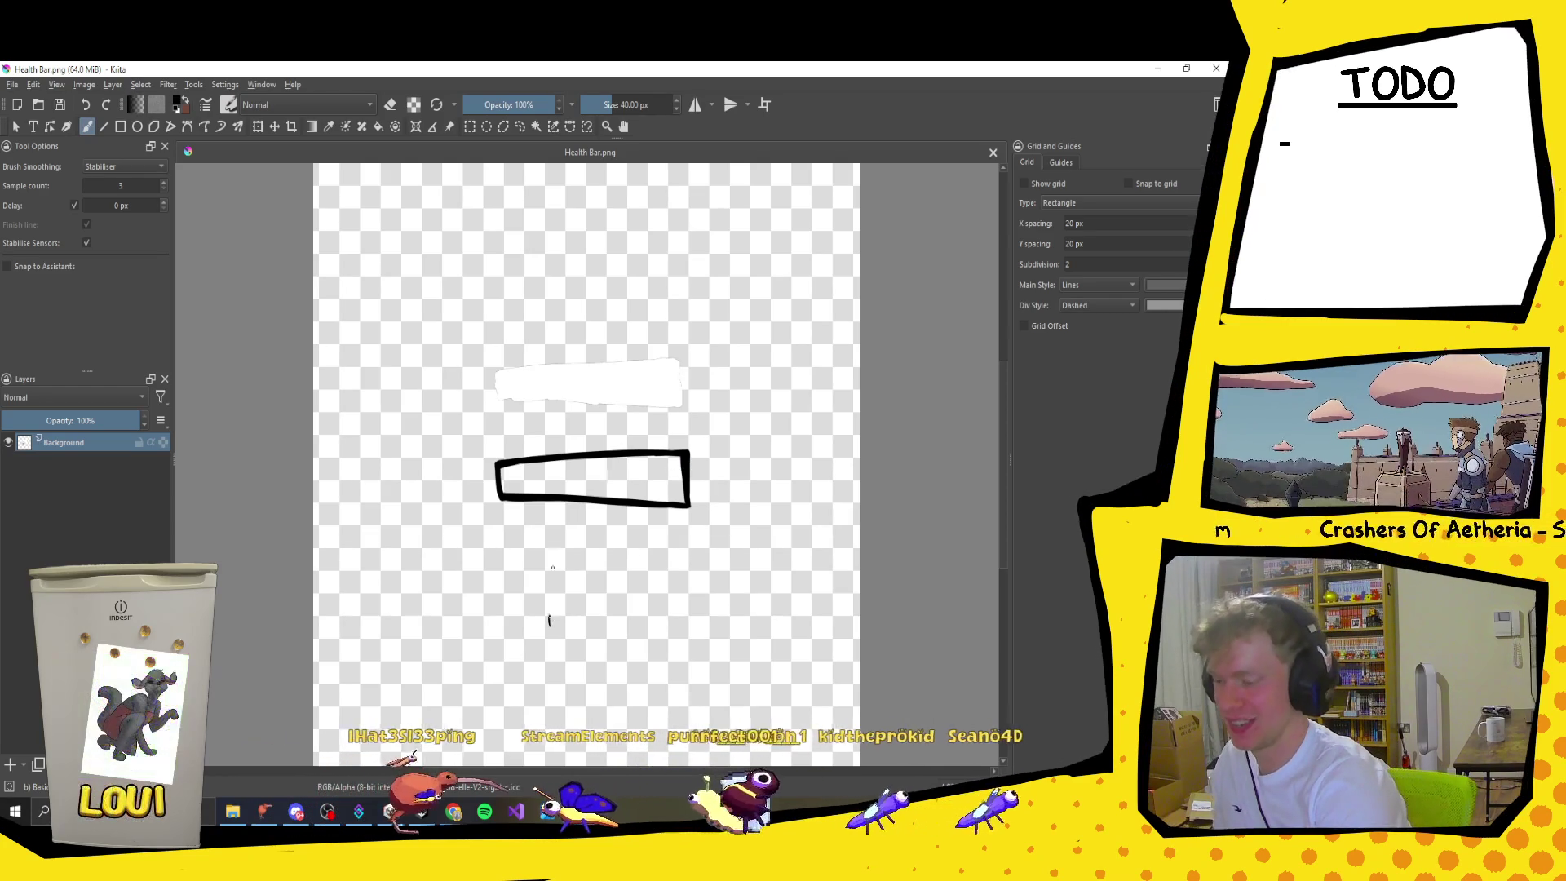
Step: Try and undo several test strokes with an 84 px brush, then draw a small box on the bar's left end
{"action": "left_click_drag", "start_coordinate": [557, 611], "coordinate": [556, 556]}
{"action": "key", "text": "ctrl+z"}
{"action": "key", "text": "ctrl+z"}
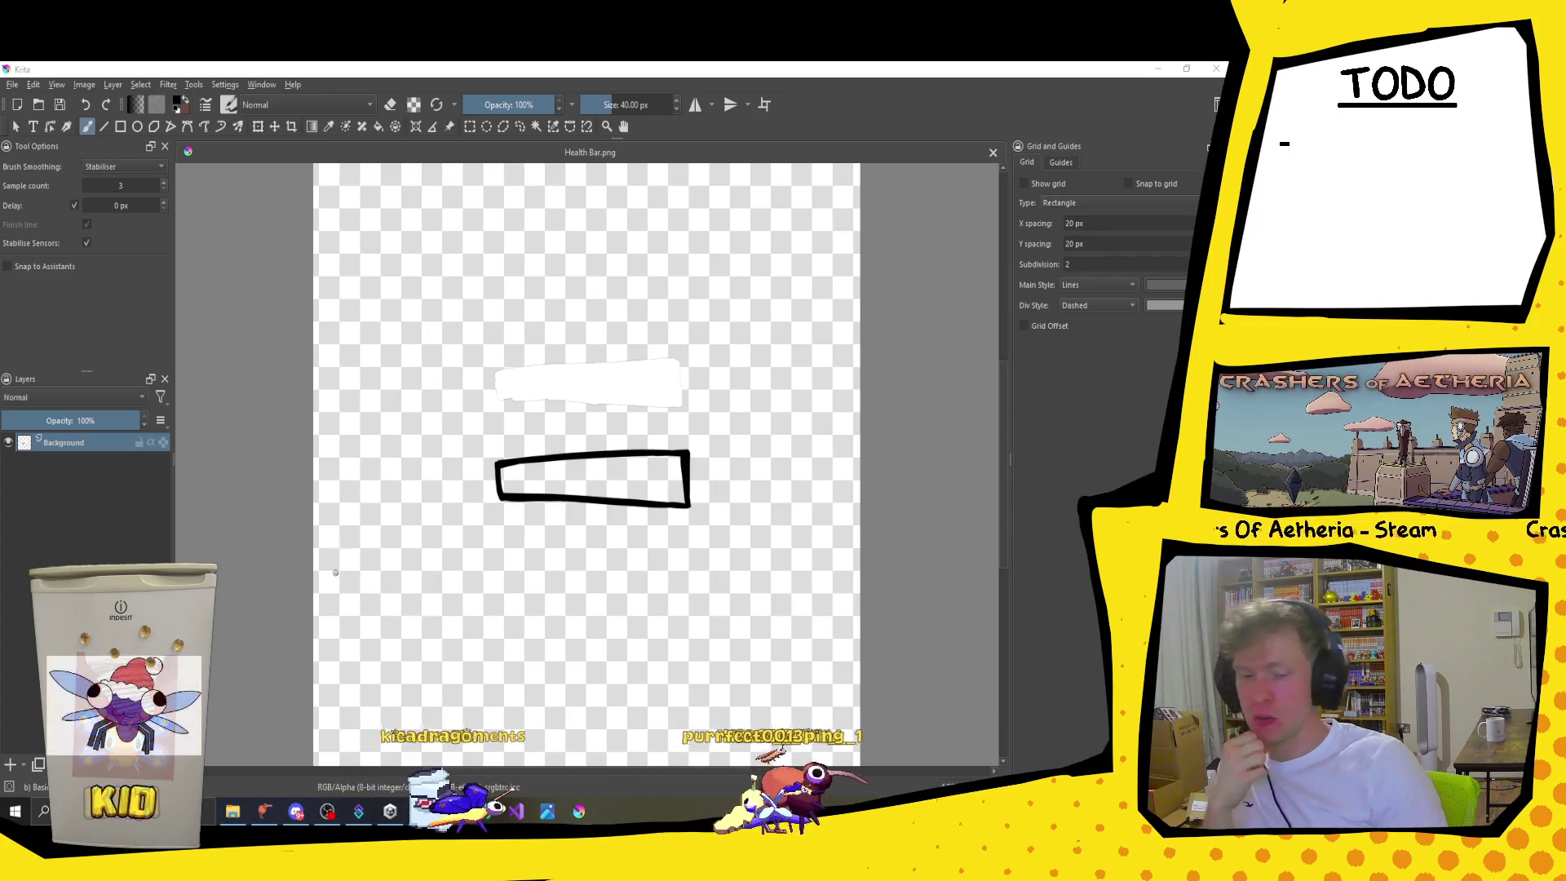
{"action": "mouse_move", "coordinate": [499, 510]}
{"action": "left_mouse_down"}
{"action": "mouse_move", "coordinate": [459, 387]}
{"action": "mouse_move", "coordinate": [499, 526]}
{"action": "left_mouse_up"}
{"action": "key", "text": "ctrl+z"}
{"action": "left_click_drag", "start_coordinate": [510, 362], "coordinate": [538, 362], "text": "shift"}
{"action": "mouse_move", "coordinate": [497, 526]}
{"action": "left_mouse_down"}
{"action": "mouse_move", "coordinate": [510, 465]}
{"action": "mouse_move", "coordinate": [482, 401]}
{"action": "left_mouse_up"}
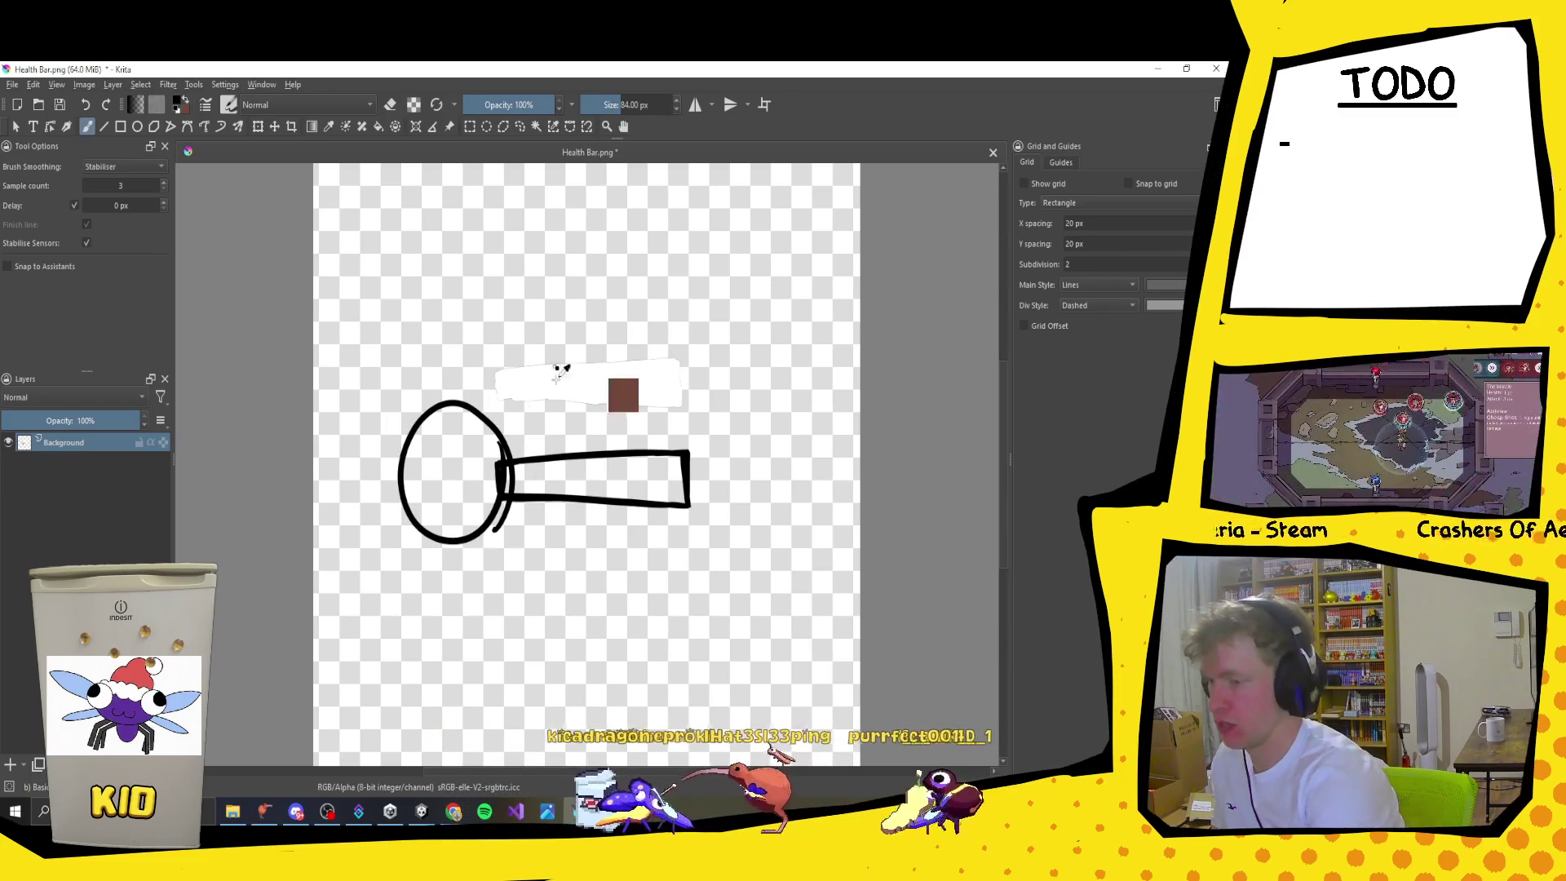
{"action": "left_click_drag", "start_coordinate": [448, 456], "coordinate": [450, 481]}
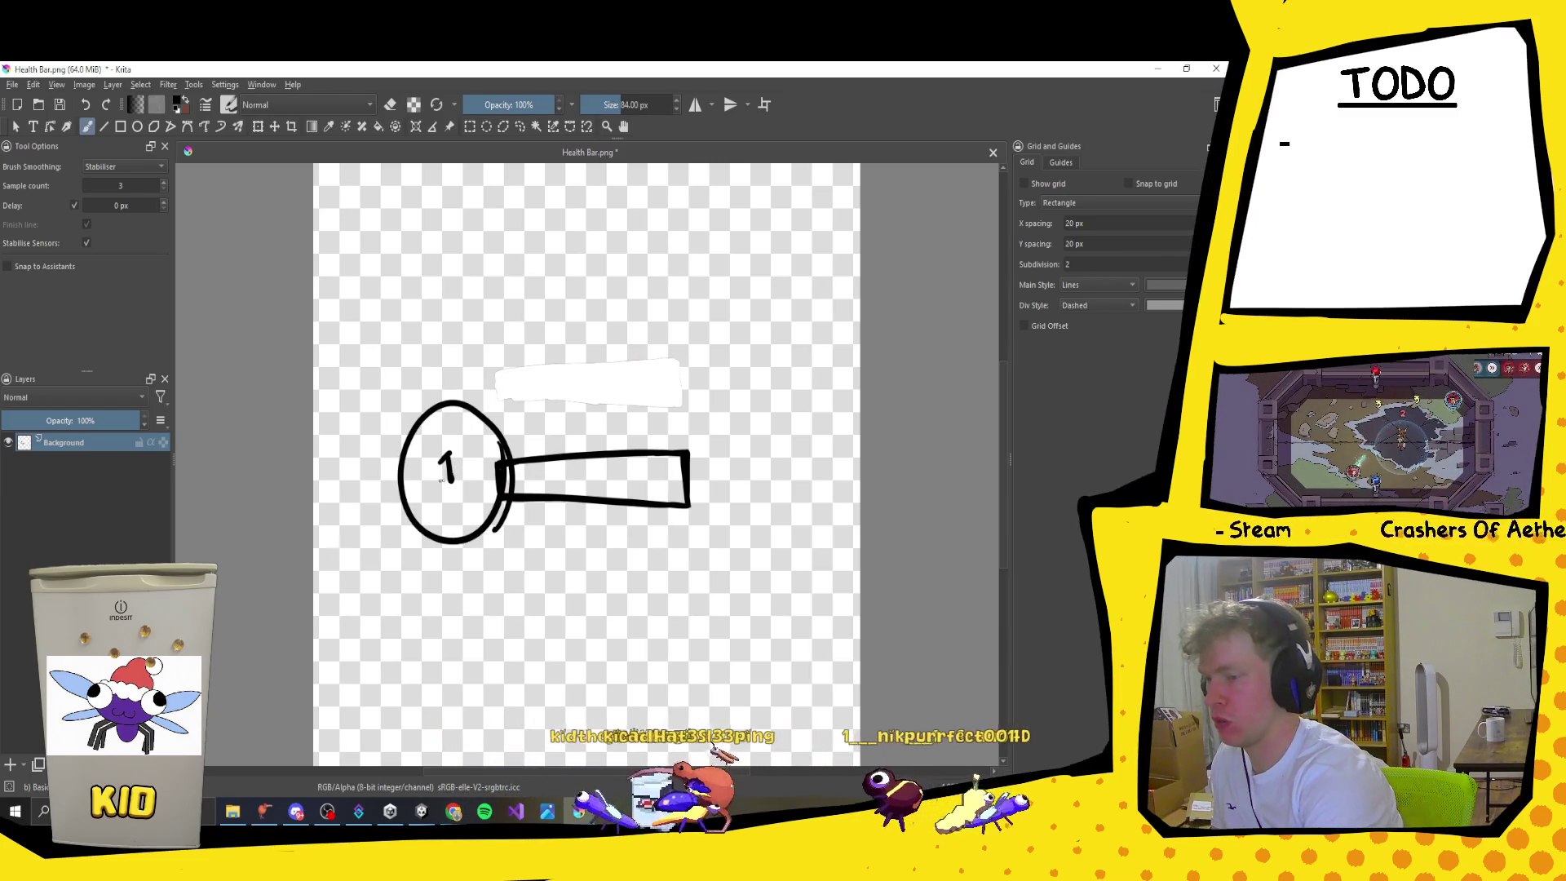
{"action": "key", "text": "ctrl+z"}
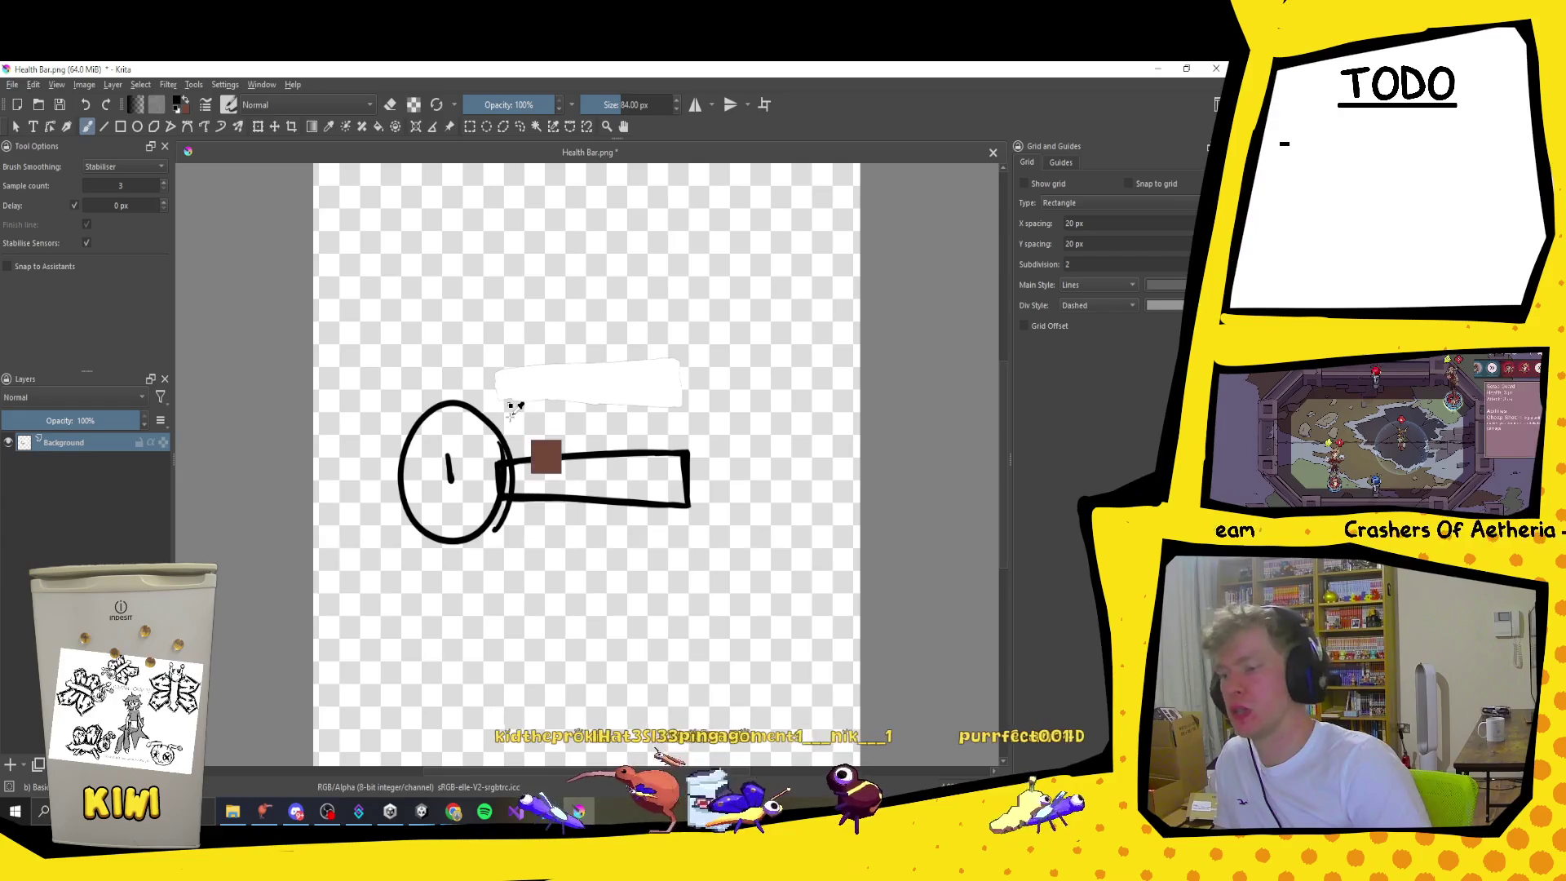
{"action": "key", "text": "ctrl+z"}
{"action": "key", "text": "ctrl+z"}
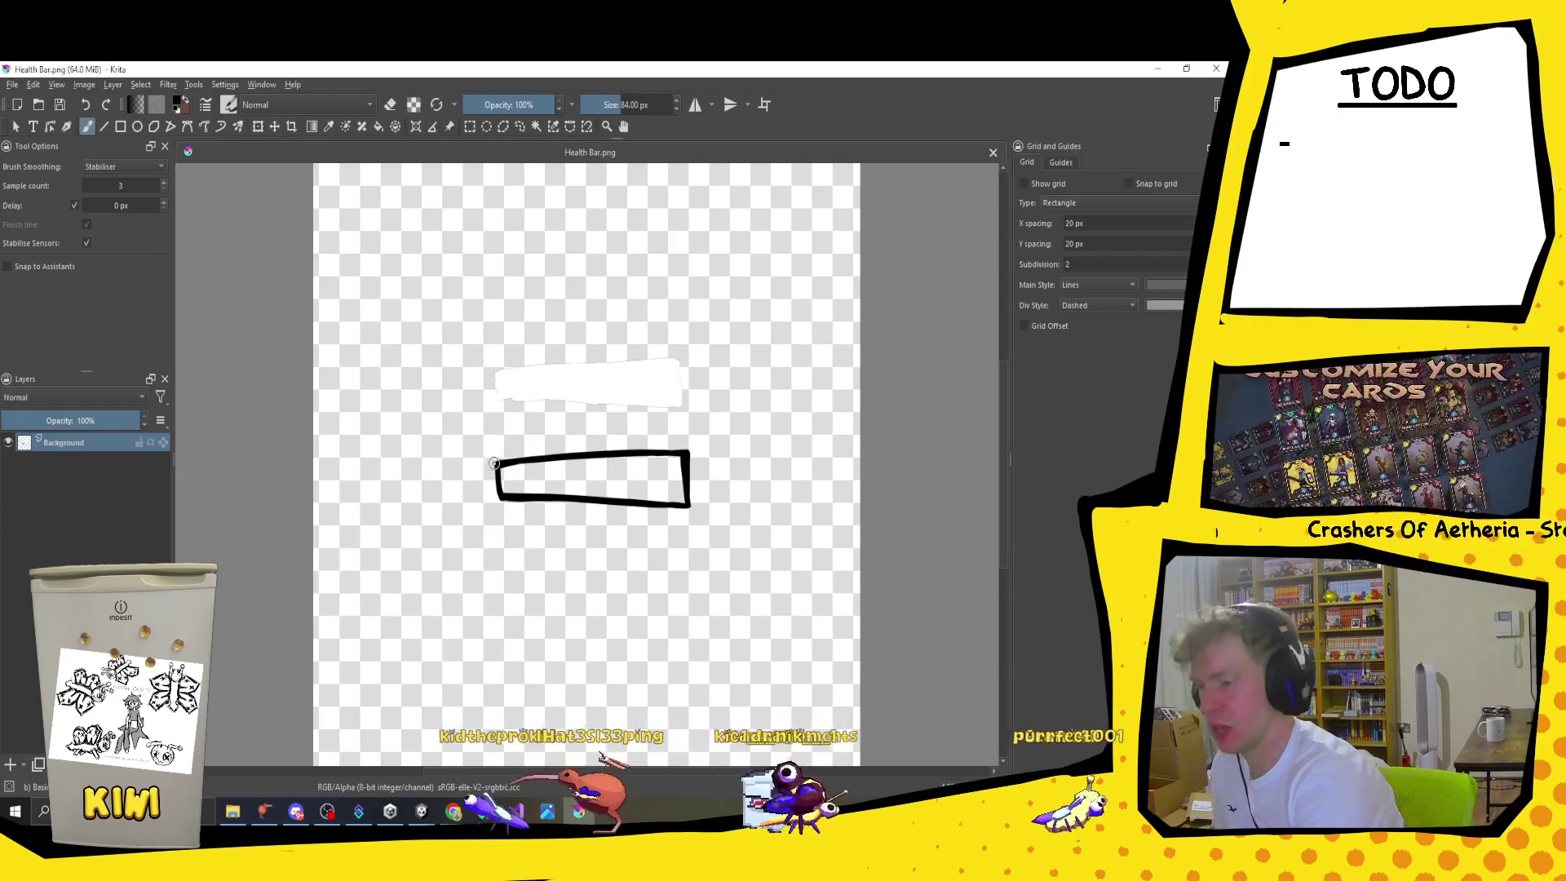
{"action": "left_click", "coordinate": [496, 464]}
{"action": "mouse_move", "coordinate": [451, 445]}
{"action": "left_mouse_down"}
{"action": "mouse_move", "coordinate": [453, 507]}
{"action": "mouse_move", "coordinate": [501, 500]}
{"action": "left_mouse_up"}
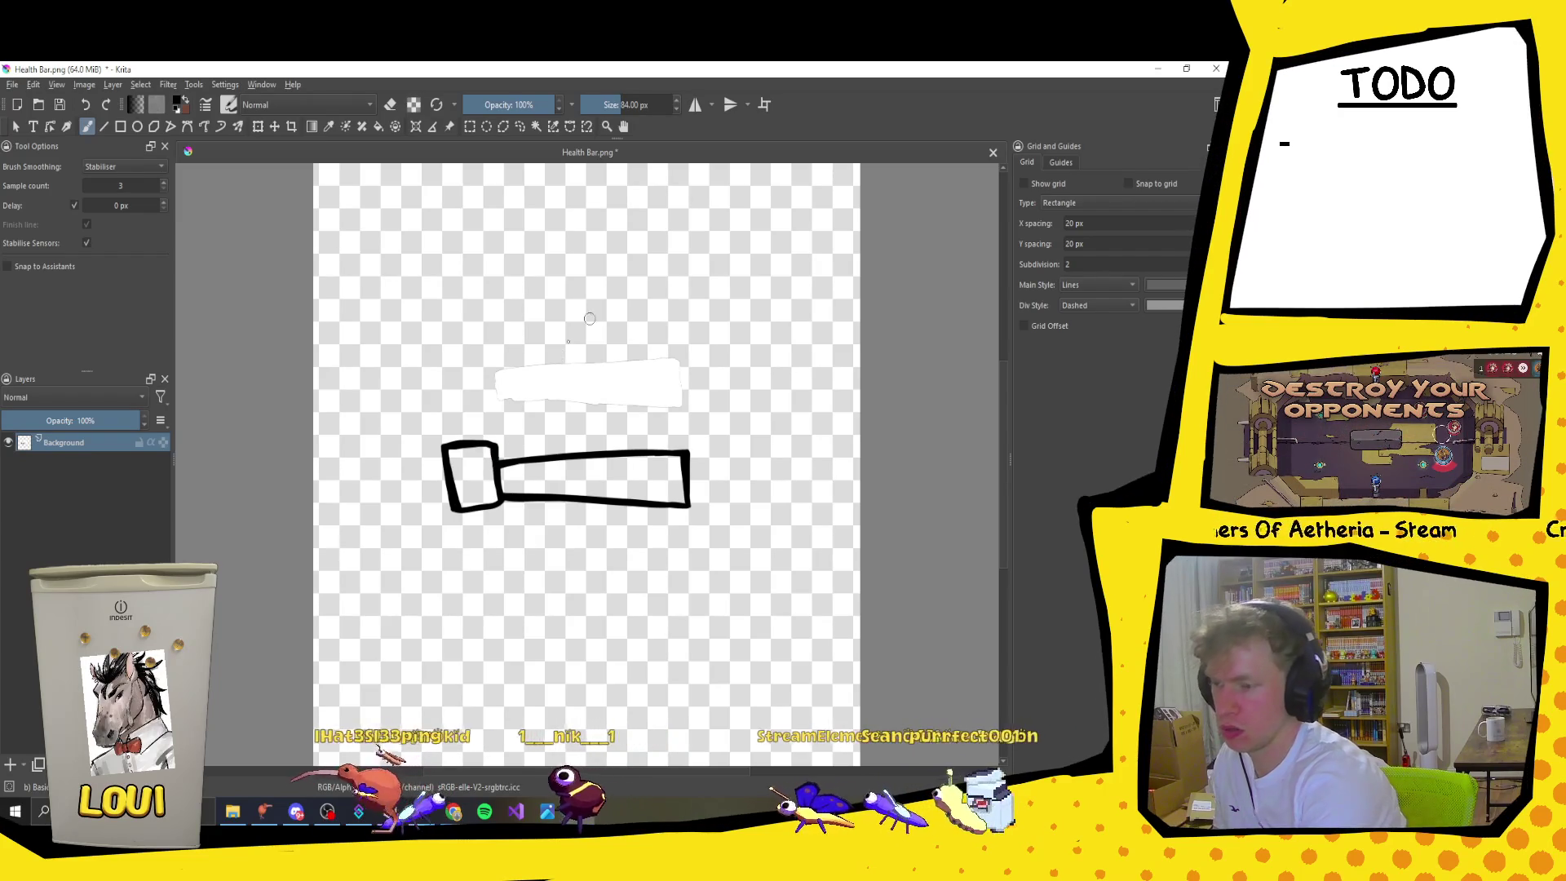
Step: Undo the box on the bar's left end and sketch a small square below the bar instead
{"action": "left_click_drag", "start_coordinate": [453, 510], "coordinate": [489, 508]}
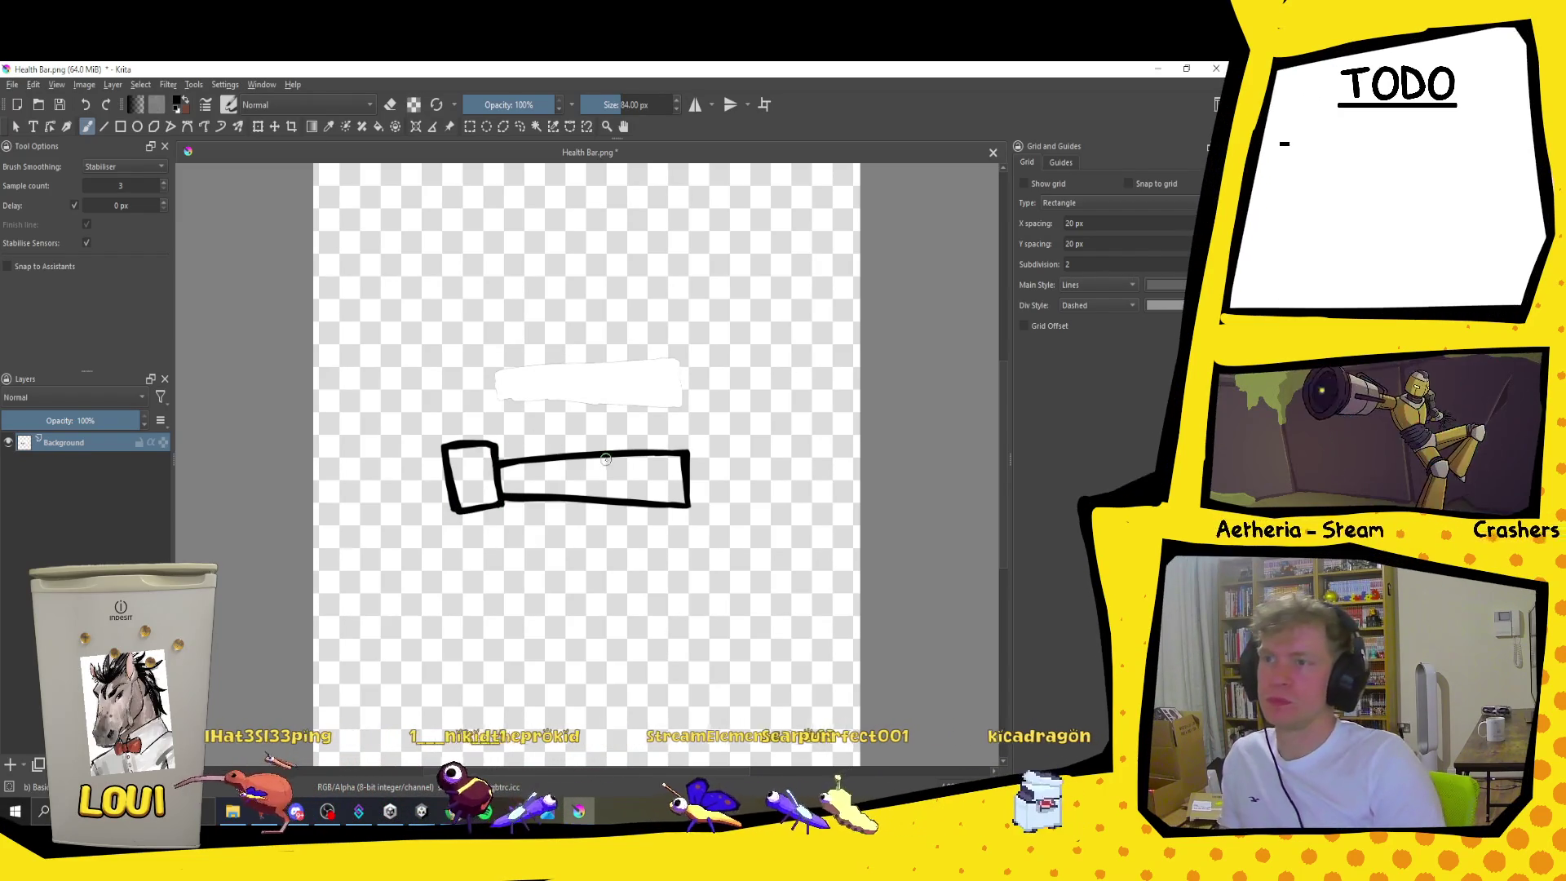
{"action": "scroll", "coordinate": [687, 428], "scroll_direction": "down", "scroll_amount": 5}
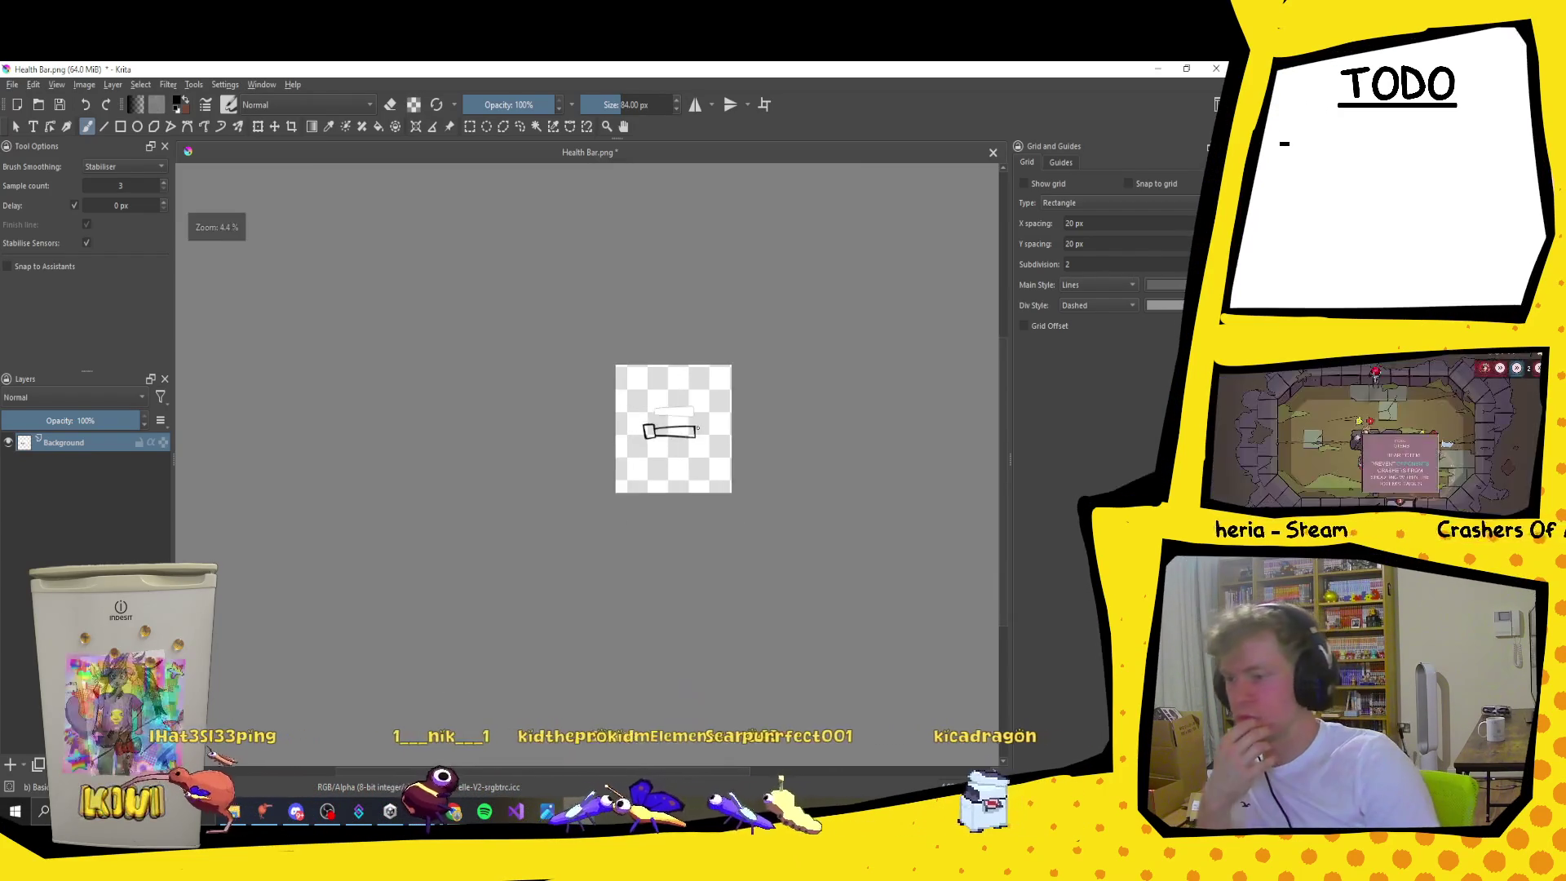
{"action": "scroll", "coordinate": [661, 424], "scroll_direction": "up", "scroll_amount": 6}
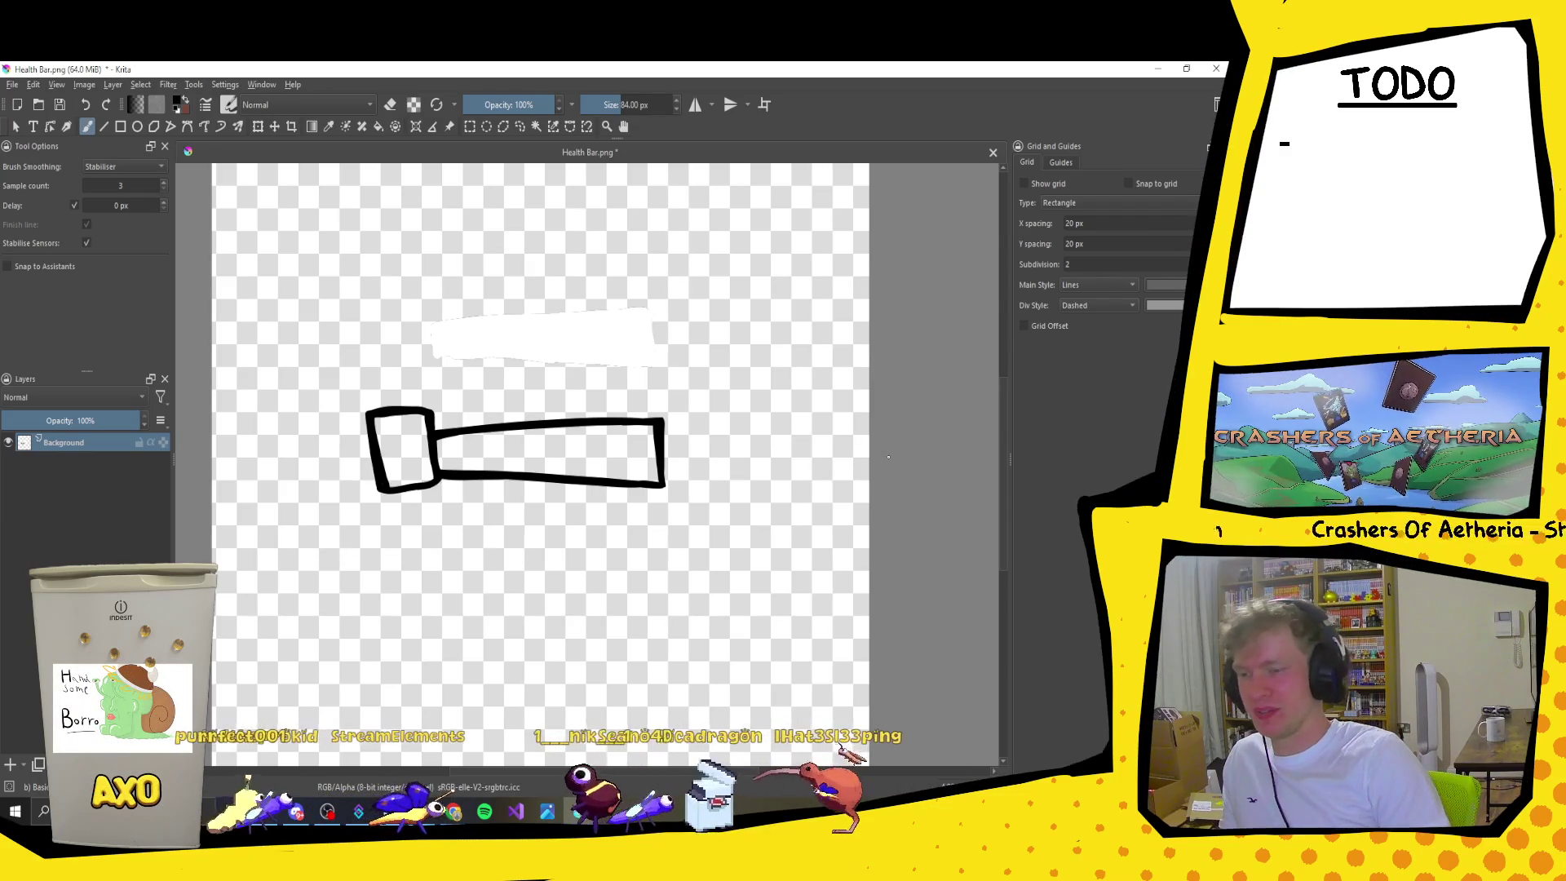
{"action": "key", "text": "ctrl+z"}
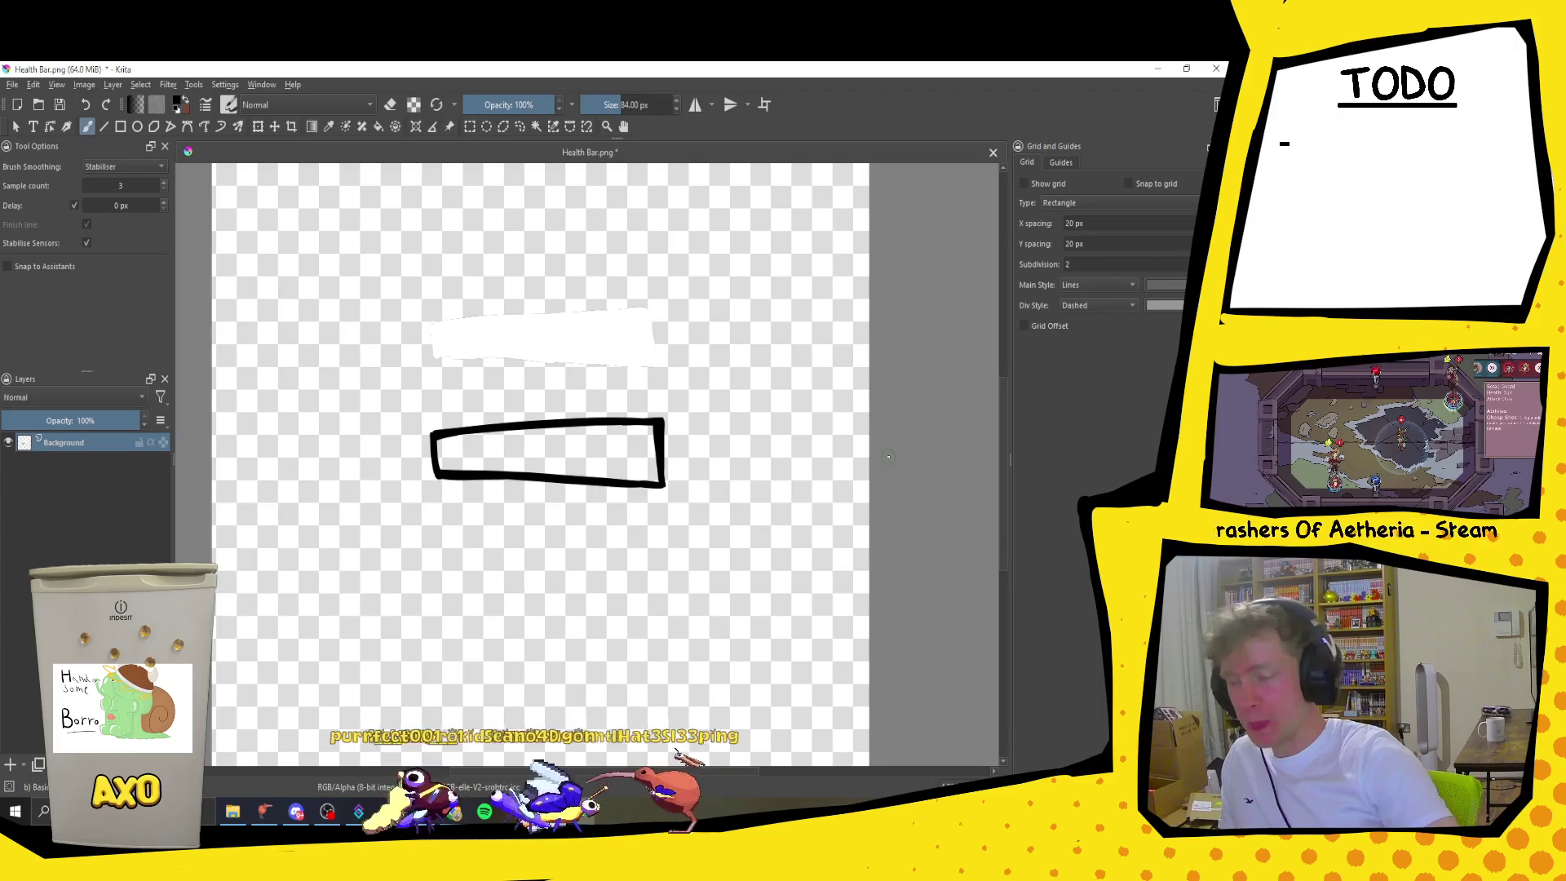
{"action": "mouse_move", "coordinate": [463, 600]}
{"action": "left_mouse_down"}
{"action": "mouse_move", "coordinate": [420, 631]}
{"action": "mouse_move", "coordinate": [468, 601]}
{"action": "left_mouse_up"}
{"action": "key", "text": "ctrl+z"}
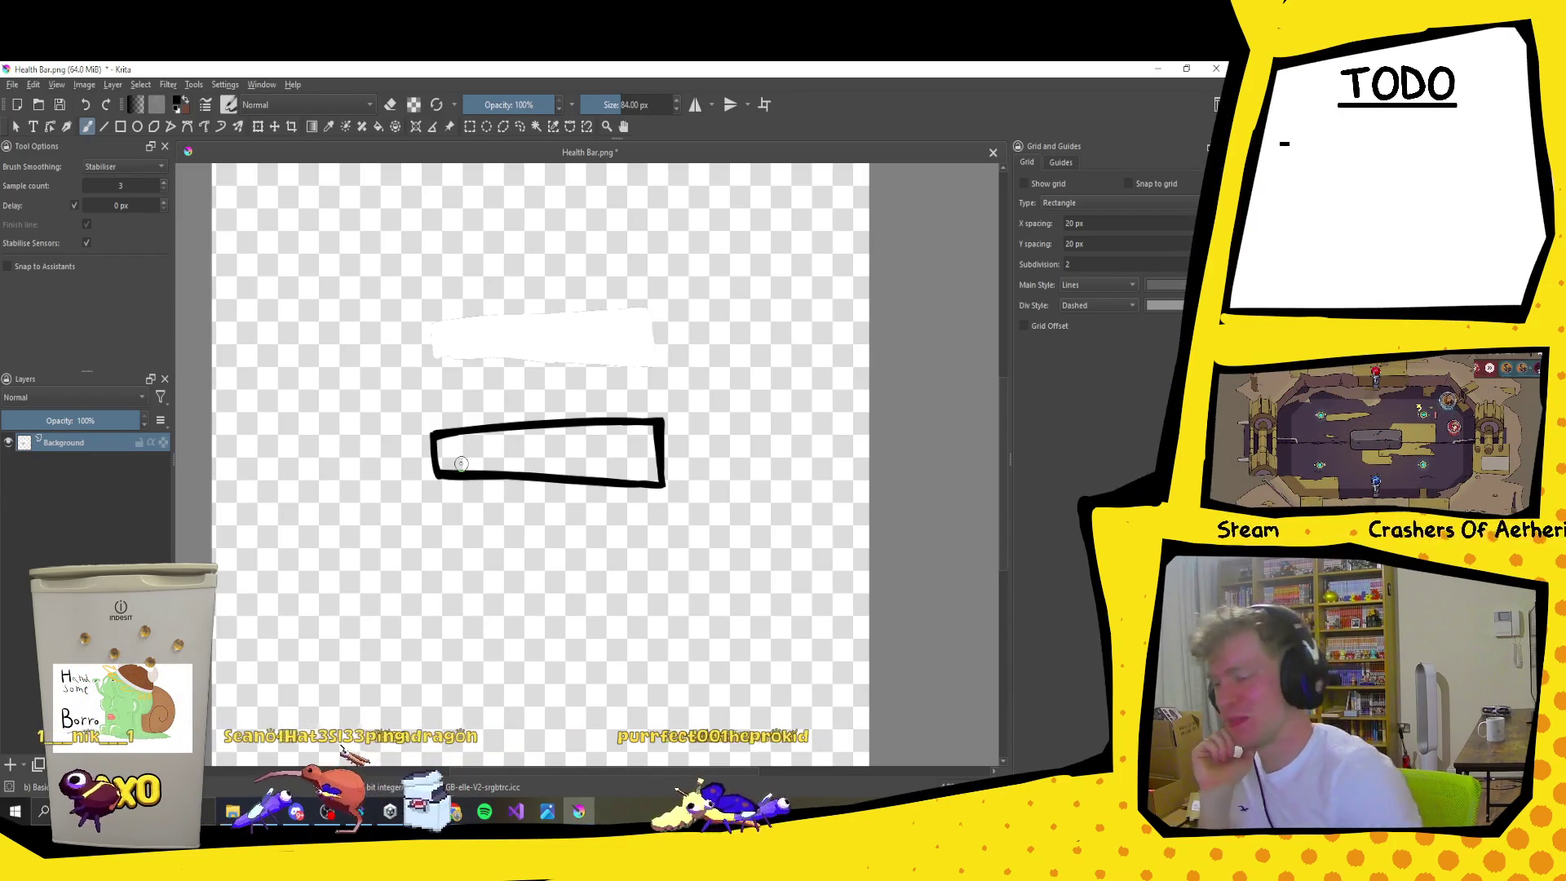
{"action": "left_click_drag", "start_coordinate": [448, 503], "coordinate": [442, 413]}
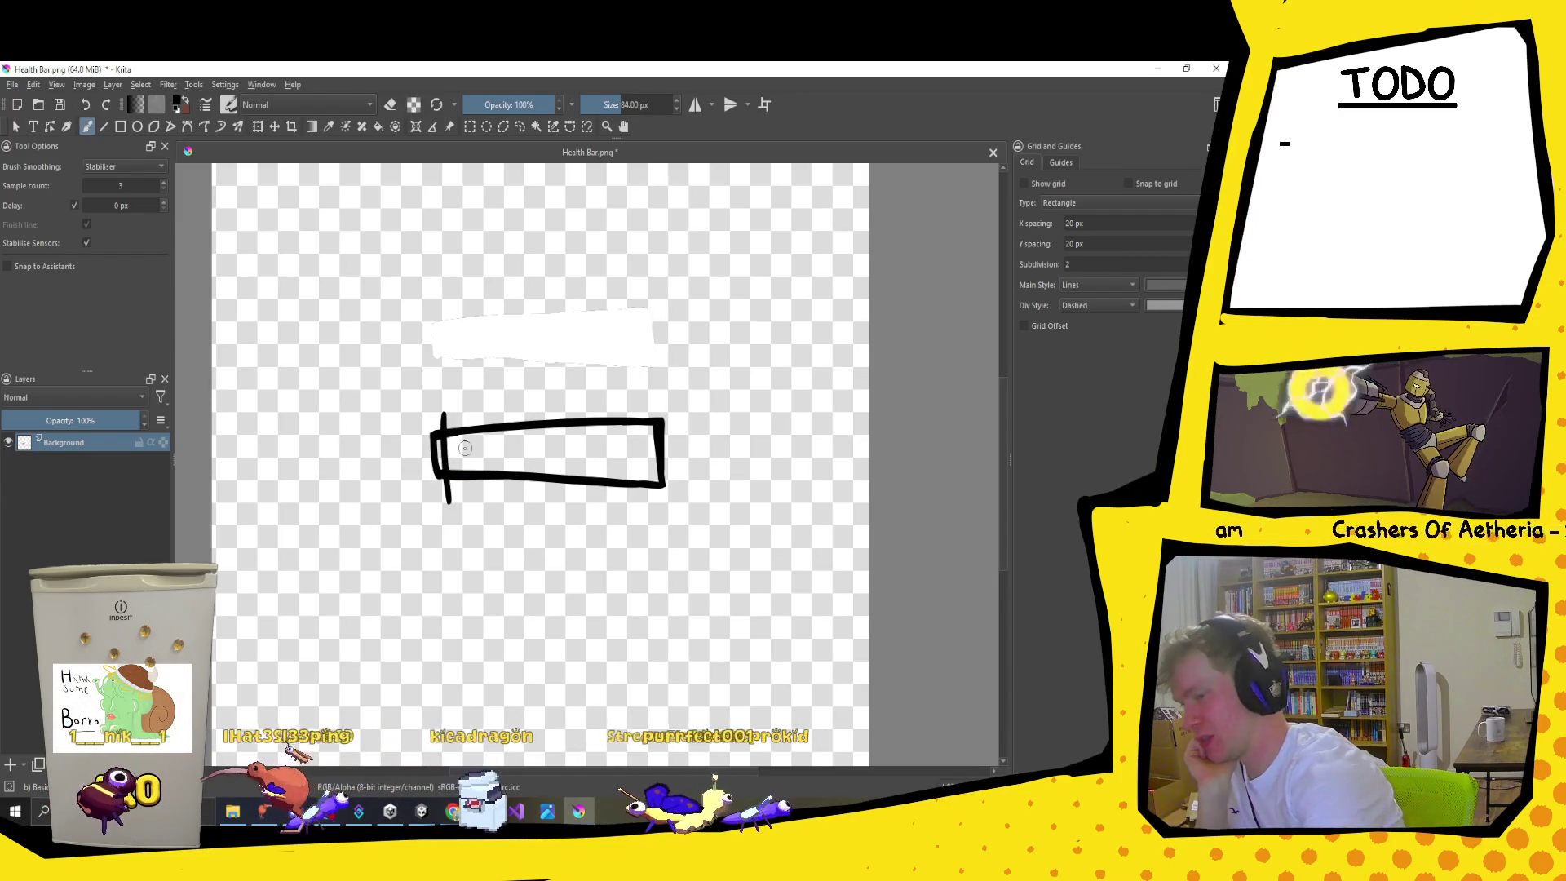
{"action": "key", "text": "ctrl+z"}
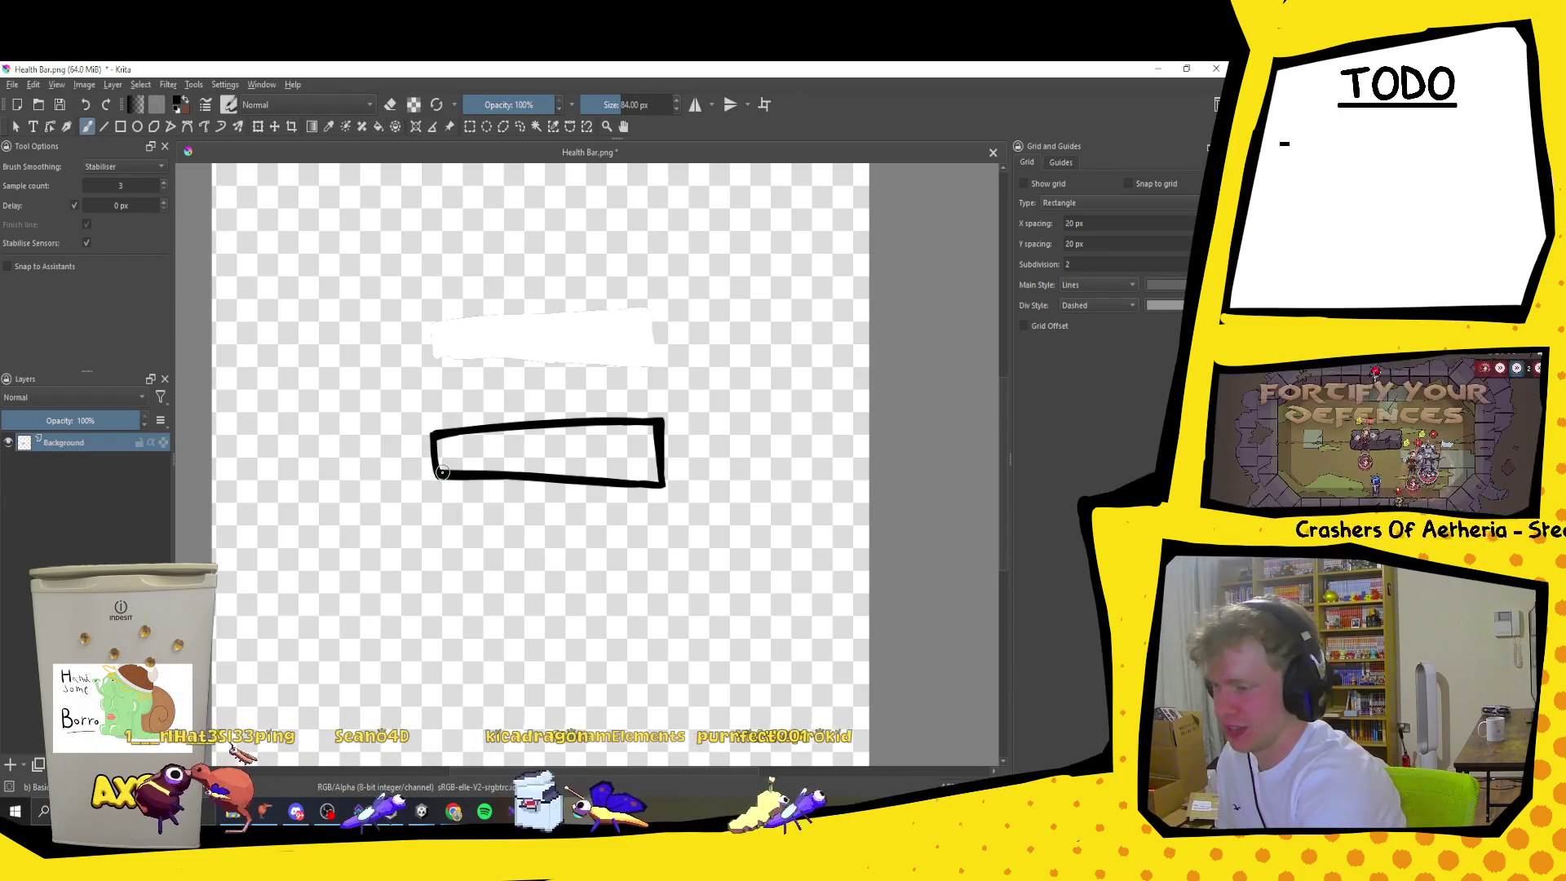
{"action": "left_click_drag", "start_coordinate": [447, 520], "coordinate": [457, 580]}
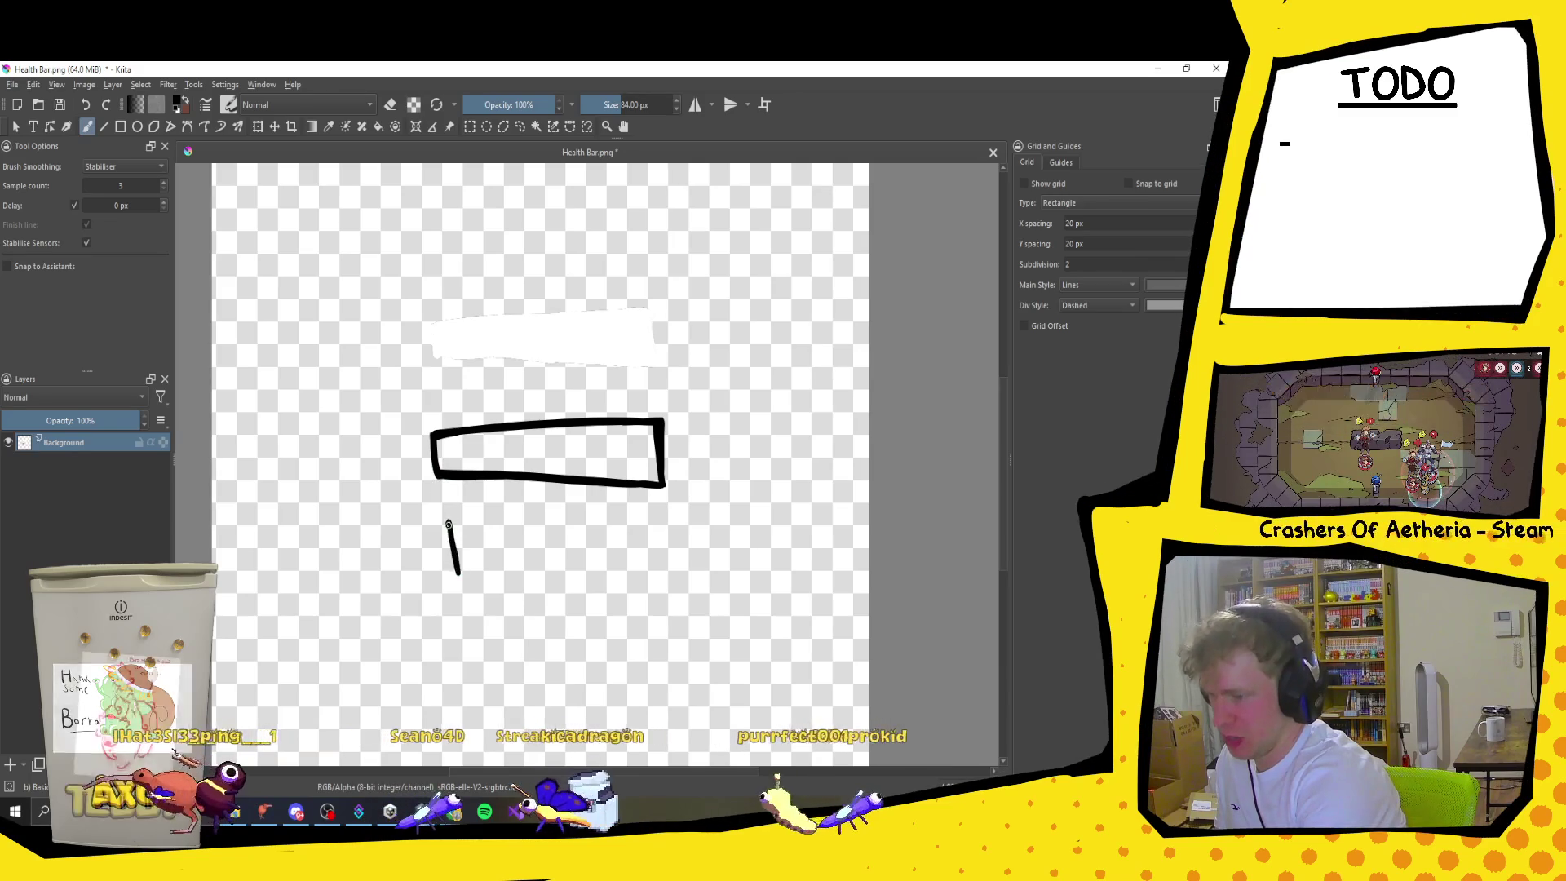
{"action": "mouse_move", "coordinate": [632, 466]}
{"action": "left_mouse_down"}
{"action": "mouse_move", "coordinate": [727, 426]}
{"action": "mouse_move", "coordinate": [657, 489]}
{"action": "mouse_move", "coordinate": [636, 391]}
{"action": "mouse_move", "coordinate": [616, 412]}
{"action": "mouse_move", "coordinate": [606, 341]}
{"action": "mouse_move", "coordinate": [598, 417]}
{"action": "left_mouse_up"}
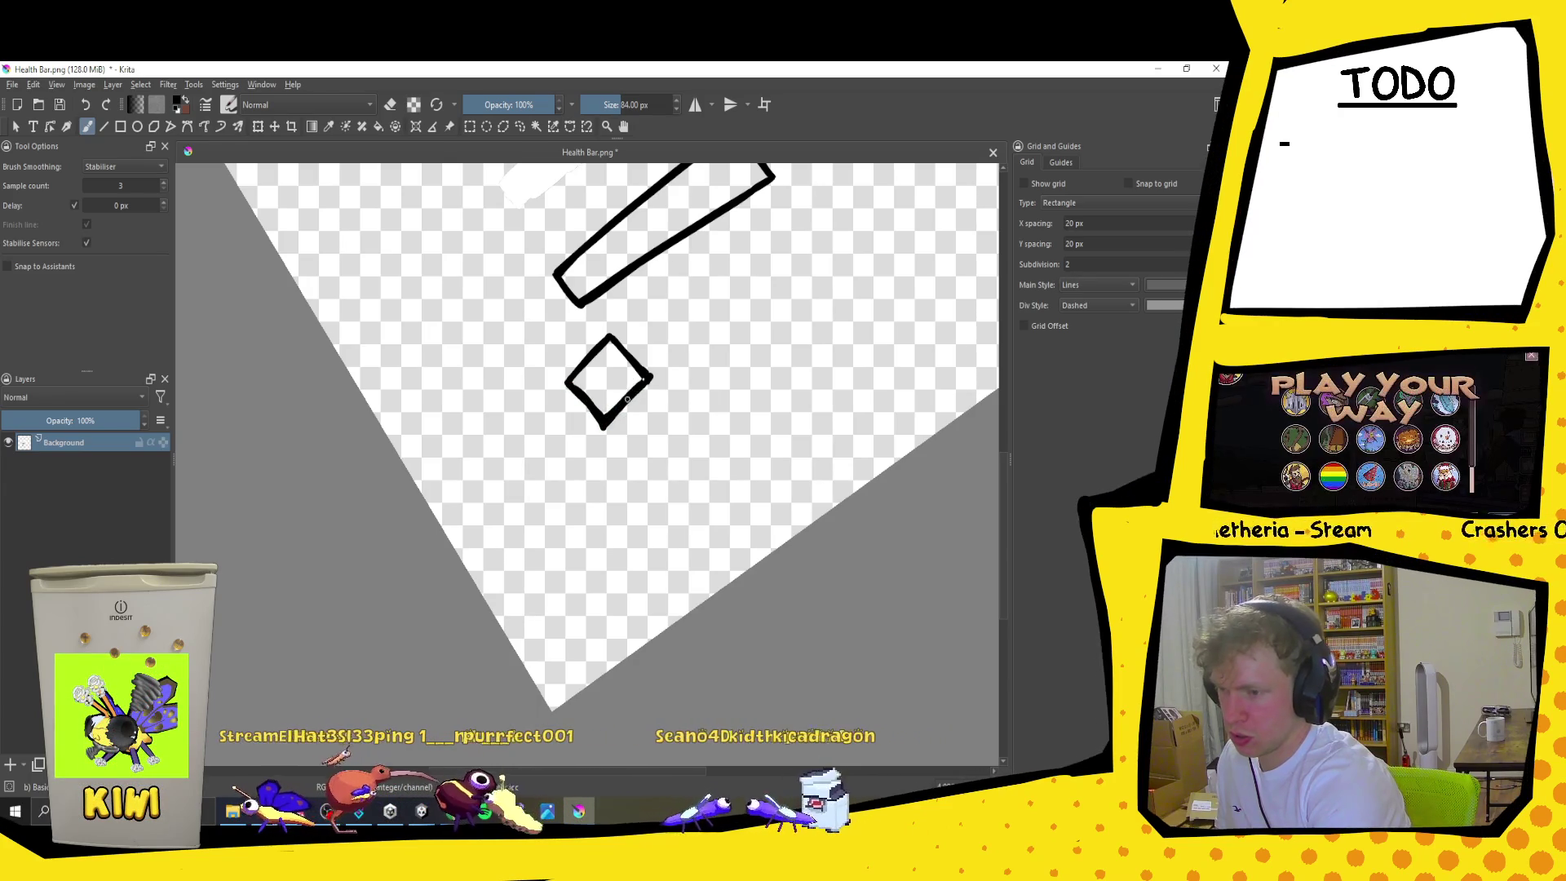
Step: Straighten the small square with the Transform tool and place it below the bar's left end
{"action": "mouse_move", "coordinate": [769, 322]}
{"action": "left_mouse_down"}
{"action": "mouse_move", "coordinate": [797, 472]}
{"action": "mouse_move", "coordinate": [801, 368]}
{"action": "left_mouse_up"}
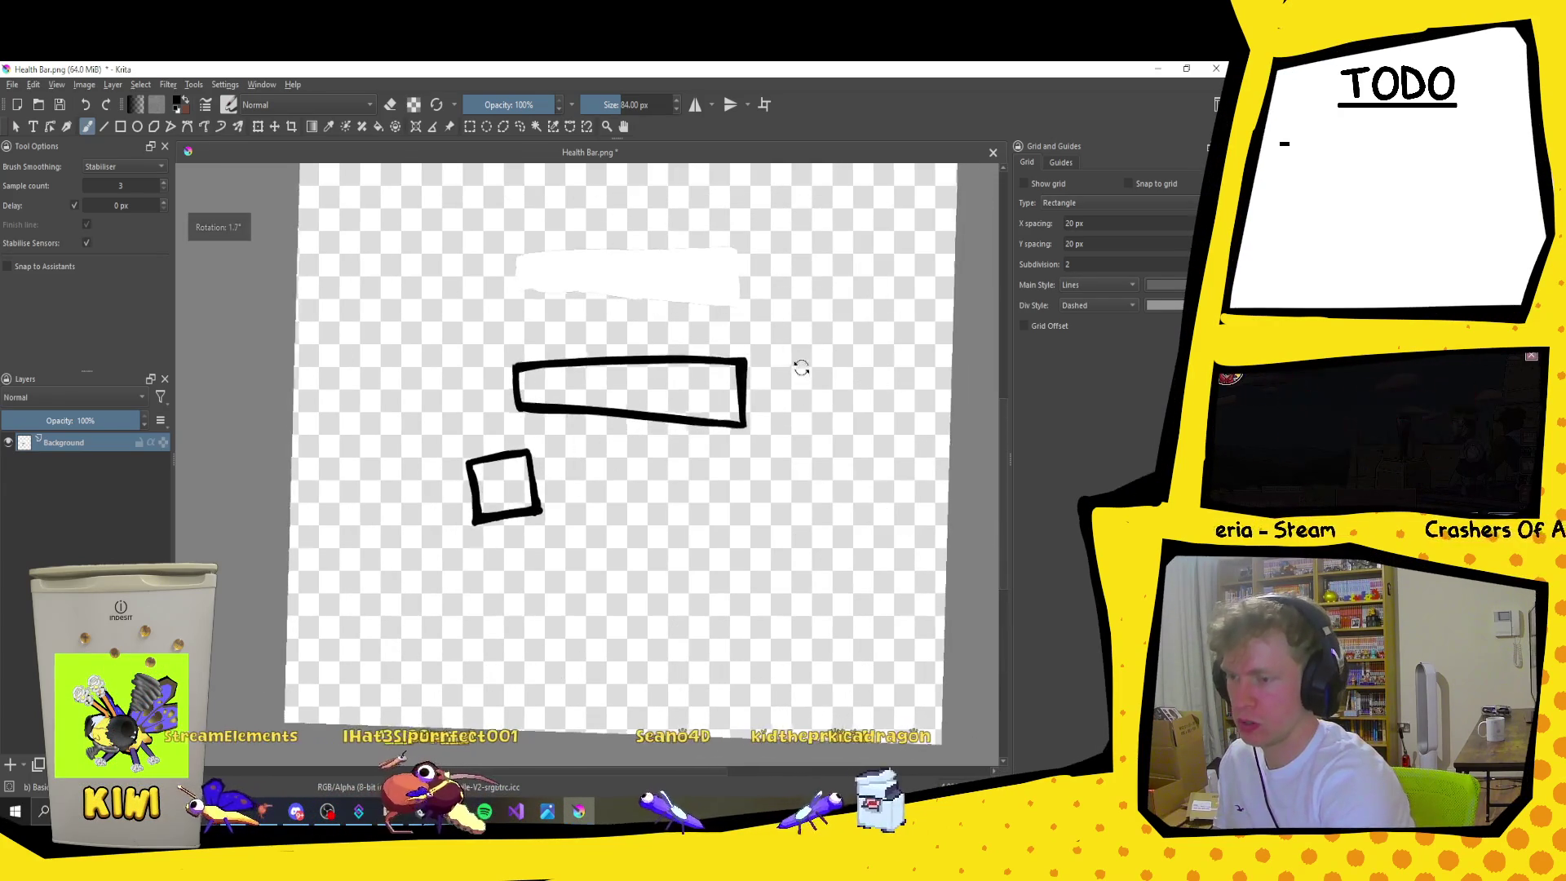
{"action": "key", "text": "ctrl+t"}
{"action": "left_click_drag", "start_coordinate": [542, 502], "coordinate": [523, 416]}
{"action": "left_click_drag", "start_coordinate": [612, 330], "coordinate": [620, 355]}
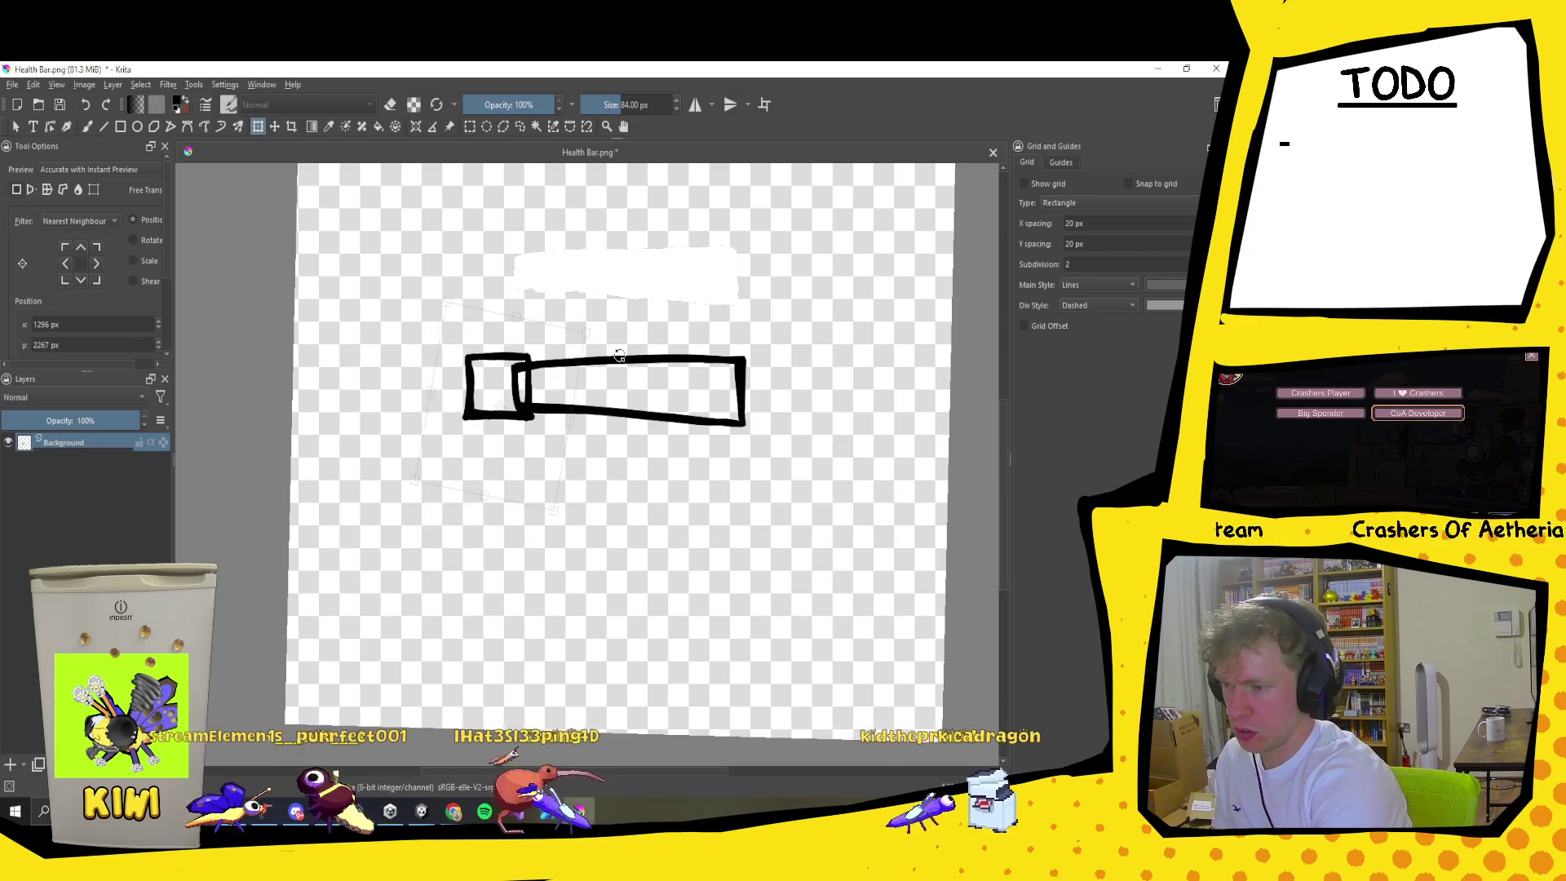
{"action": "left_click_drag", "start_coordinate": [538, 389], "coordinate": [576, 524]}
{"action": "key", "text": "Return"}
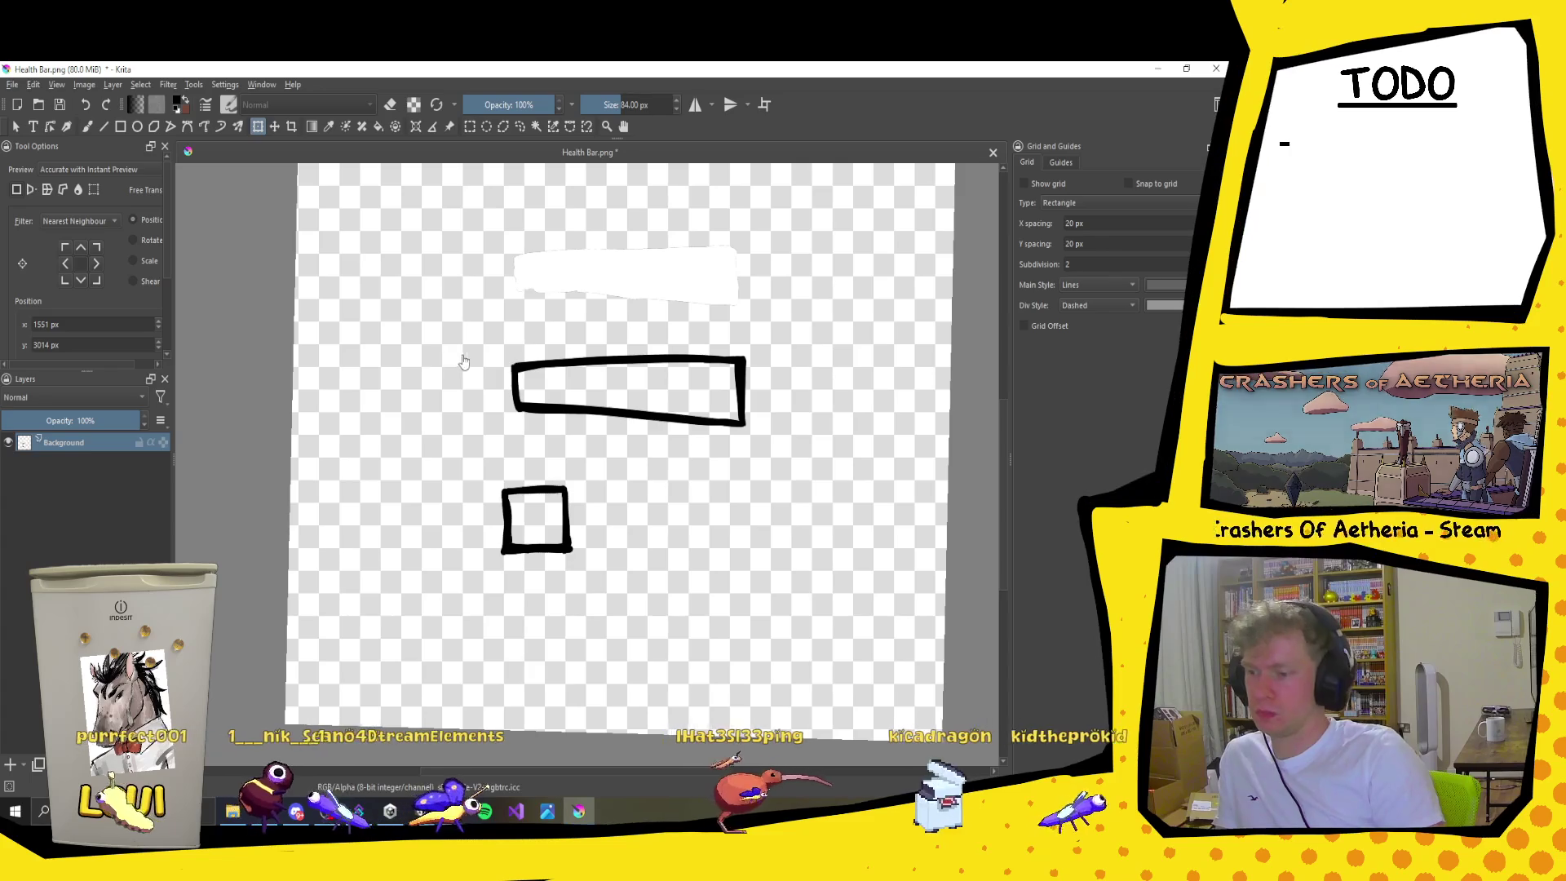
Step: Add a new paint layer and brush white inside the small square
{"action": "key", "text": "1"}
{"action": "scroll", "coordinate": [511, 337], "scroll_direction": "down", "scroll_amount": 5}
{"action": "key", "text": "b"}
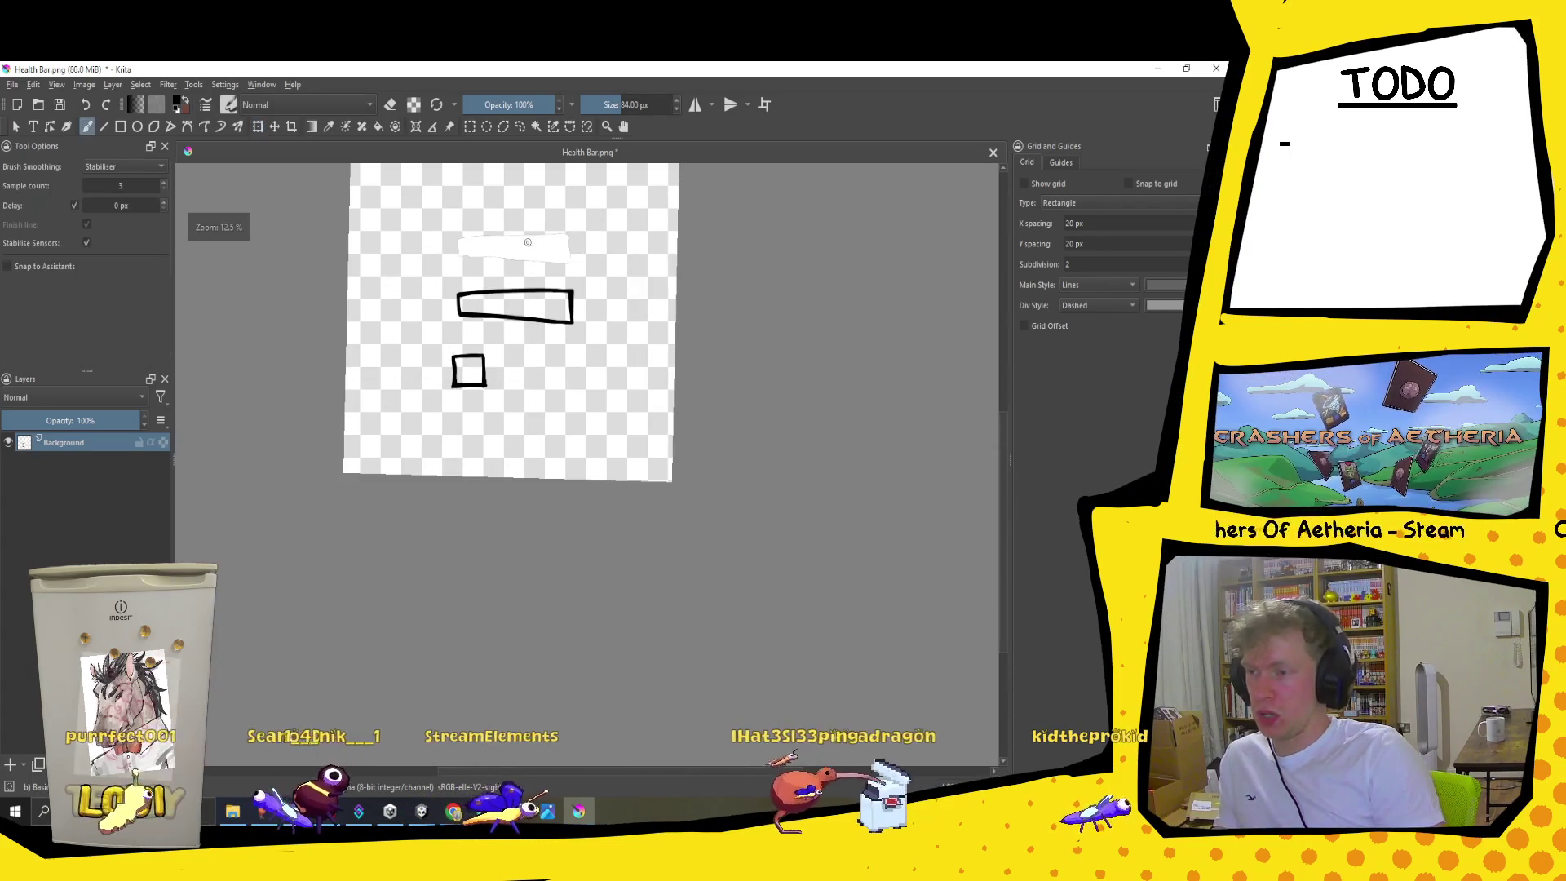
{"action": "scroll", "coordinate": [566, 269], "scroll_direction": "up", "scroll_amount": 2}
{"action": "left_click_drag", "start_coordinate": [567, 263], "coordinate": [574, 465]}
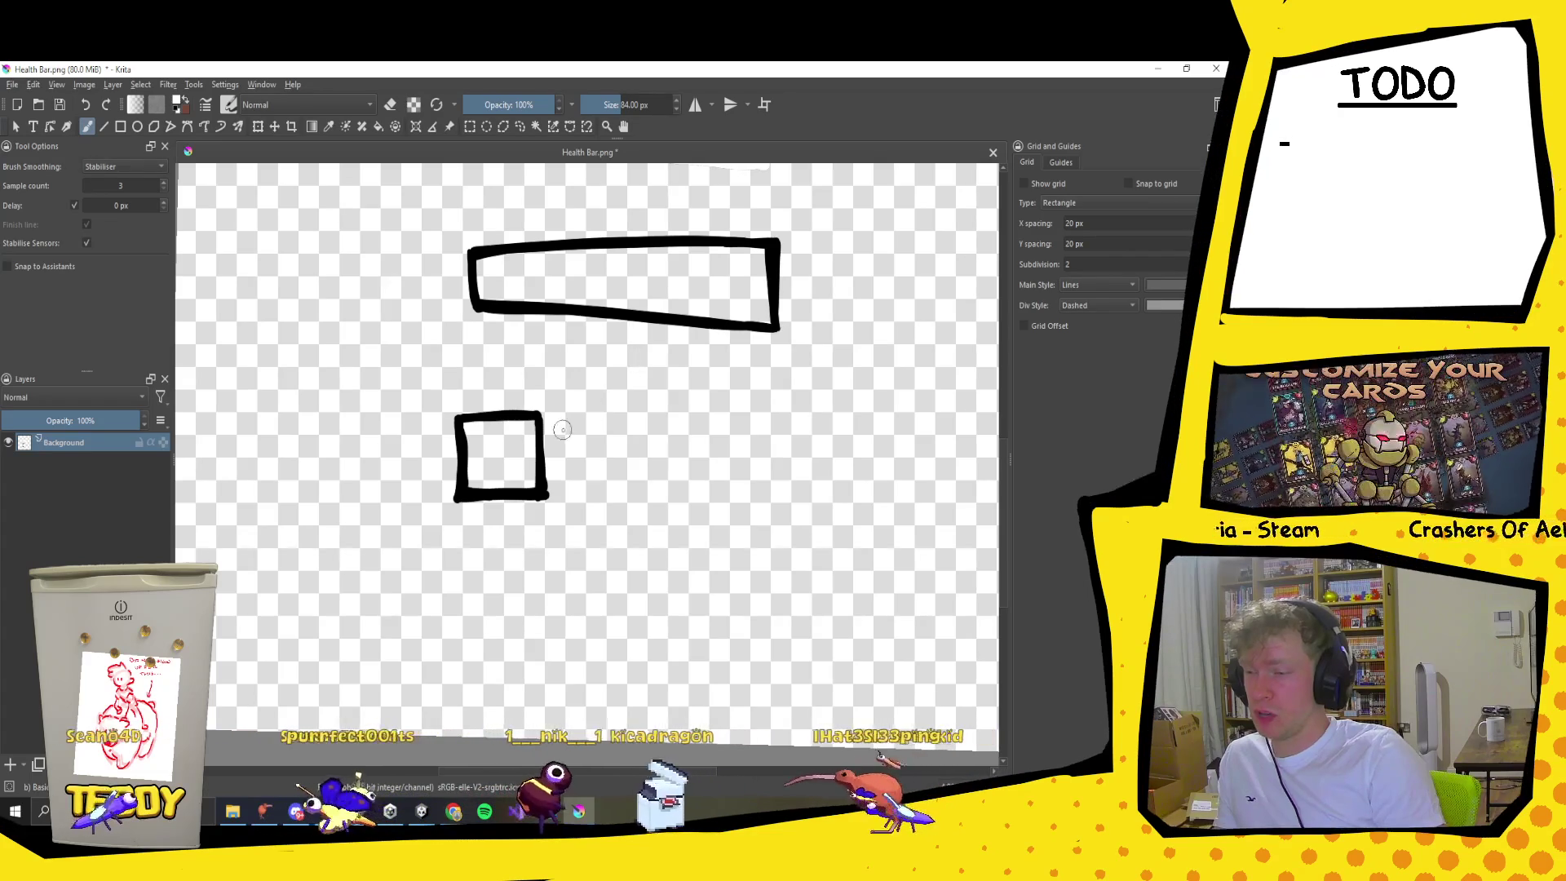
{"action": "left_click", "coordinate": [11, 763]}
{"action": "mouse_move", "coordinate": [471, 486]}
{"action": "left_mouse_down"}
{"action": "mouse_move", "coordinate": [468, 428]}
{"action": "mouse_move", "coordinate": [510, 418]}
{"action": "mouse_move", "coordinate": [530, 488]}
{"action": "mouse_move", "coordinate": [471, 487]}
{"action": "mouse_move", "coordinate": [531, 458]}
{"action": "mouse_move", "coordinate": [476, 464]}
{"action": "left_mouse_up"}
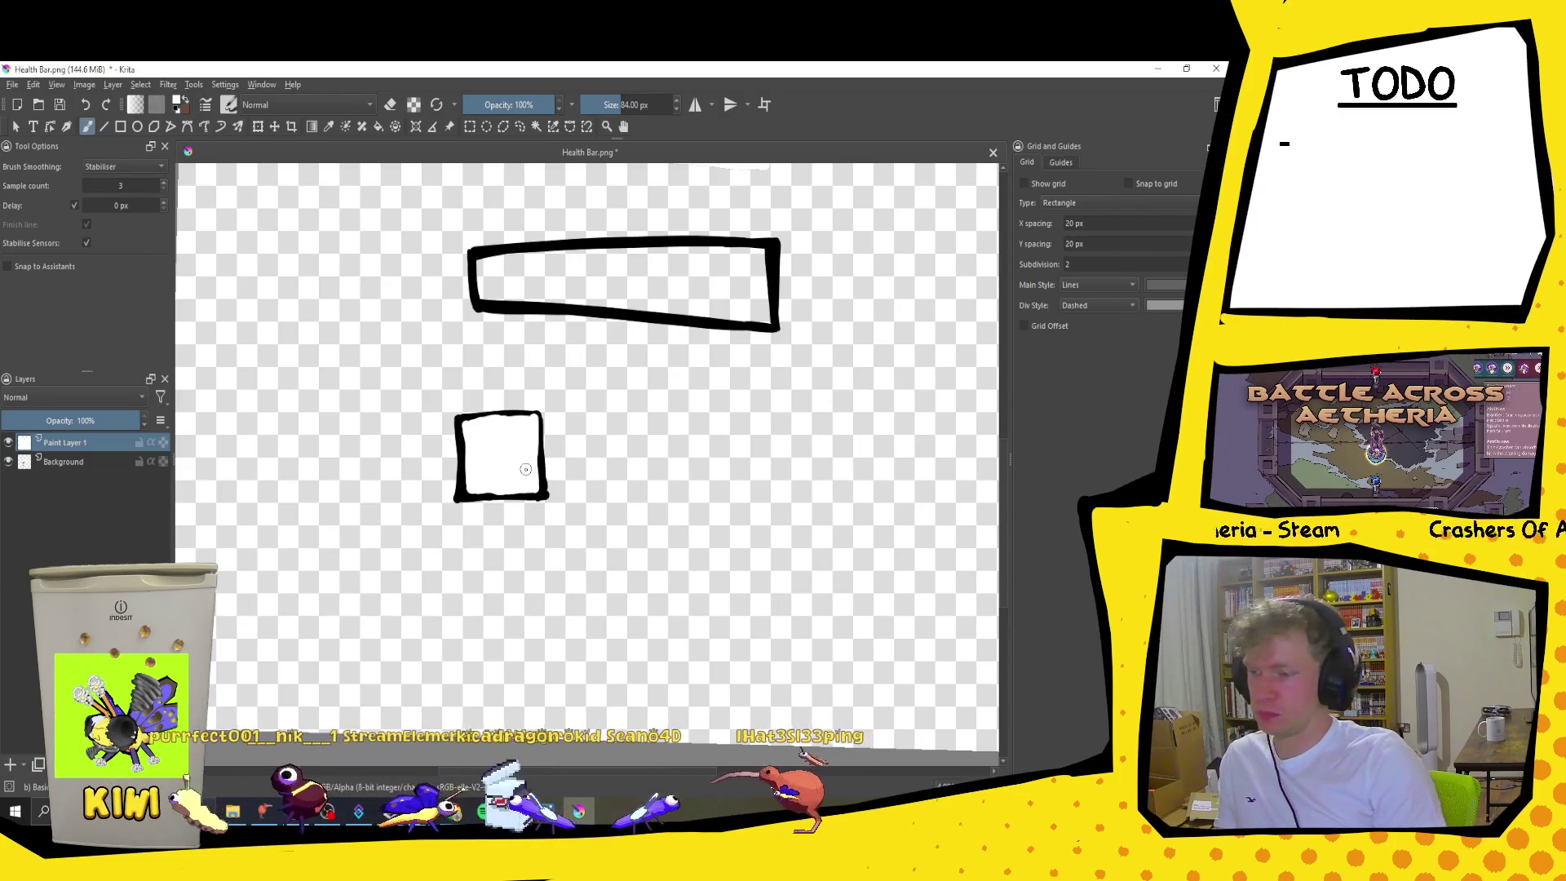
Step: Move the white fill to the right, out of its square outline
{"action": "key", "text": "t"}
{"action": "left_click_drag", "start_coordinate": [510, 451], "coordinate": [682, 458]}
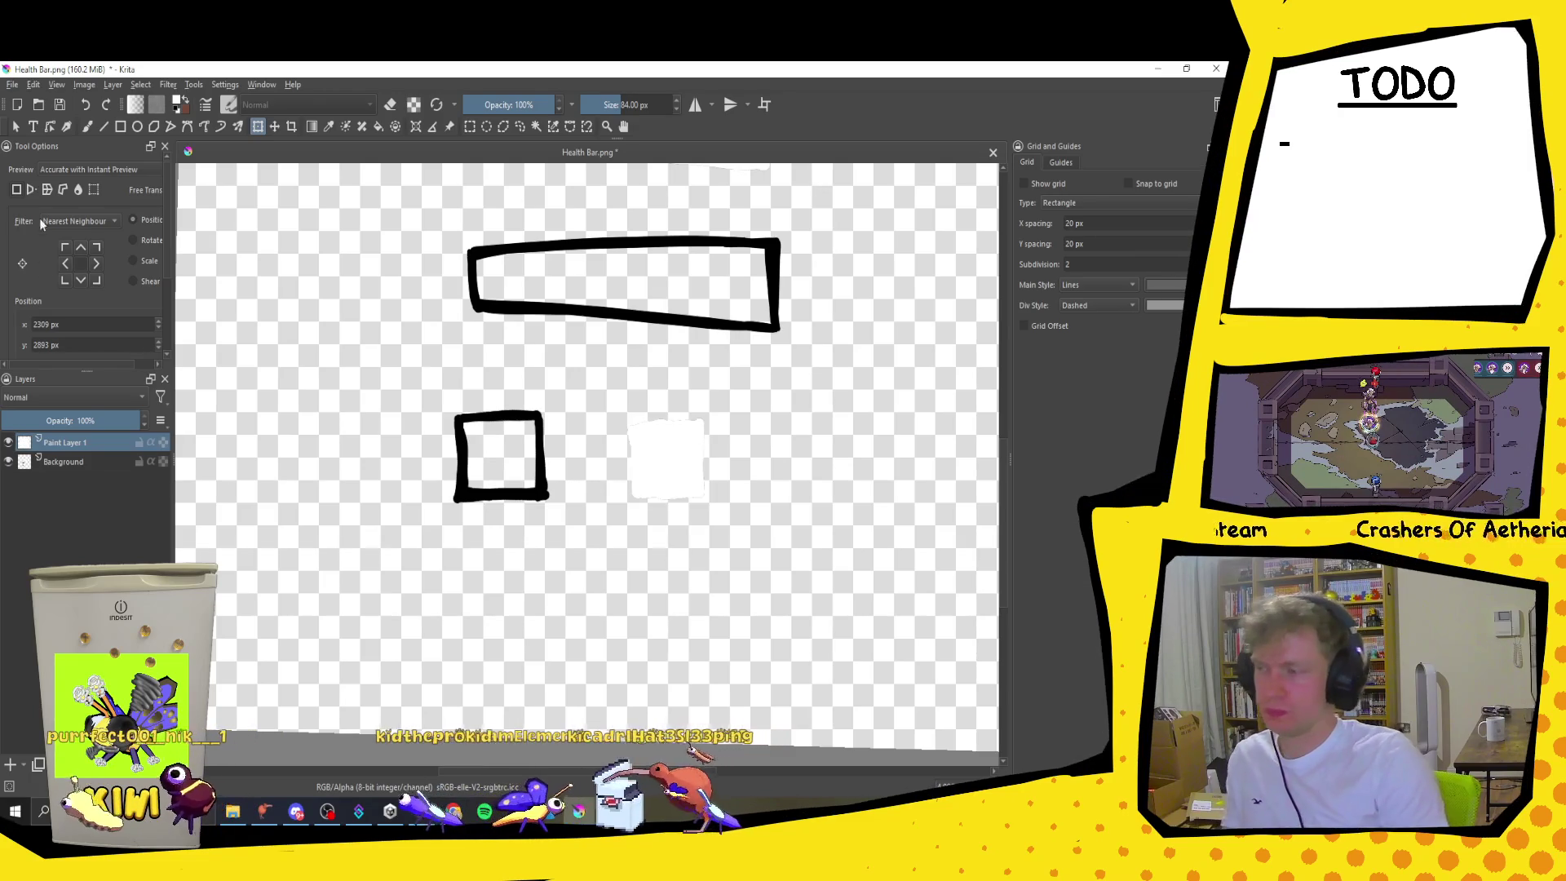
{"action": "left_click", "coordinate": [14, 85]}
{"action": "left_click", "coordinate": [57, 85]}
{"action": "left_click", "coordinate": [56, 85]}
{"action": "left_click", "coordinate": [33, 85]}
{"action": "left_click", "coordinate": [358, 347]}
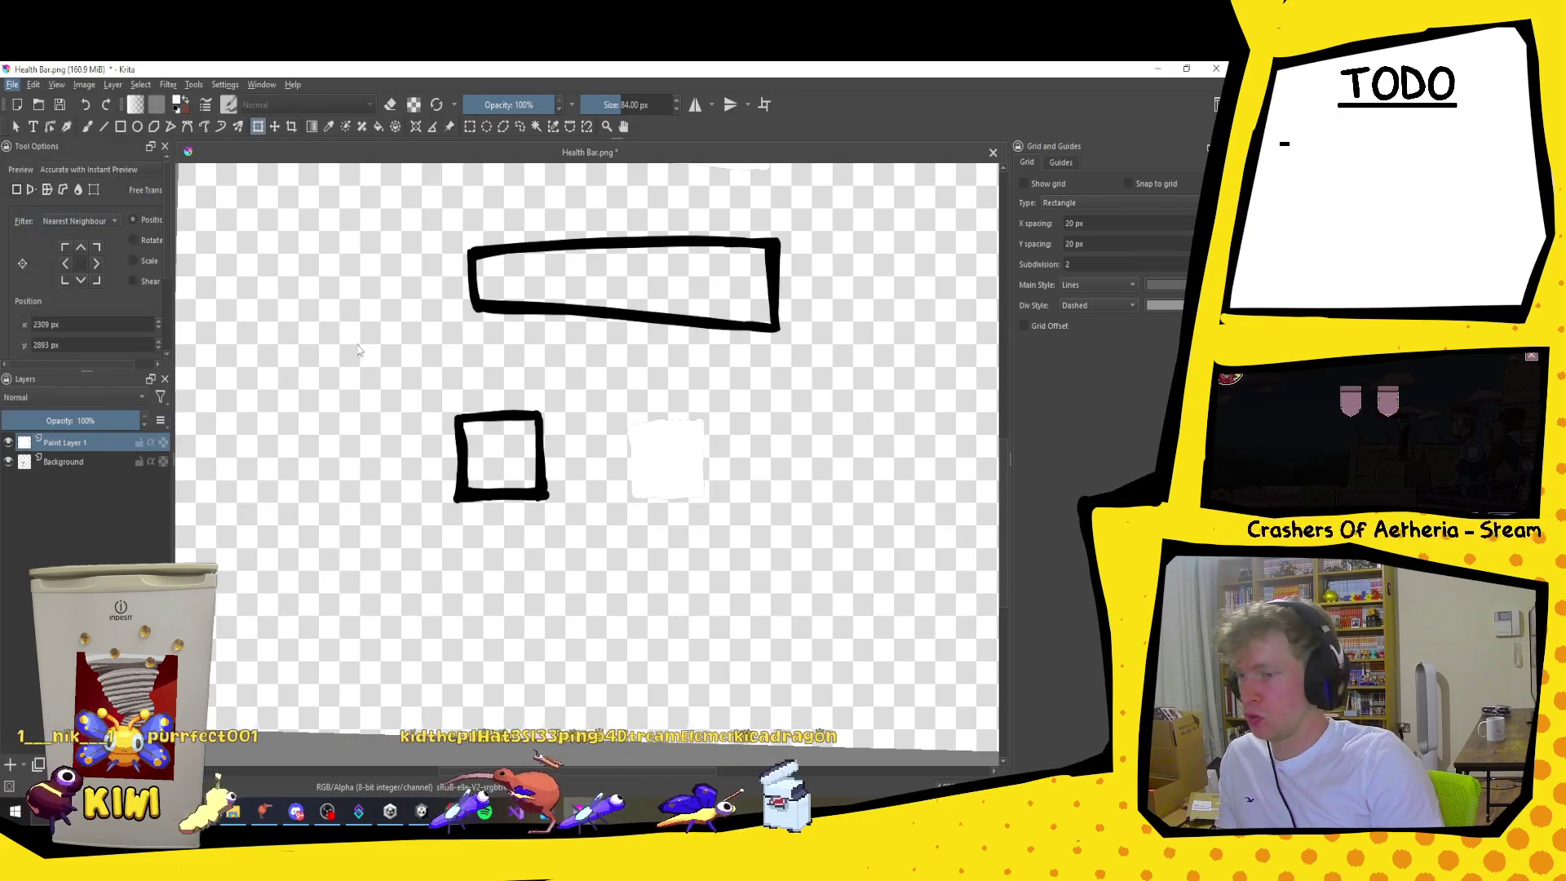
Step: Export the drawing over Health Bar.png with the default PNG options, then return to Unity
{"action": "key", "text": "ctrl+shift+e"}
{"action": "left_click", "coordinate": [357, 189]}
{"action": "left_click", "coordinate": [507, 435]}
{"action": "left_click", "coordinate": [646, 435]}
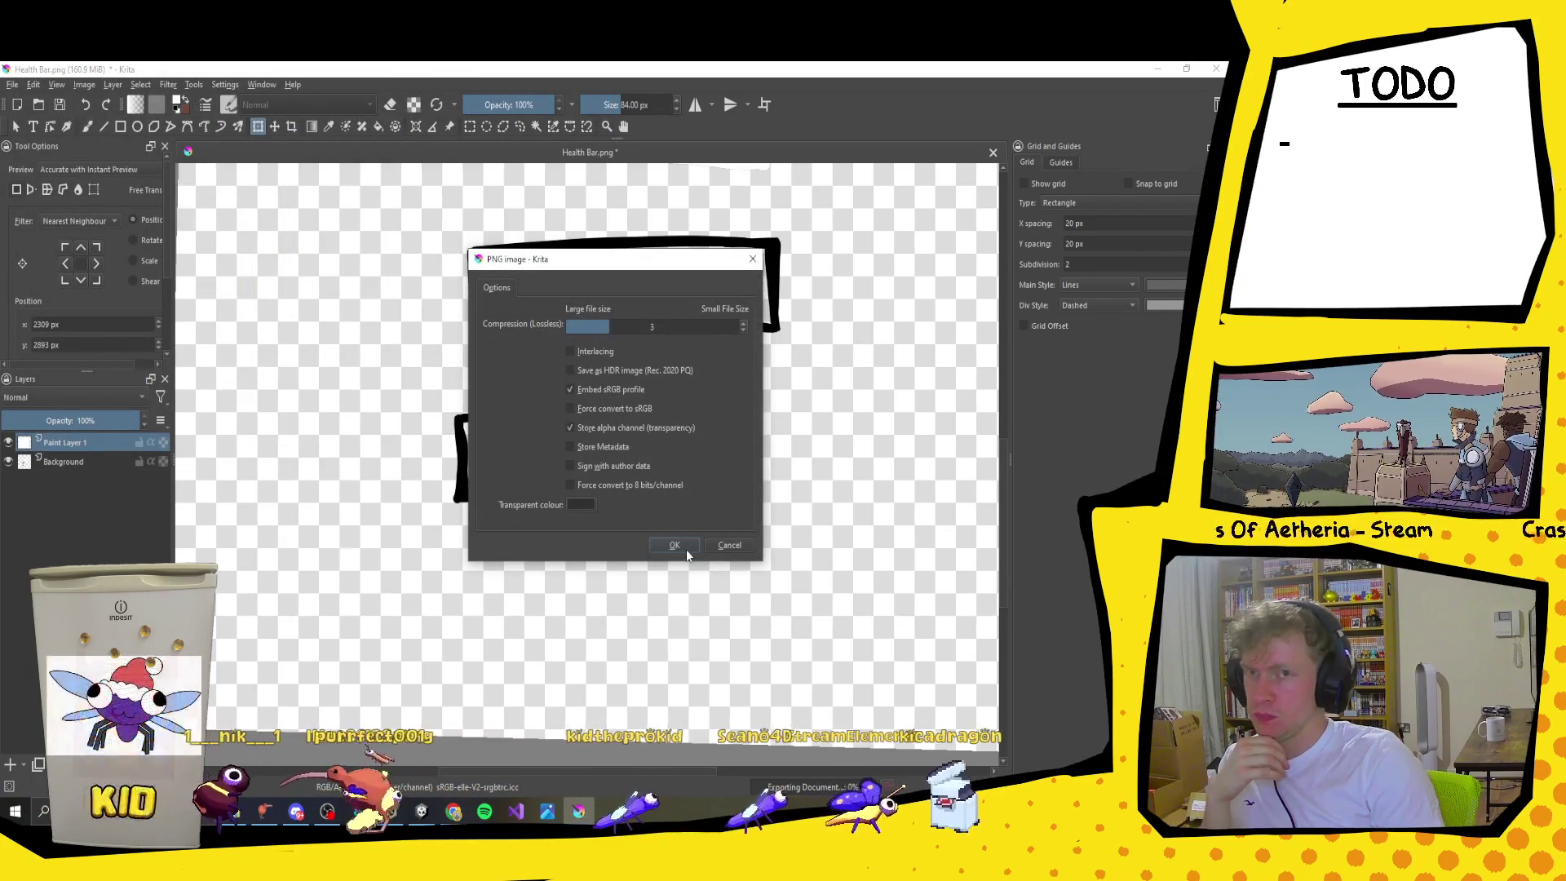
{"action": "left_click", "coordinate": [687, 550]}
{"action": "left_click", "coordinate": [418, 825]}
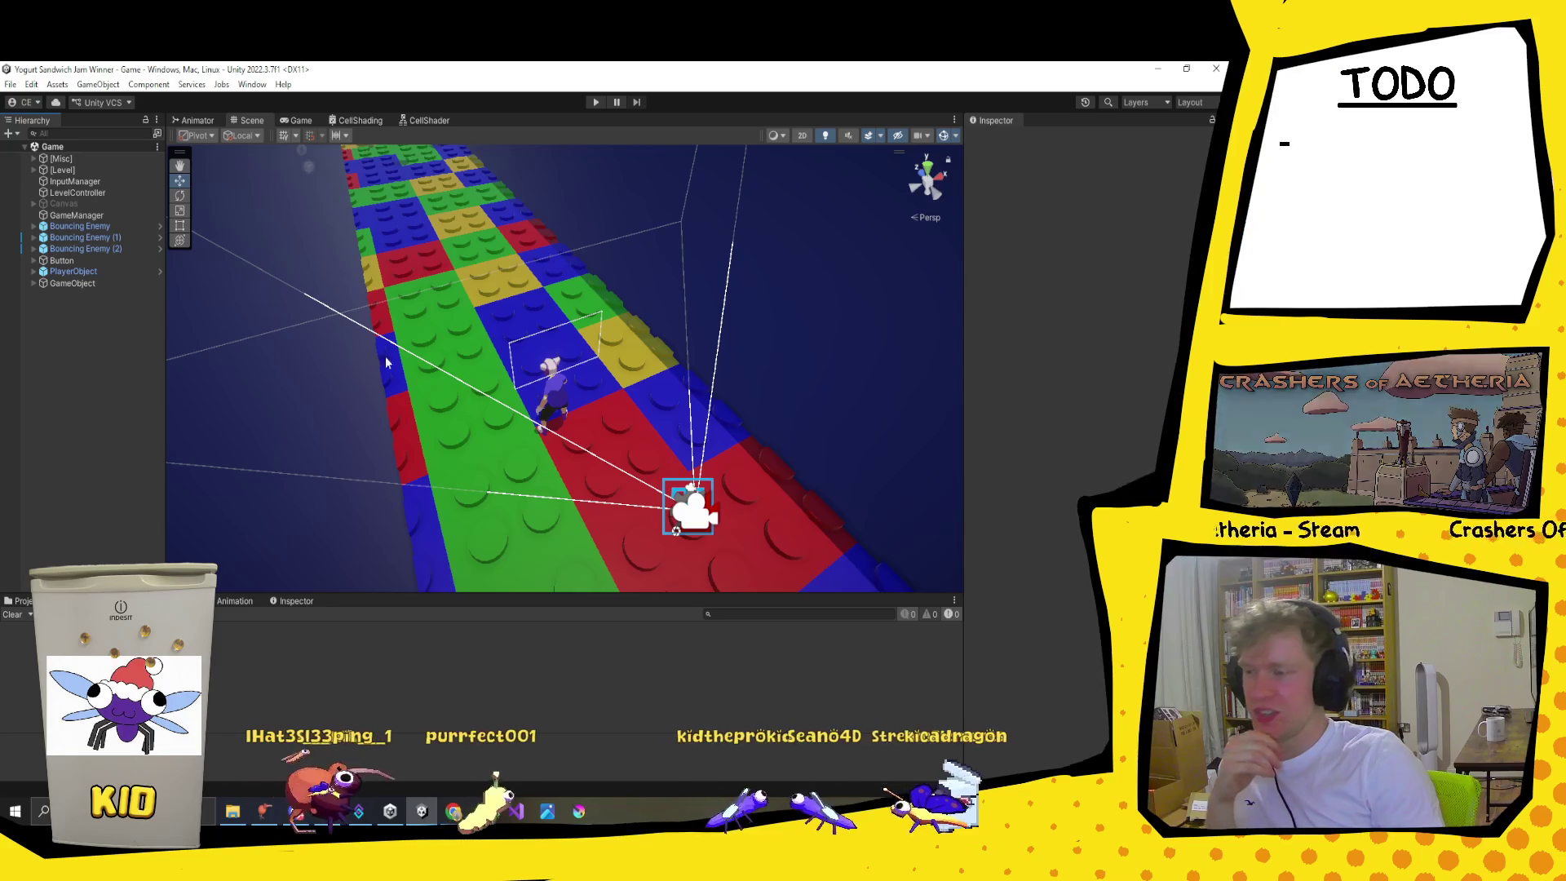
{"action": "left_click", "coordinate": [33, 272]}
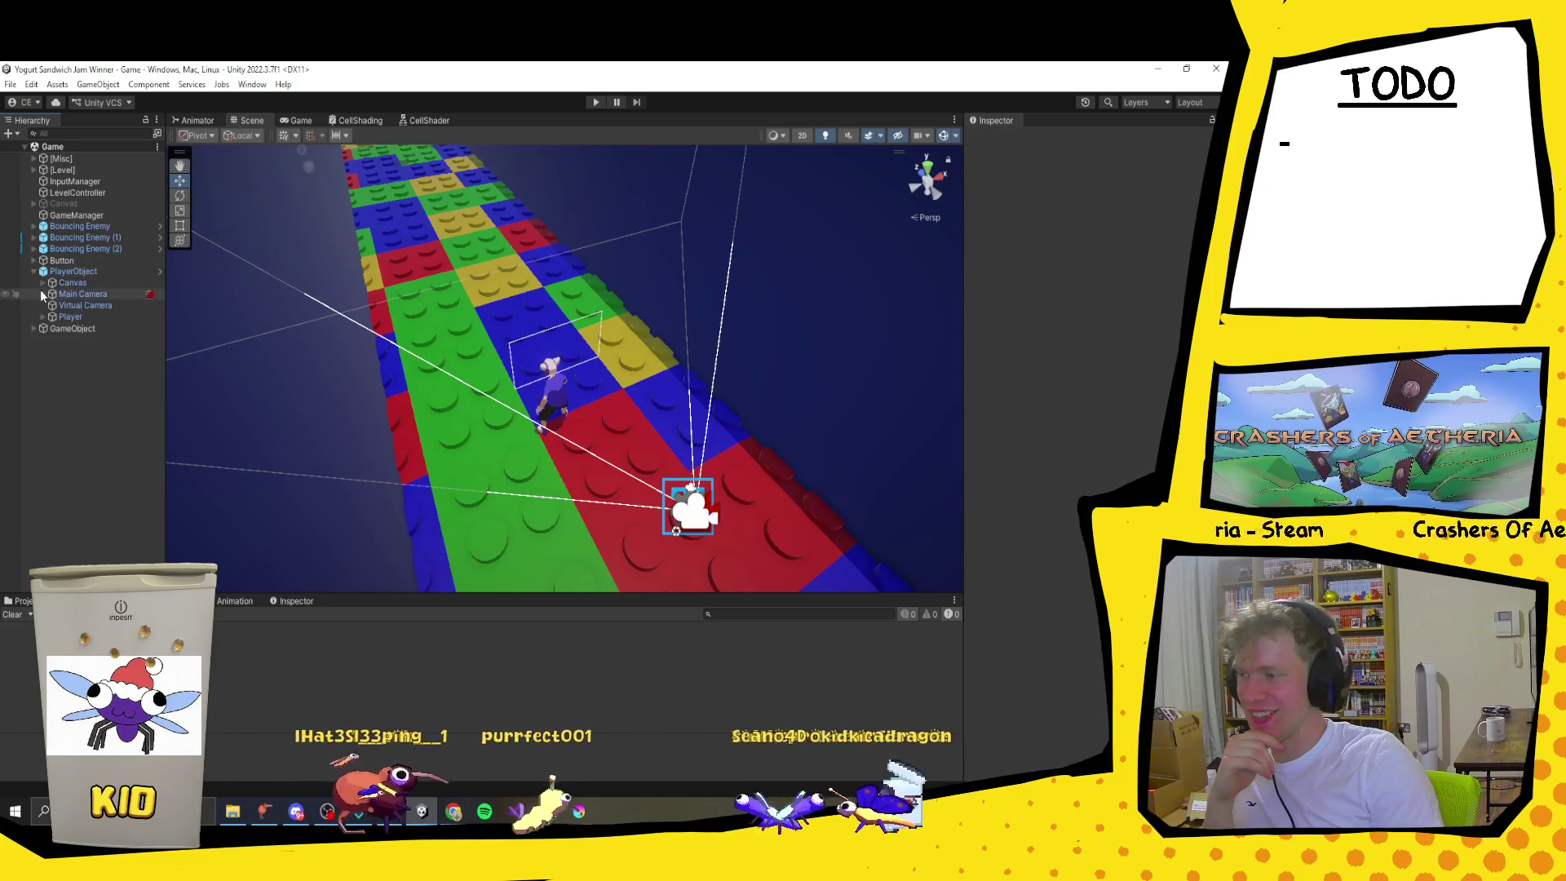
{"action": "left_click", "coordinate": [52, 327]}
{"action": "left_click", "coordinate": [60, 350]}
{"action": "left_click", "coordinate": [83, 360]}
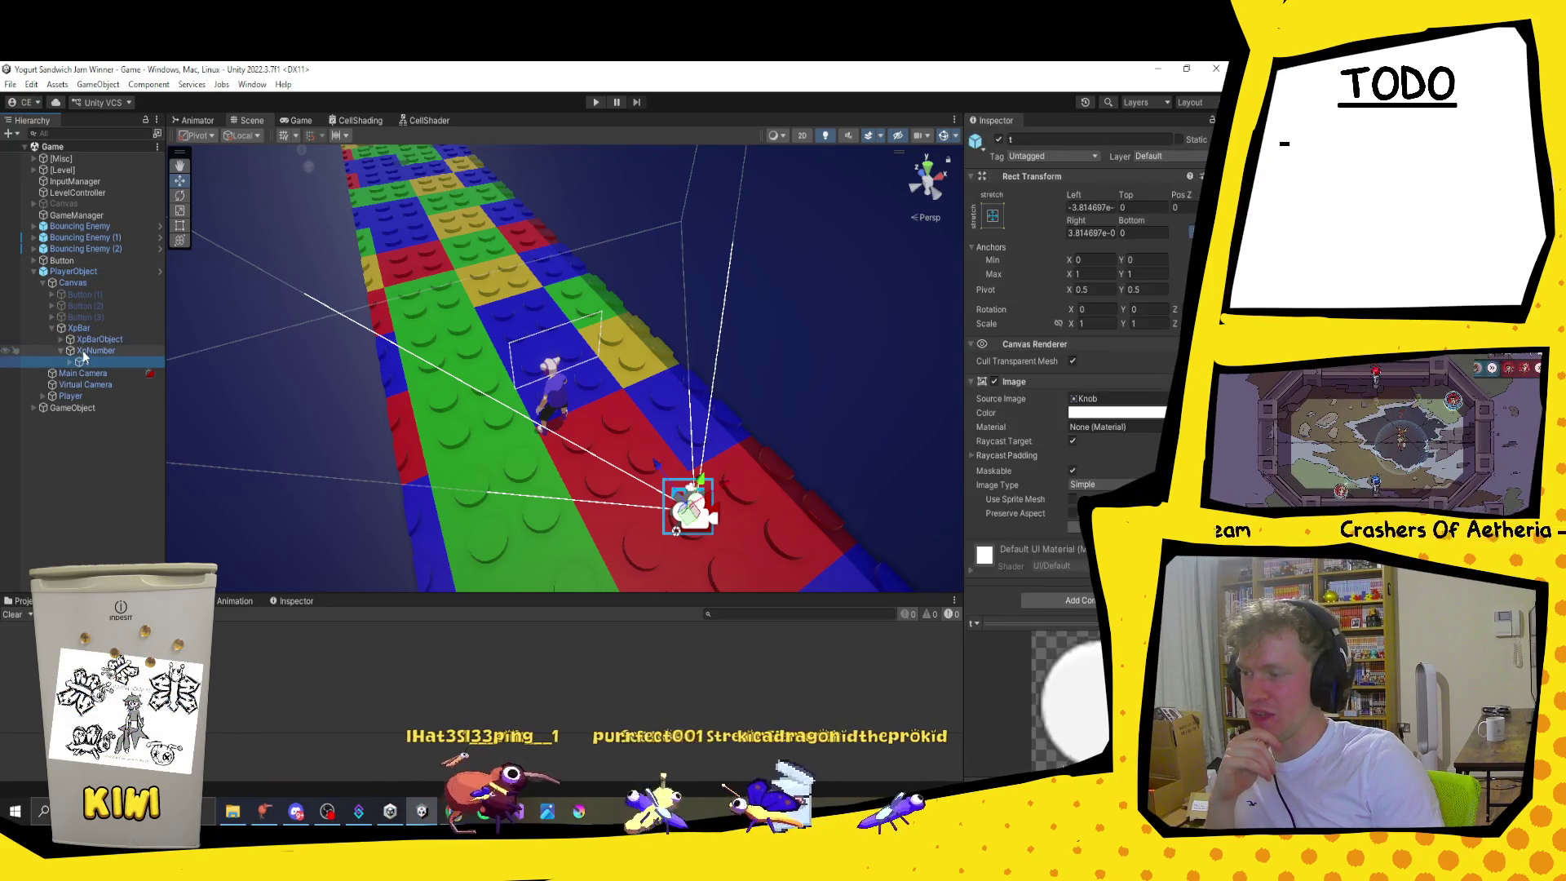
{"action": "left_click", "coordinate": [83, 351]}
{"action": "double_click", "coordinate": [82, 350]}
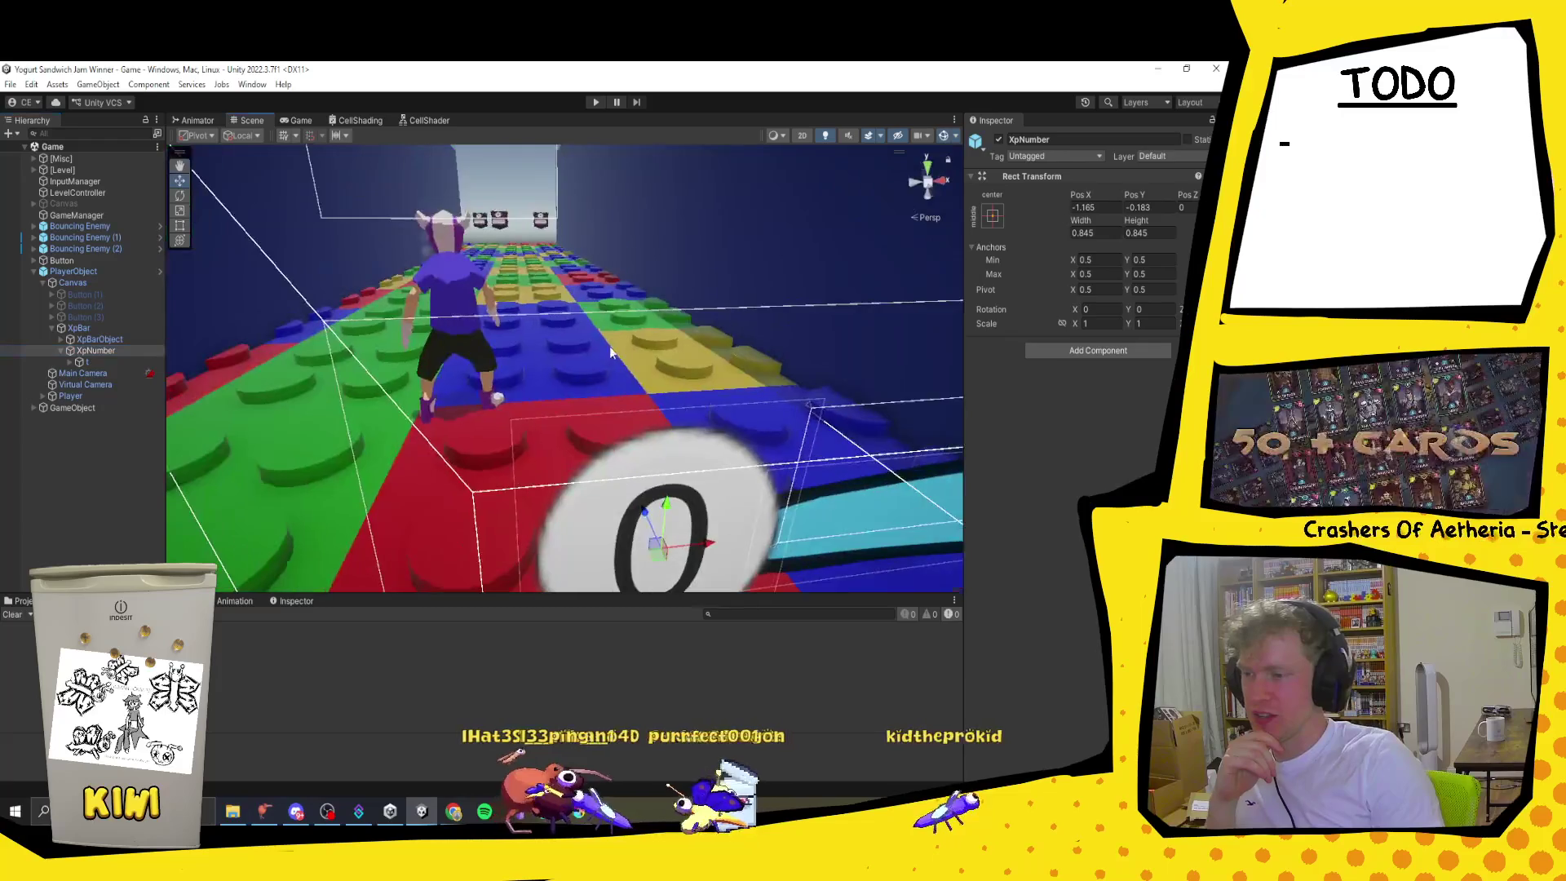
{"action": "mouse_move", "coordinate": [495, 280]}
{"action": "left_mouse_down"}
{"action": "mouse_move", "coordinate": [638, 527]}
{"action": "mouse_move", "coordinate": [575, 293]}
{"action": "mouse_move", "coordinate": [585, 364]}
{"action": "mouse_move", "coordinate": [670, 417]}
{"action": "mouse_move", "coordinate": [571, 375]}
{"action": "left_mouse_up"}
{"action": "left_click", "coordinate": [108, 340]}
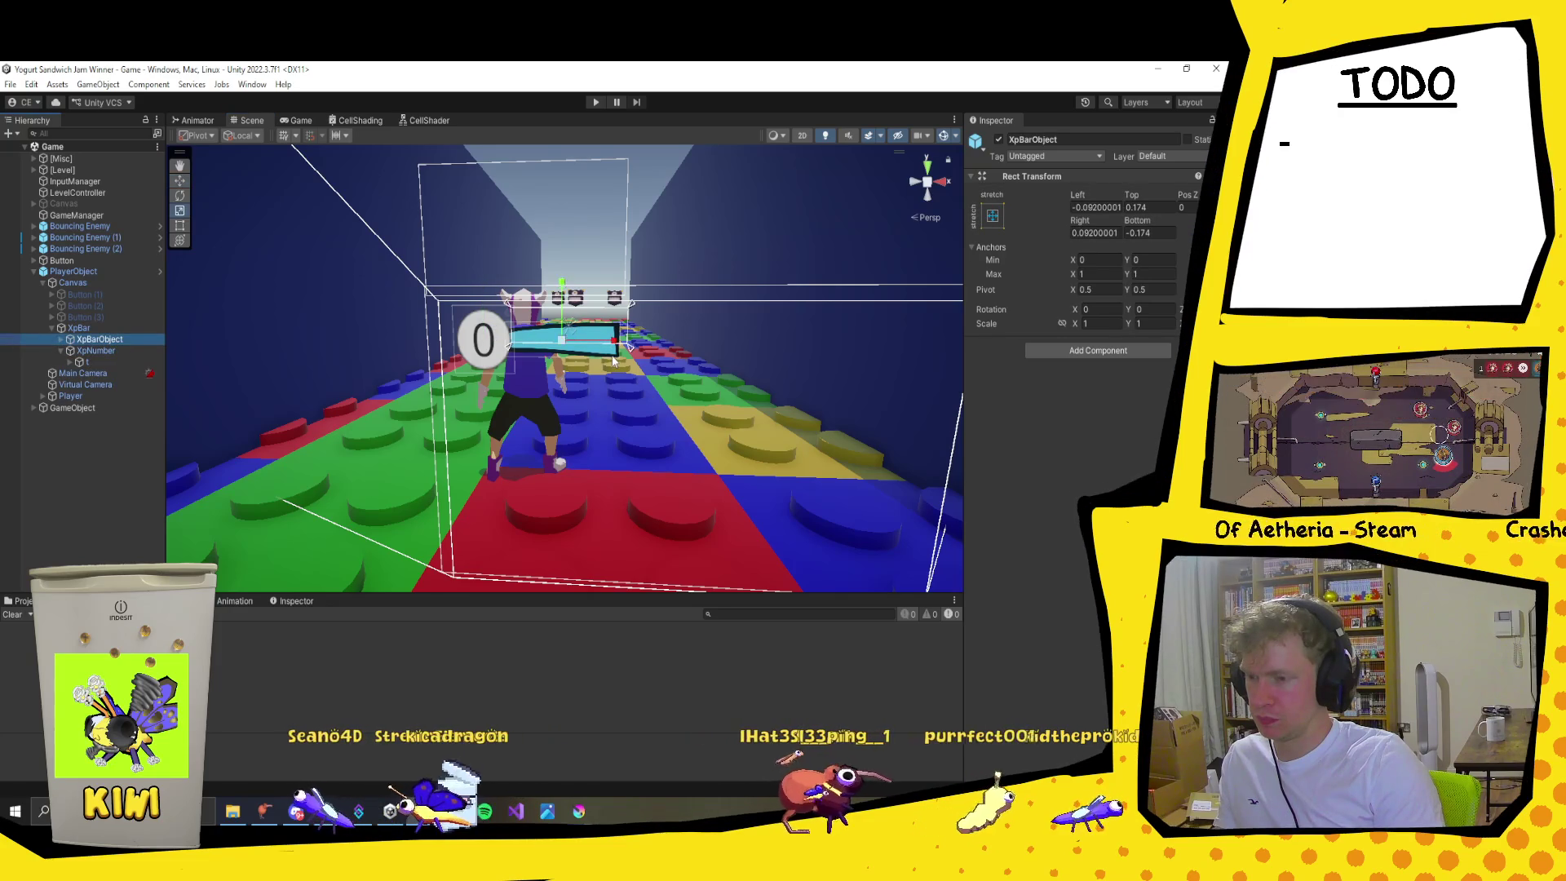
{"action": "left_click_drag", "start_coordinate": [613, 332], "coordinate": [597, 320]}
{"action": "key", "text": "ctrl+s"}
{"action": "left_click", "coordinate": [123, 328]}
{"action": "left_click", "coordinate": [335, 342]}
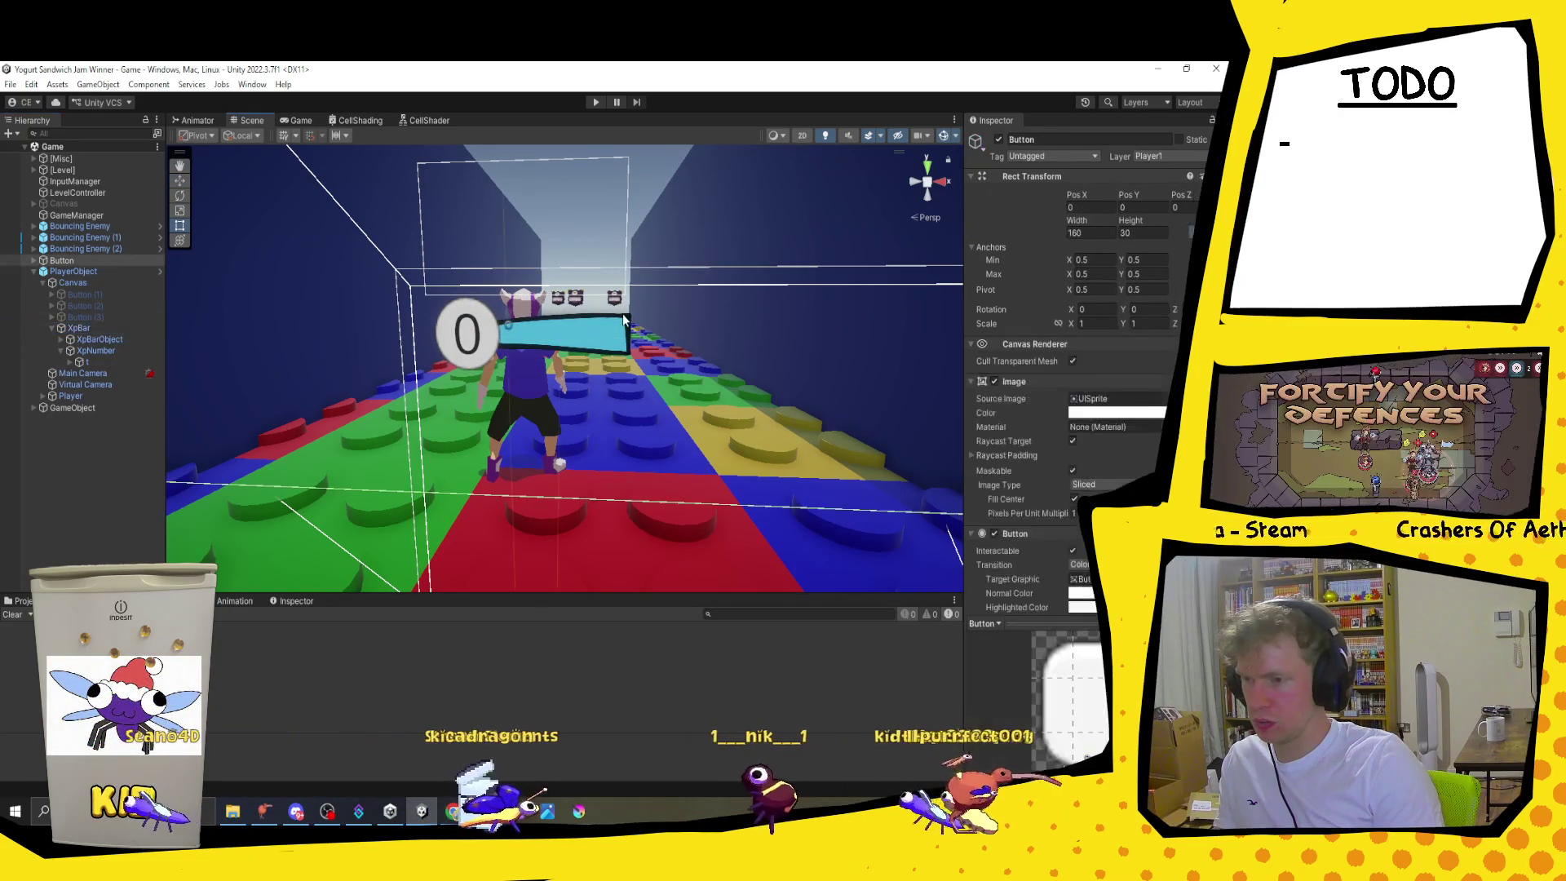
{"action": "left_click", "coordinate": [79, 328]}
{"action": "key", "text": "f"}
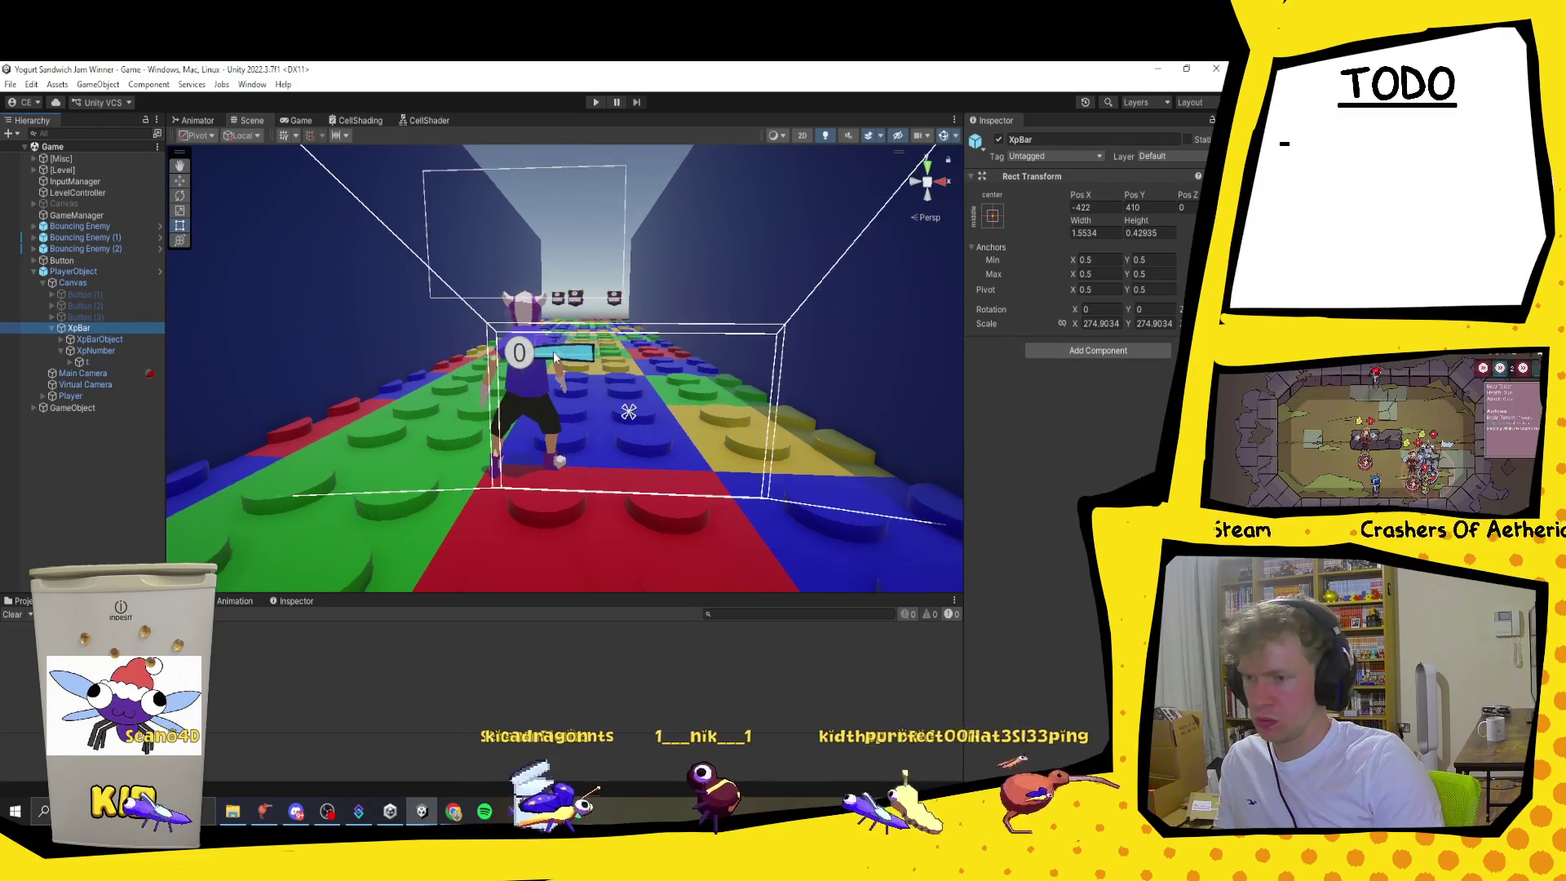
{"action": "key", "text": "f"}
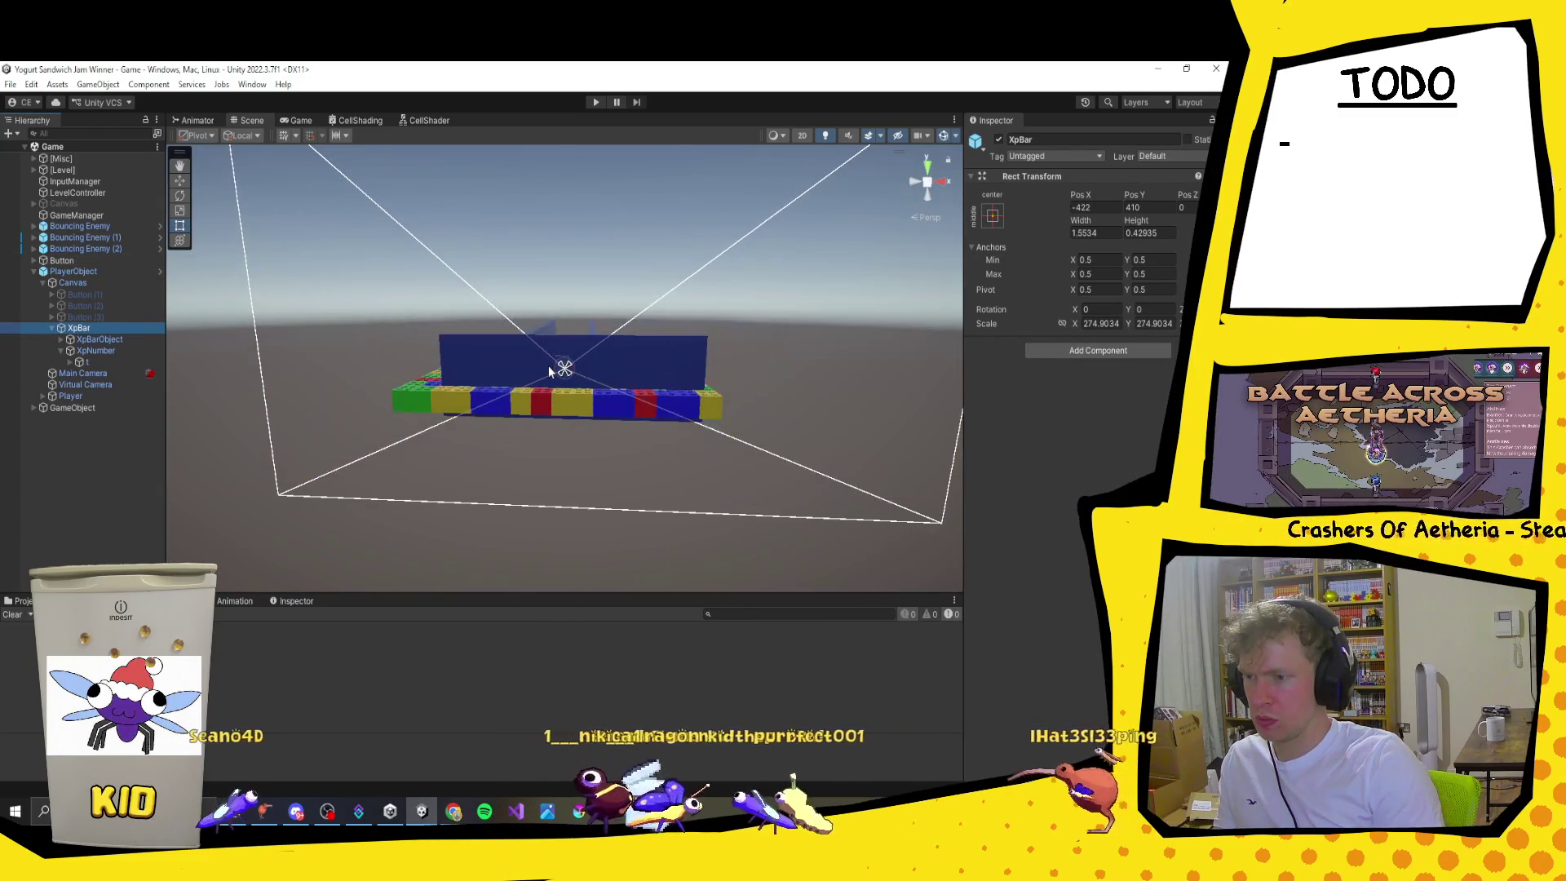
{"action": "key", "text": "f"}
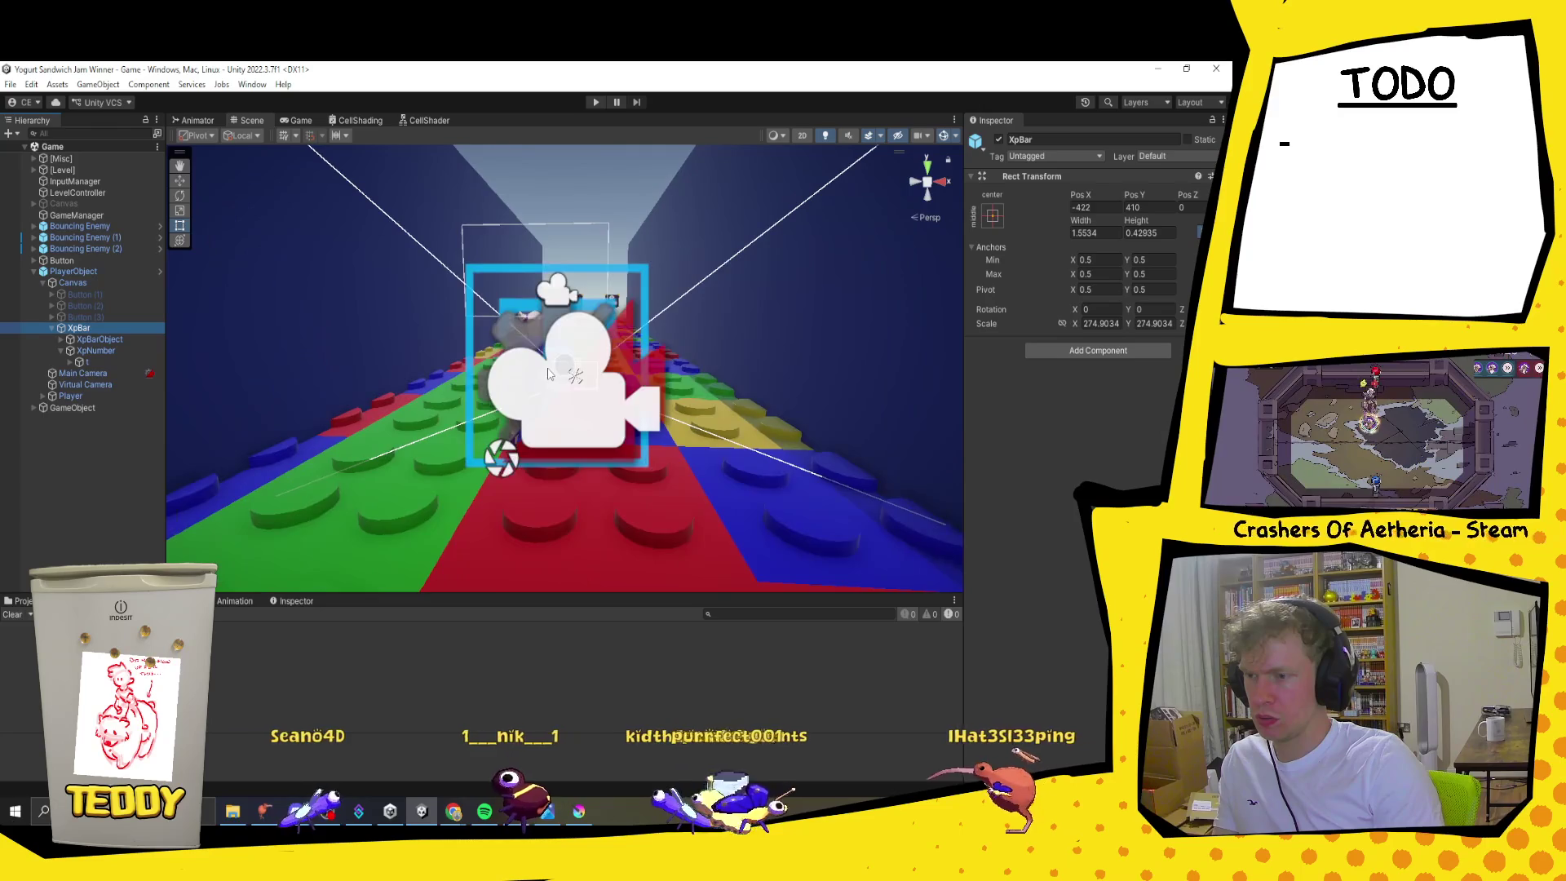
{"action": "key", "text": "f"}
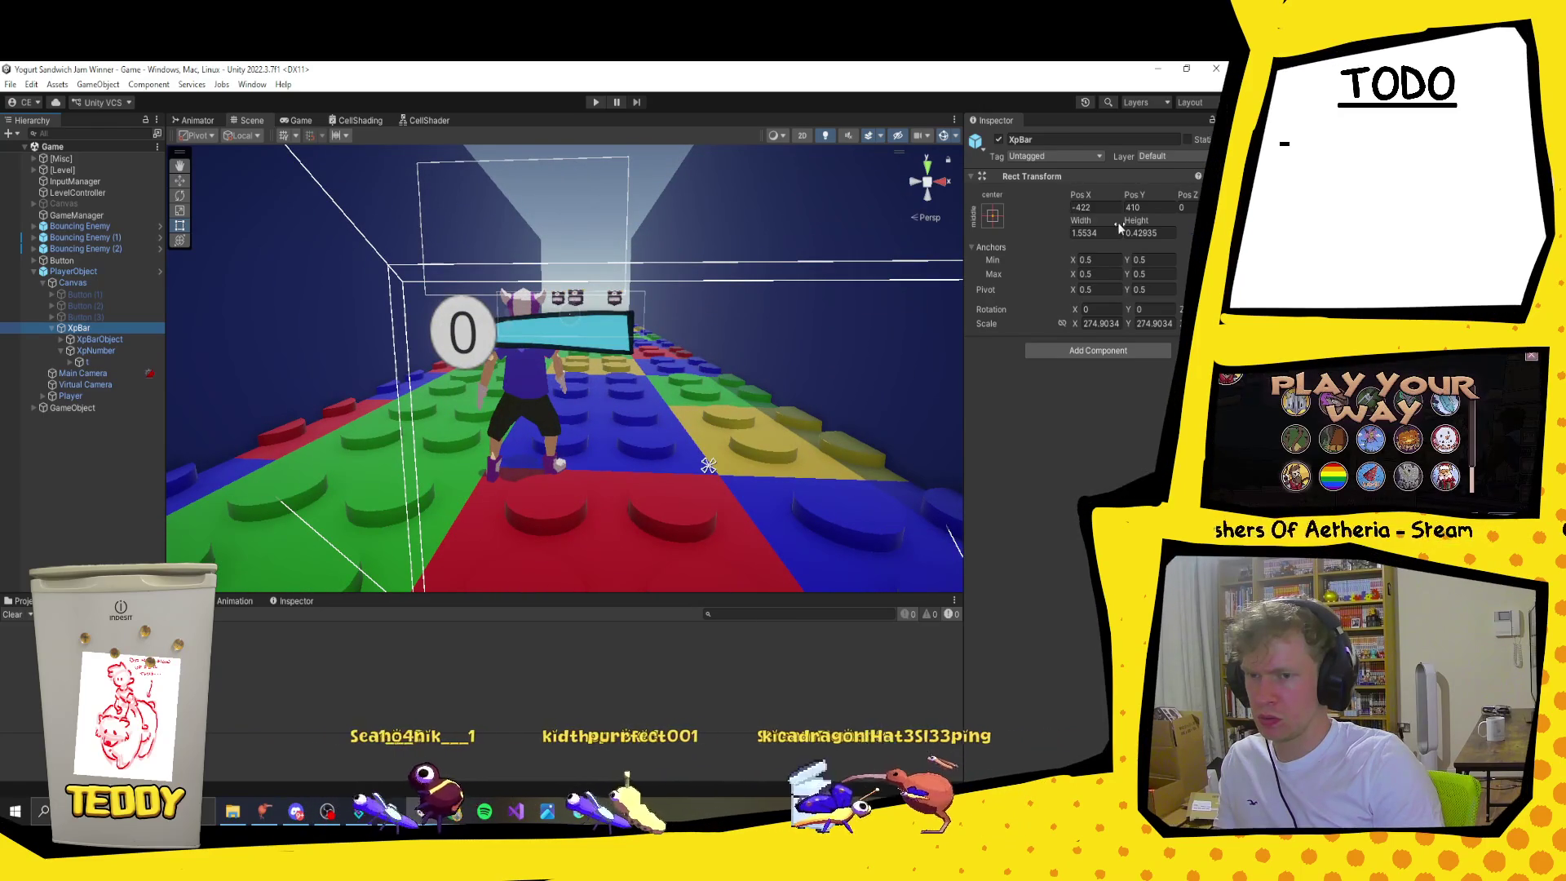
{"action": "key", "text": "e"}
{"action": "key", "text": "r"}
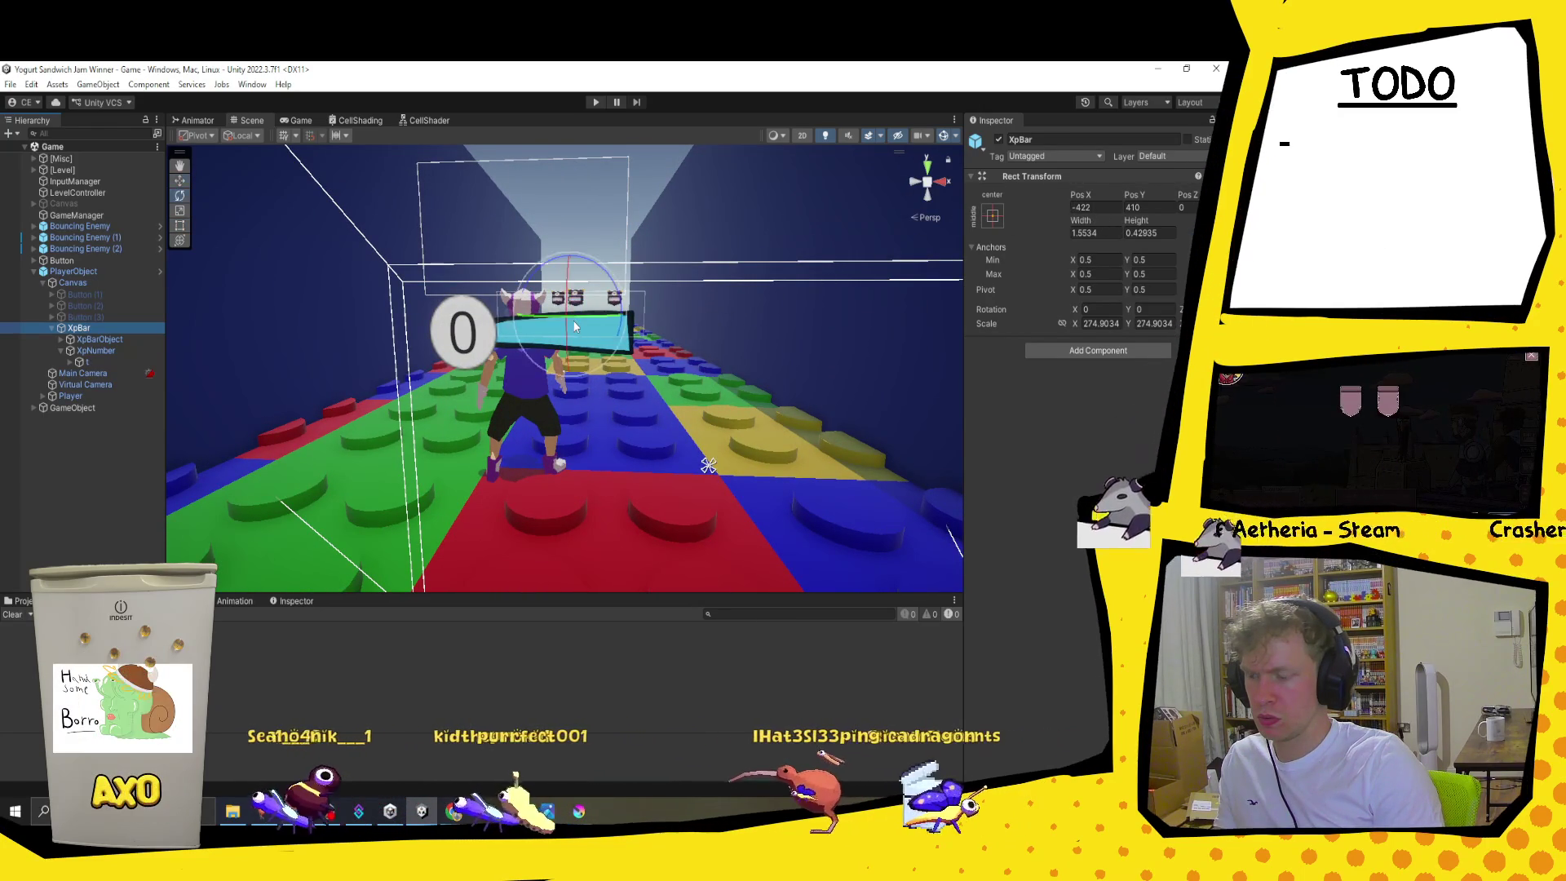
{"action": "left_click_drag", "start_coordinate": [574, 325], "coordinate": [484, 335]}
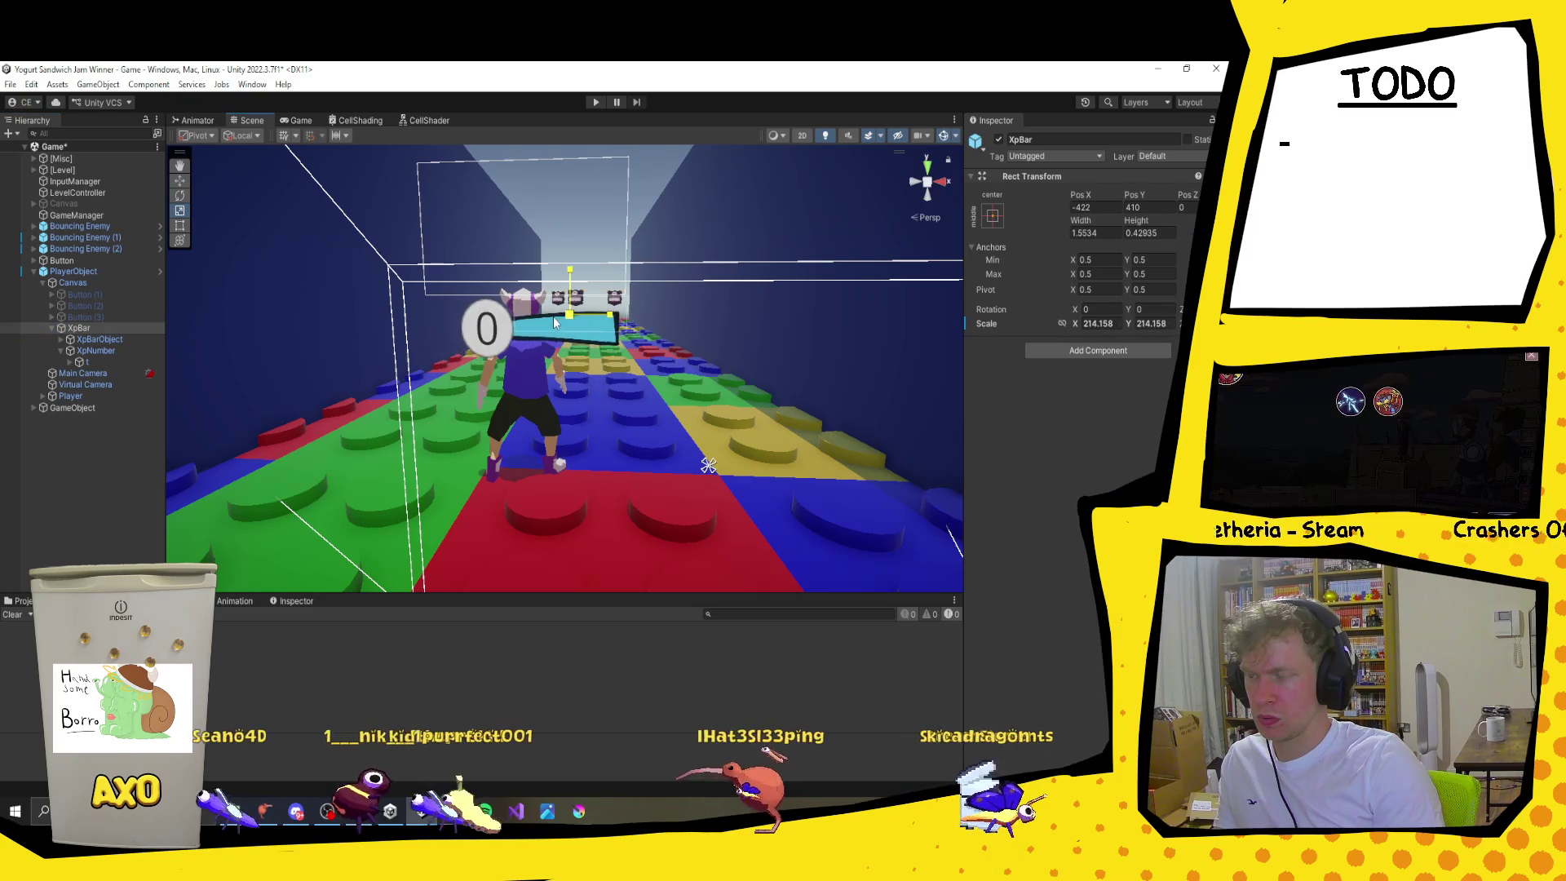
{"action": "key", "text": "ctrl+z"}
{"action": "left_click", "coordinate": [559, 334]}
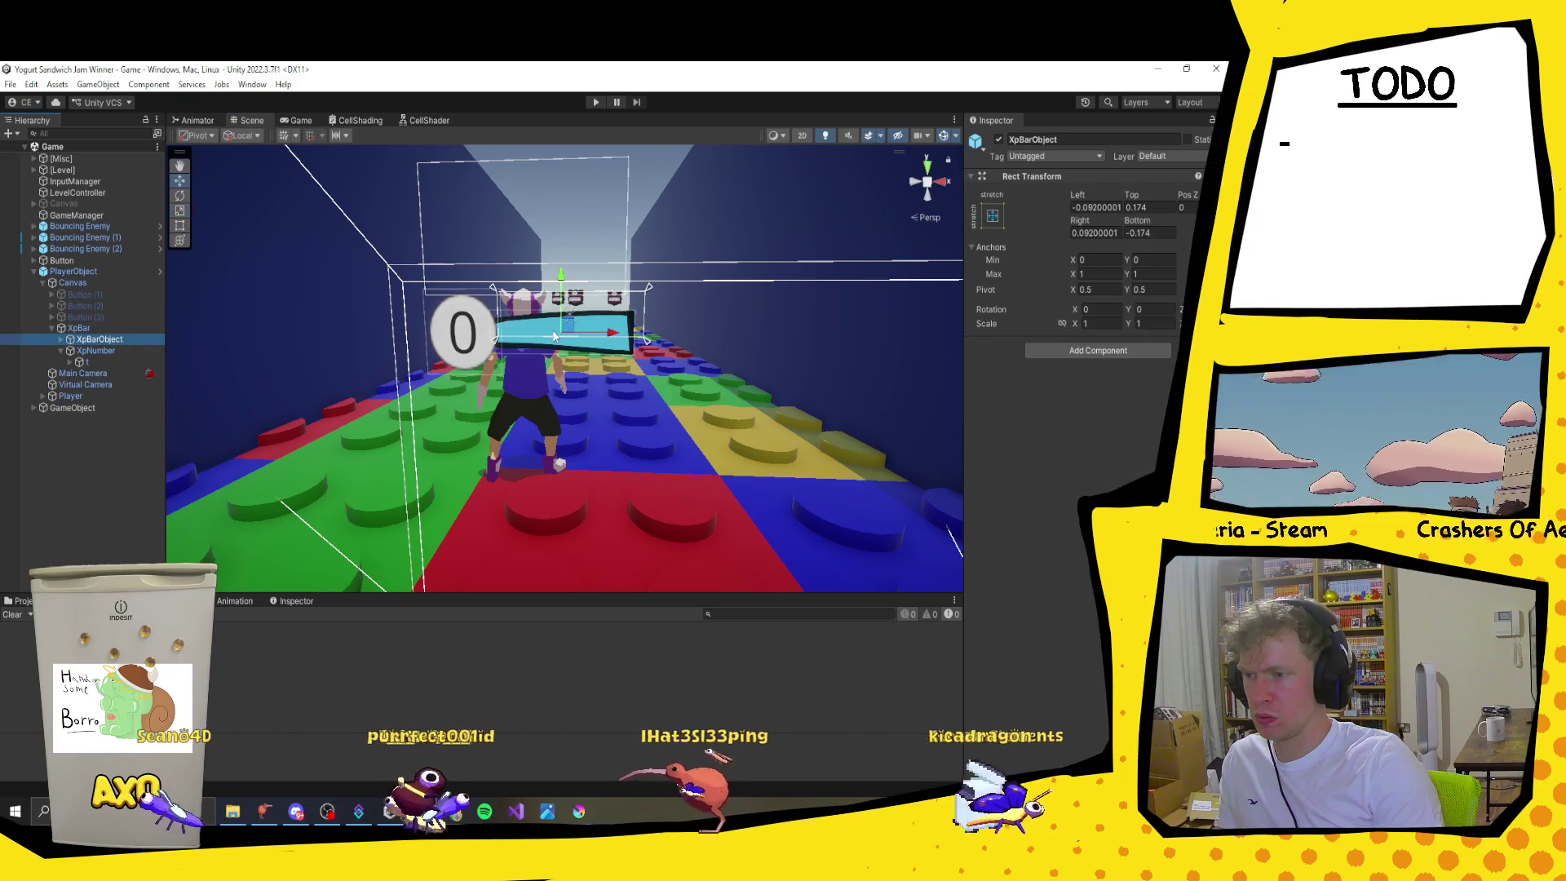
{"action": "key", "text": "t"}
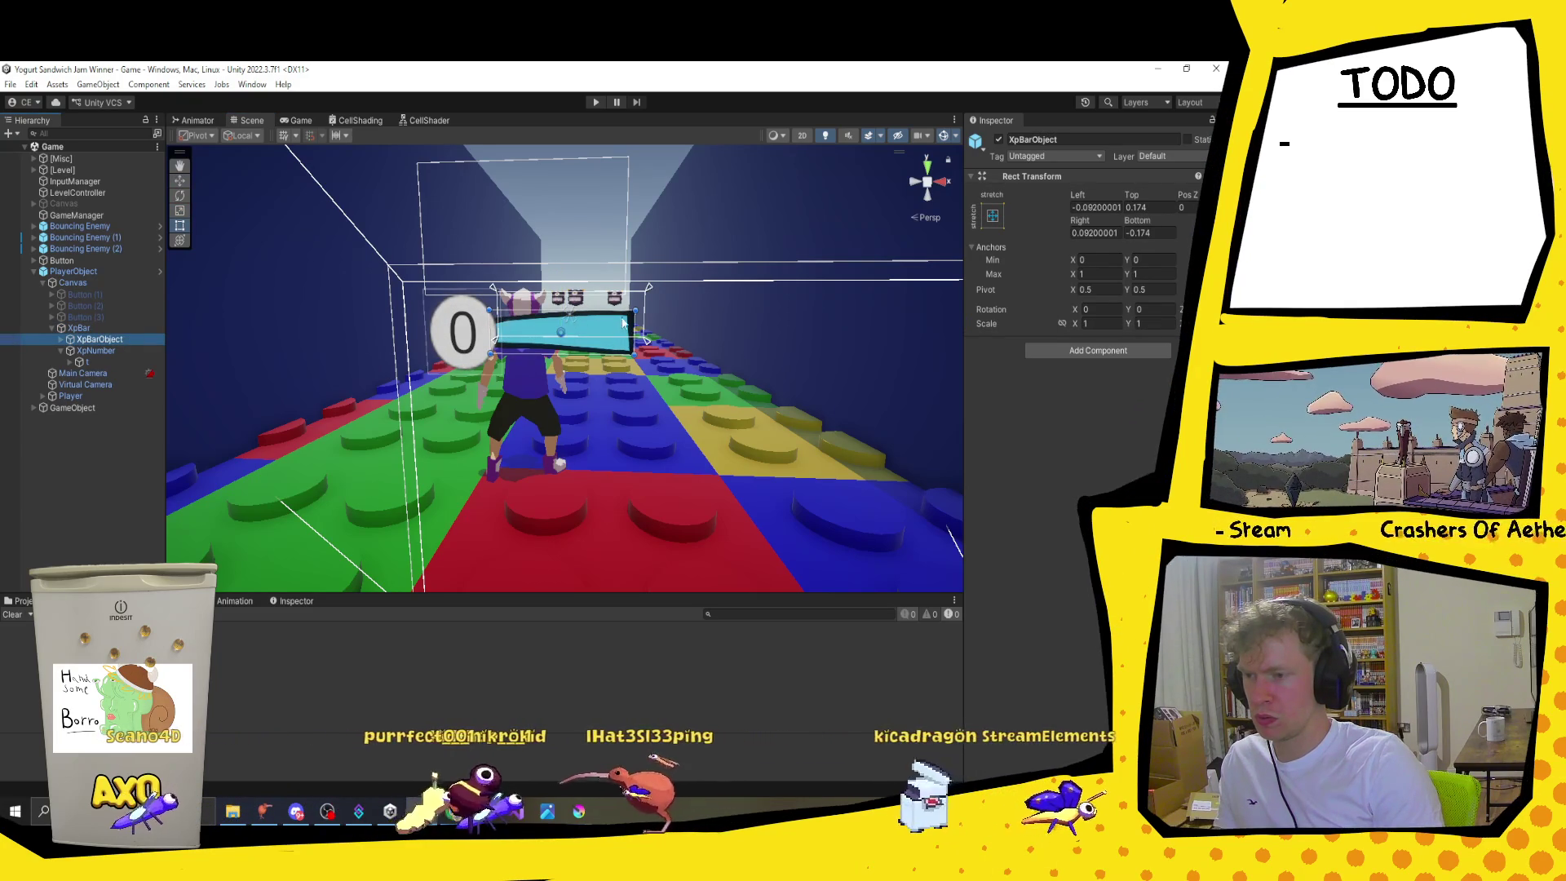
{"action": "mouse_move", "coordinate": [635, 307]}
{"action": "left_mouse_down"}
{"action": "mouse_move", "coordinate": [573, 328]}
{"action": "mouse_move", "coordinate": [779, 346]}
{"action": "left_mouse_up"}
{"action": "key", "text": "ctrl+z"}
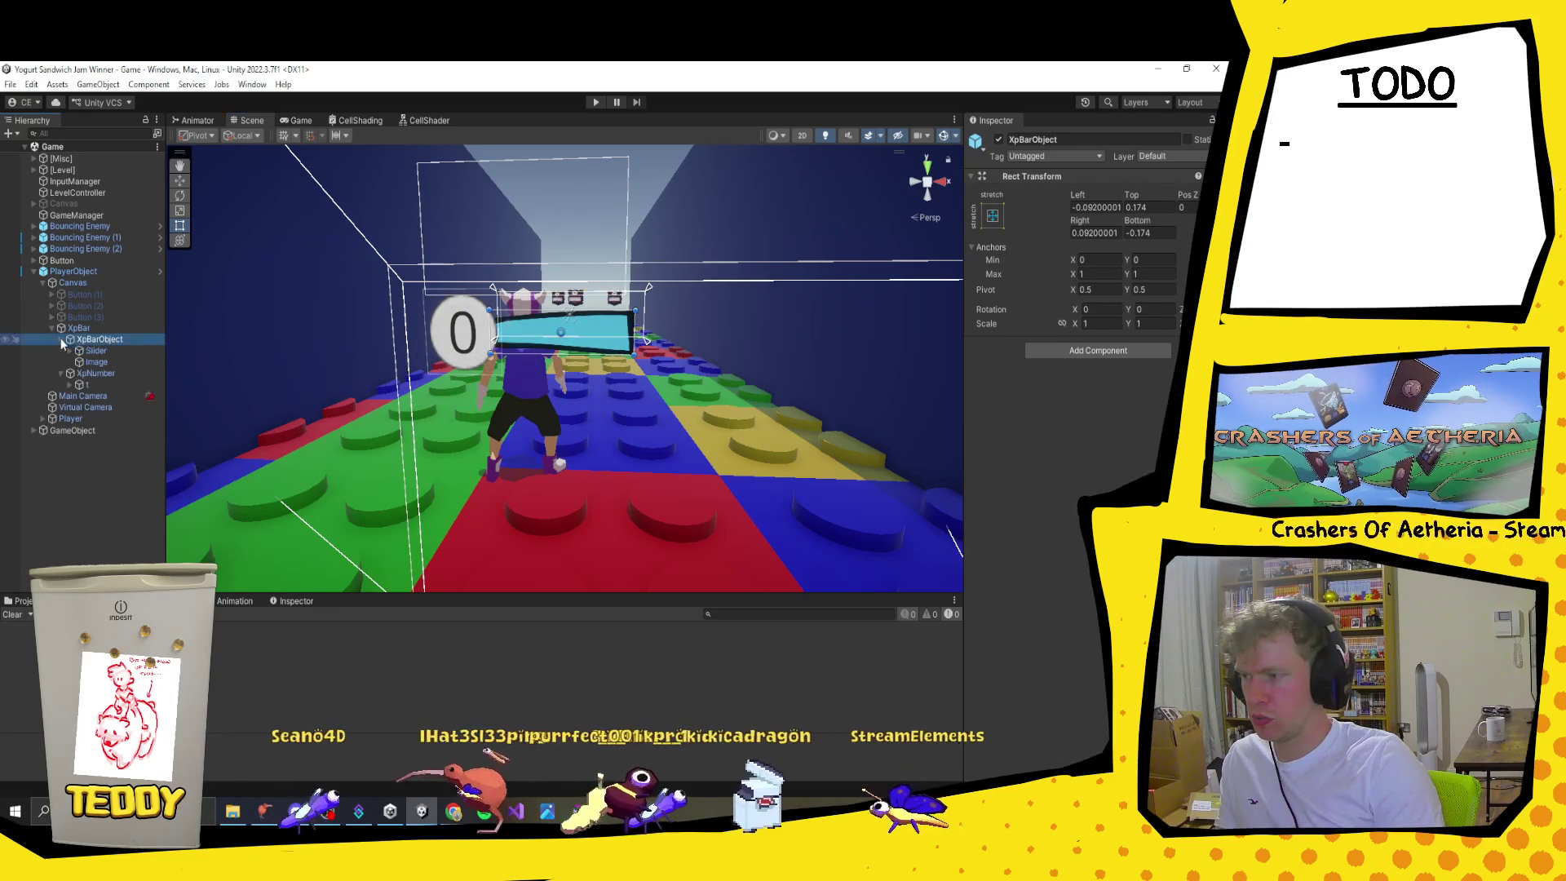
Step: Try a corner resize on the selected bar objects, revert it, and reselect XpBar
{"action": "left_click", "coordinate": [98, 361], "text": "shift"}
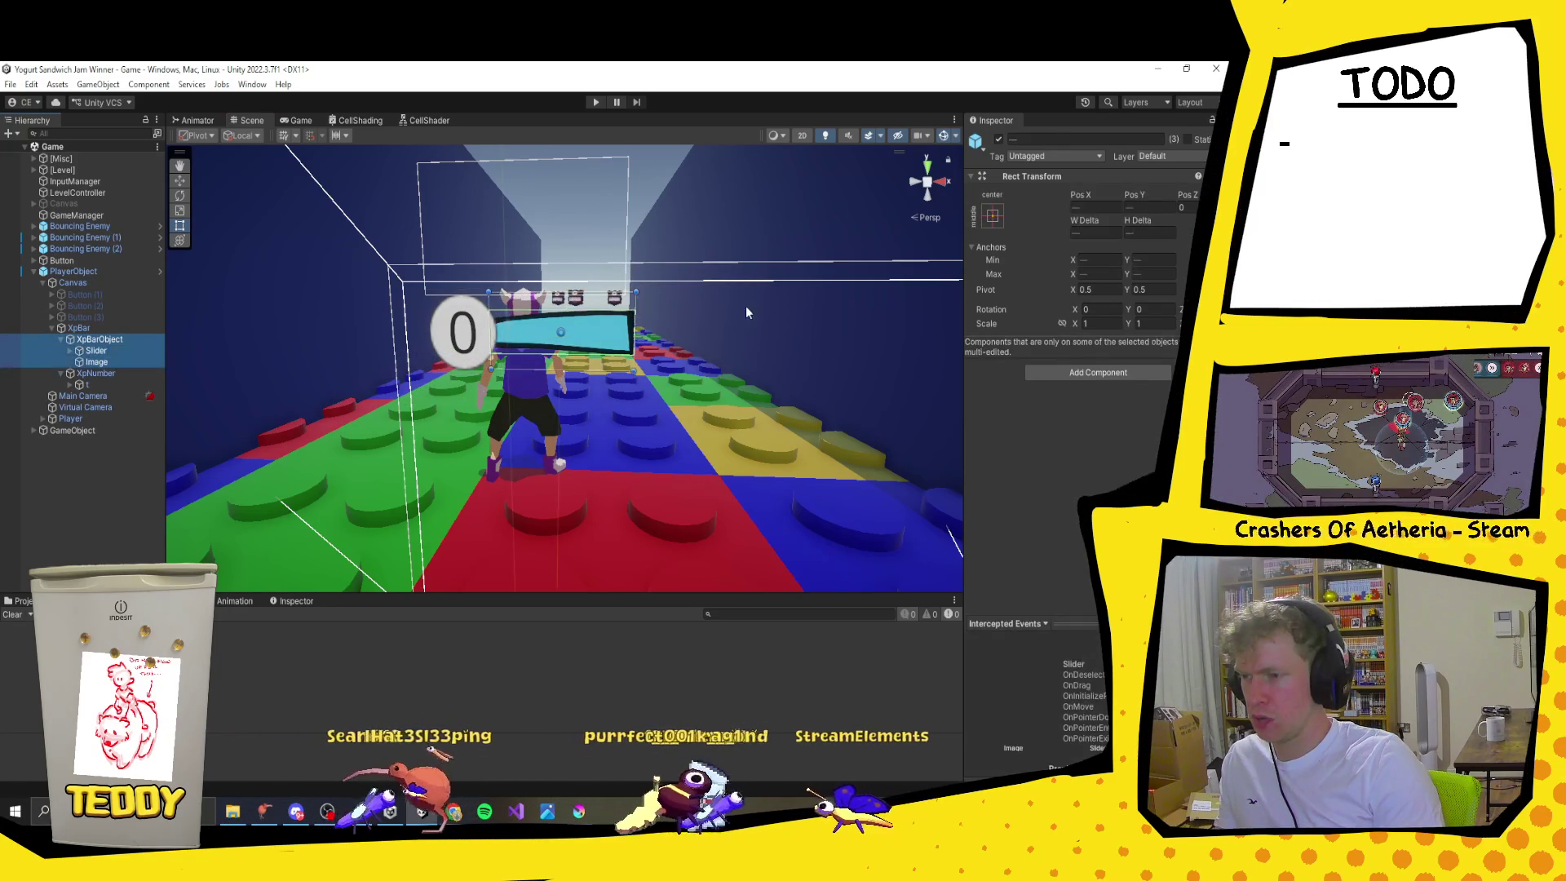
{"action": "mouse_move", "coordinate": [639, 293]}
{"action": "left_mouse_down"}
{"action": "mouse_move", "coordinate": [646, 329]}
{"action": "mouse_move", "coordinate": [580, 359]}
{"action": "left_mouse_up"}
{"action": "key", "text": "ctrl+s"}
{"action": "left_click", "coordinate": [118, 329]}
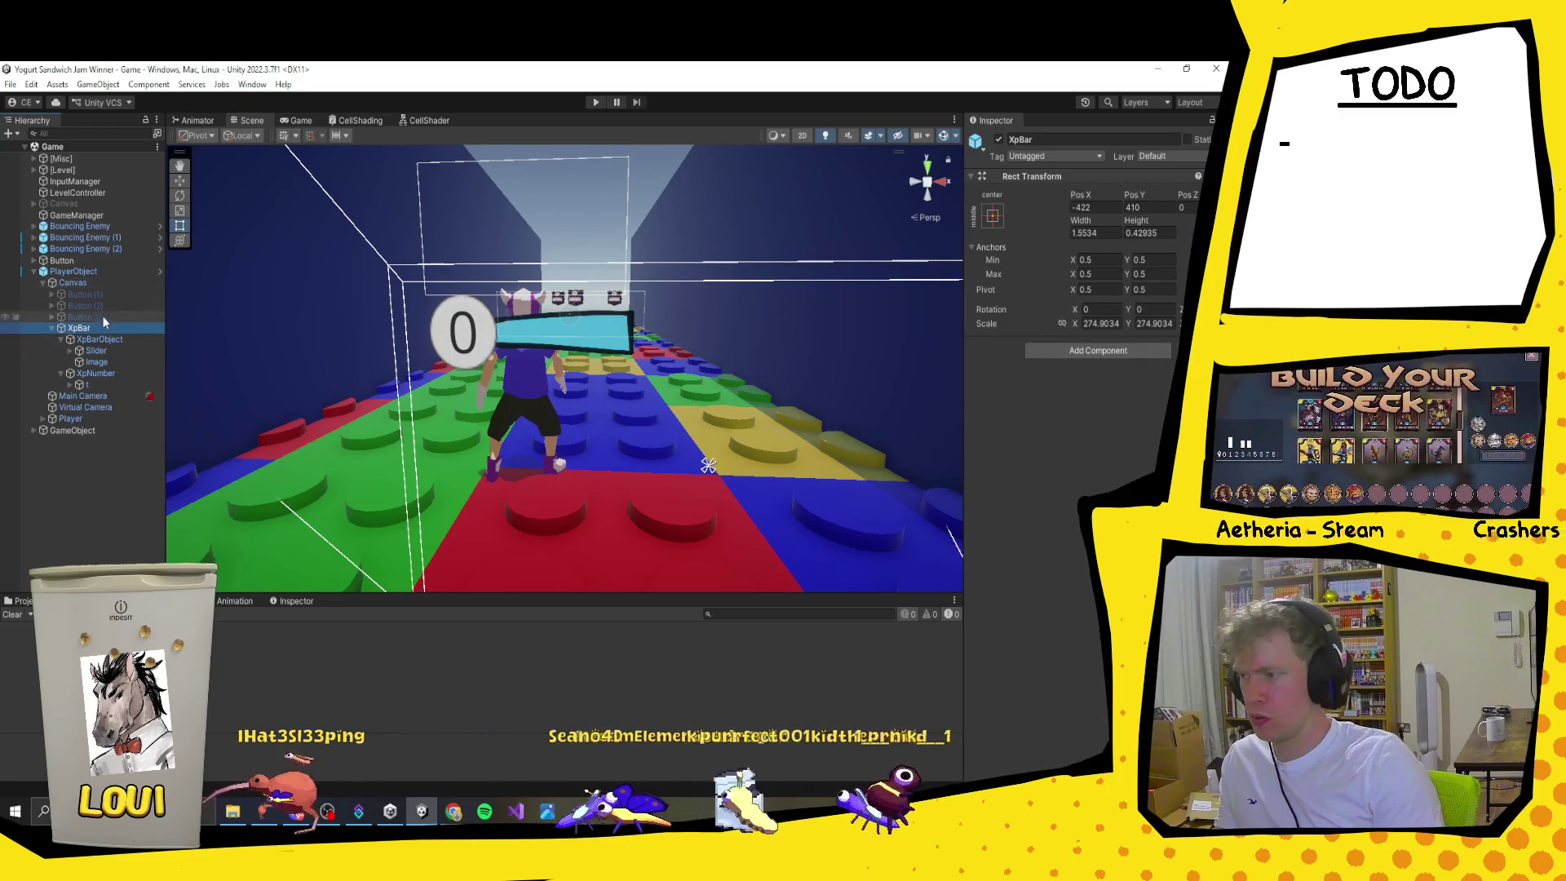
{"action": "left_click", "coordinate": [51, 328]}
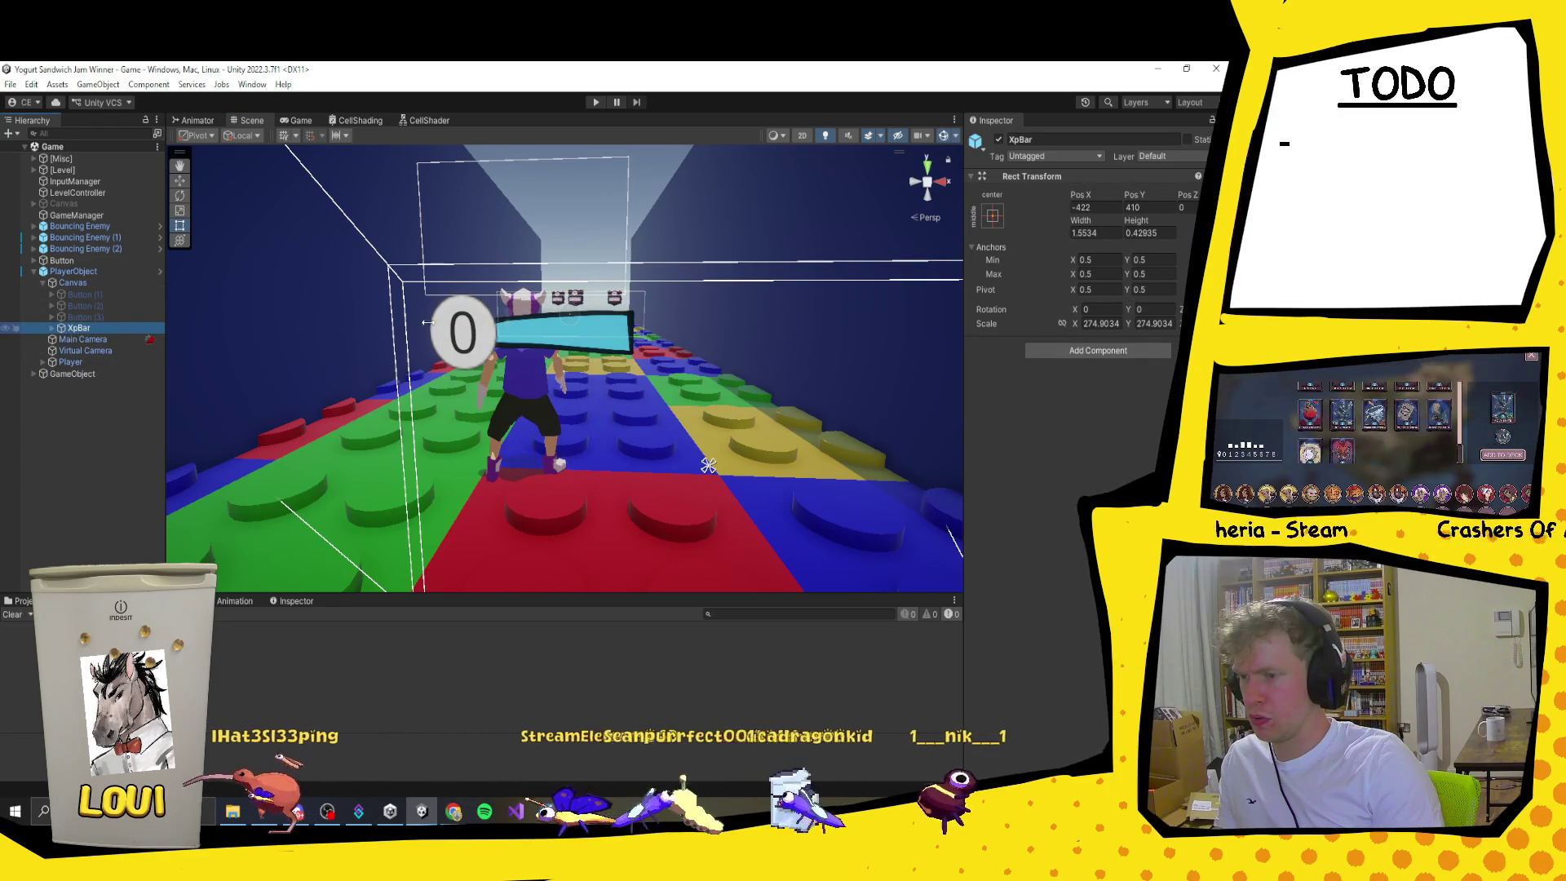
{"action": "left_click", "coordinate": [82, 328]}
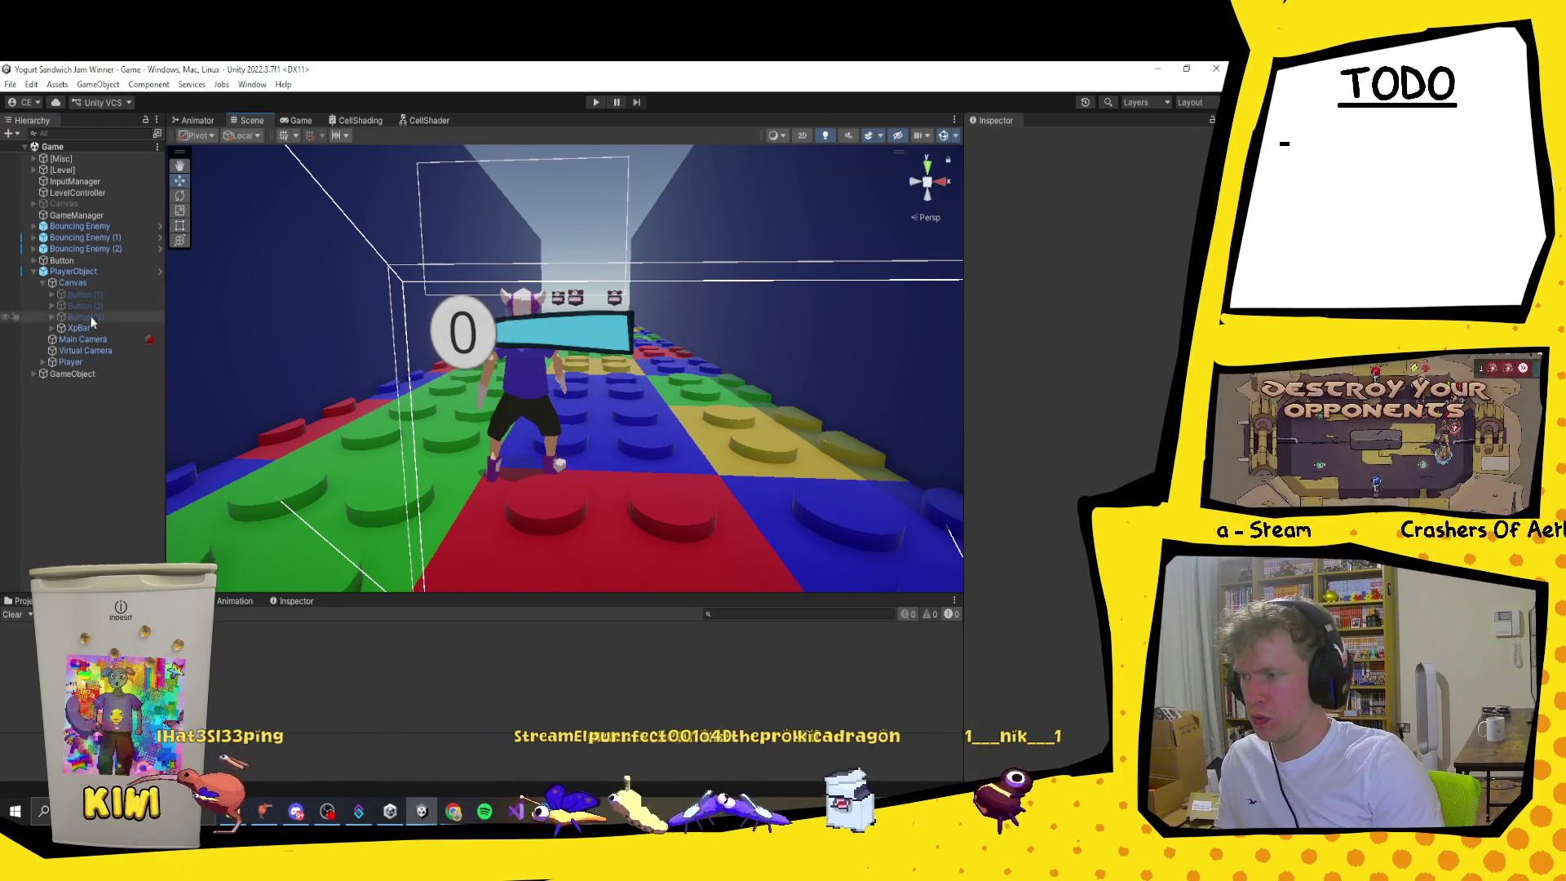
Step: Shorten the inner XpBarObject by pulling its right edge inward with the Rect tool
{"action": "key", "text": "w"}
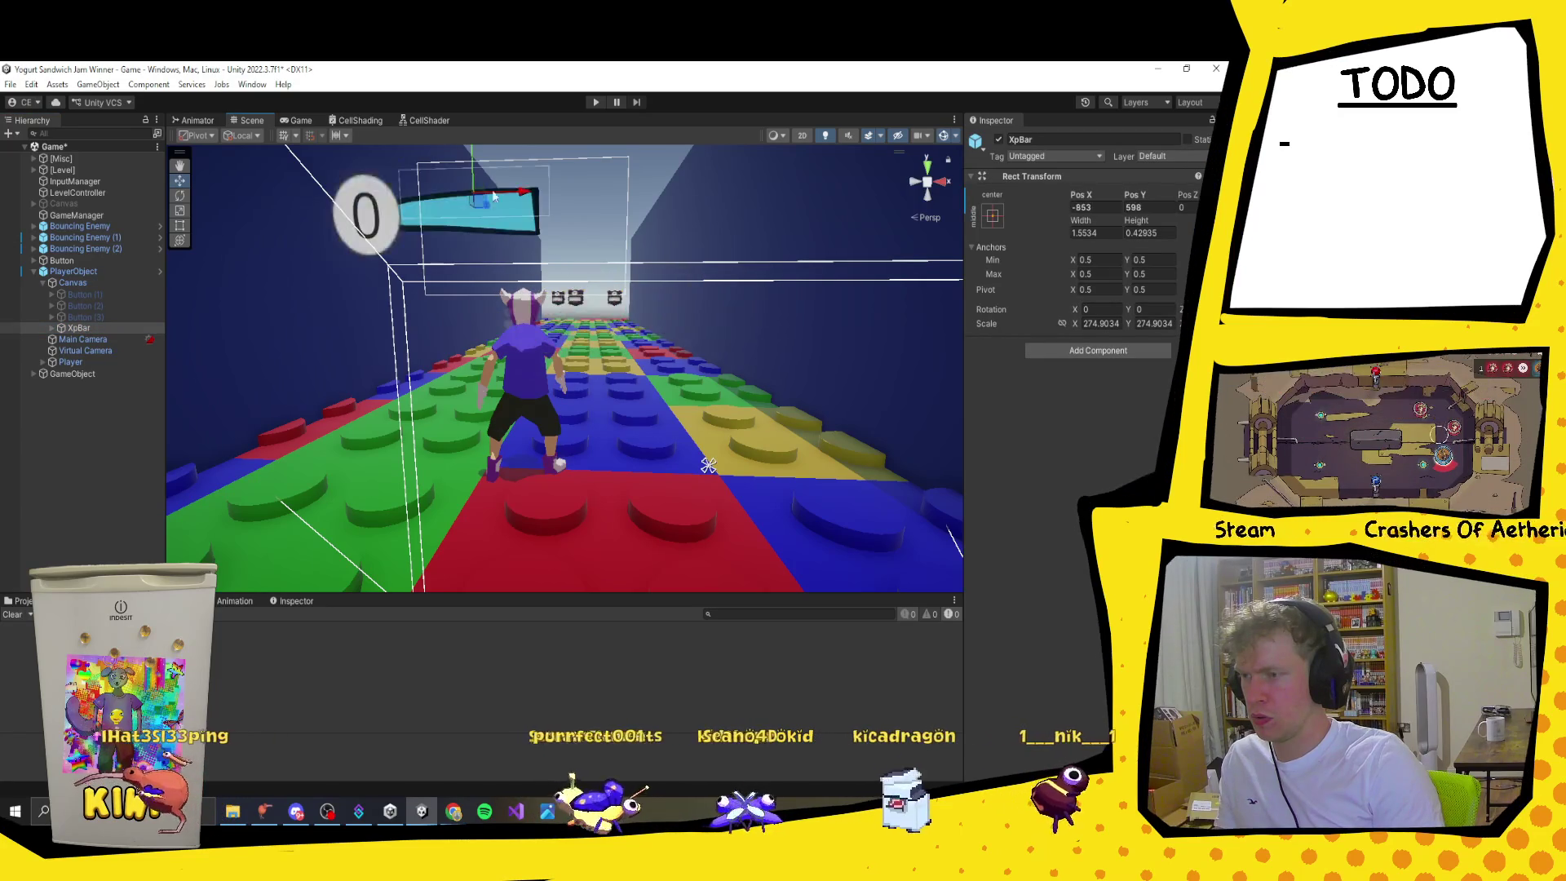
{"action": "left_click", "coordinate": [51, 328]}
{"action": "left_click", "coordinate": [99, 338]}
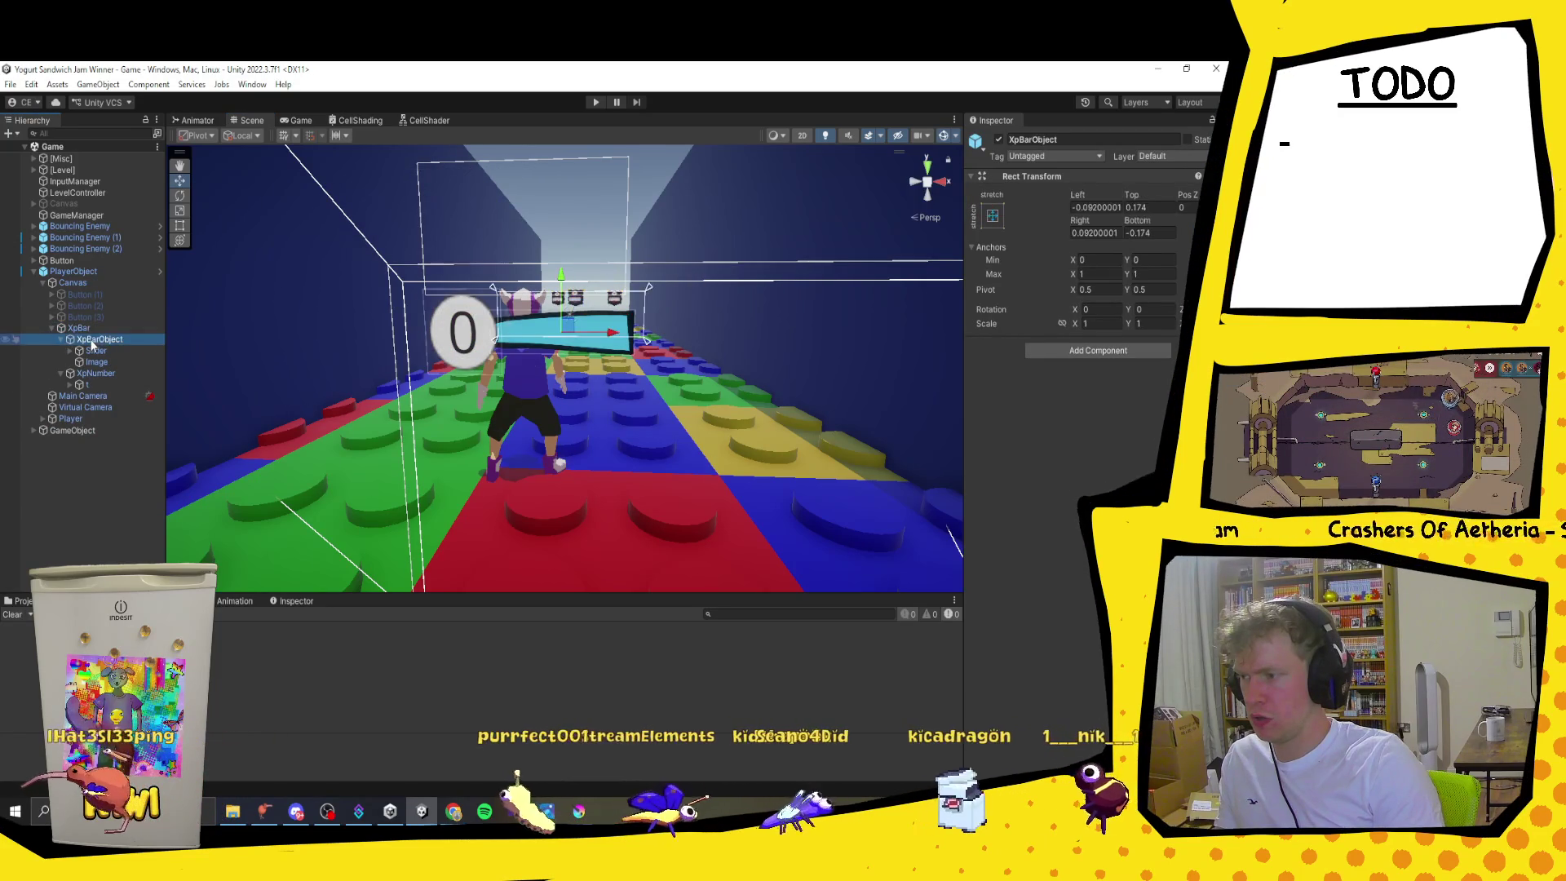
{"action": "left_click_drag", "start_coordinate": [568, 325], "coordinate": [575, 322]}
{"action": "key", "text": "ctrl+z"}
{"action": "key", "text": "t"}
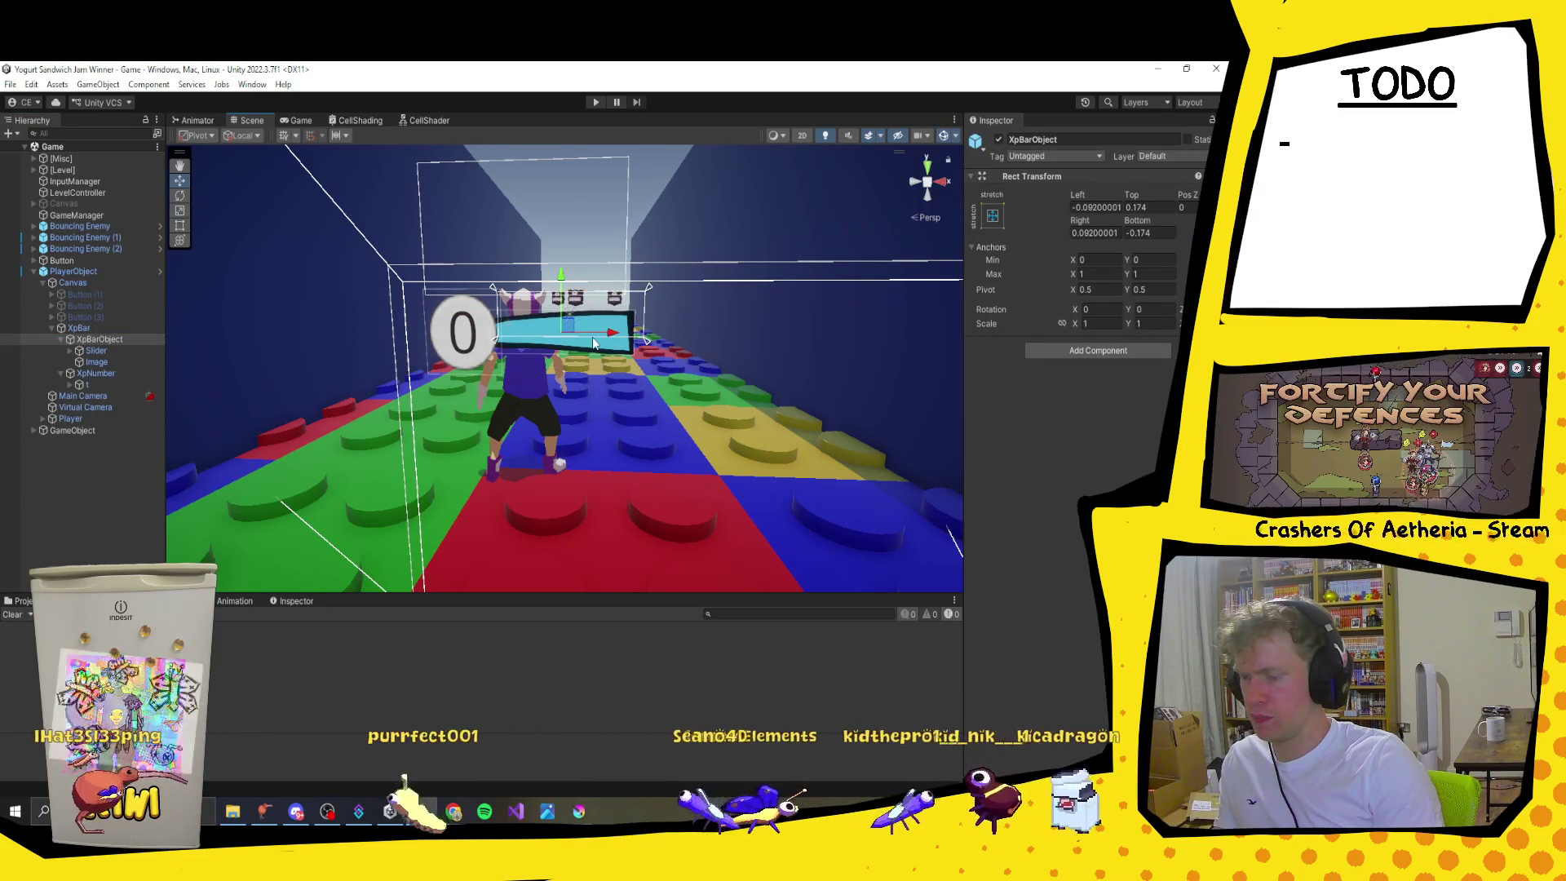
{"action": "left_click_drag", "start_coordinate": [632, 321], "coordinate": [580, 334]}
{"action": "left_click", "coordinate": [96, 350]}
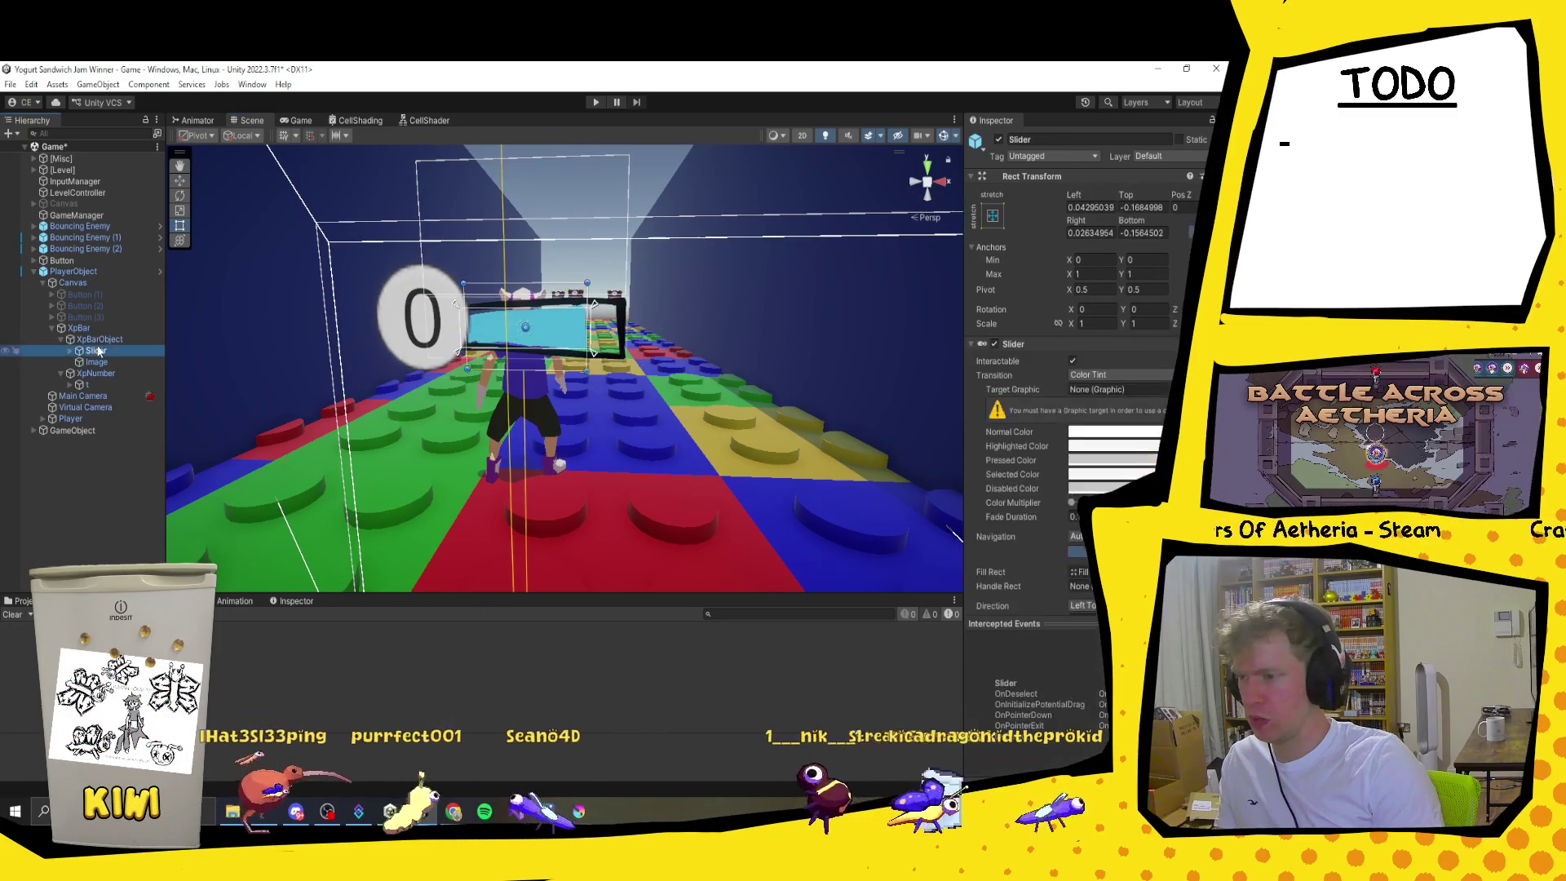
Step: Stretch the slider's Background outward, up-right and downward so it fills the black frame
{"action": "left_click", "coordinate": [70, 350]}
{"action": "left_click", "coordinate": [114, 361]}
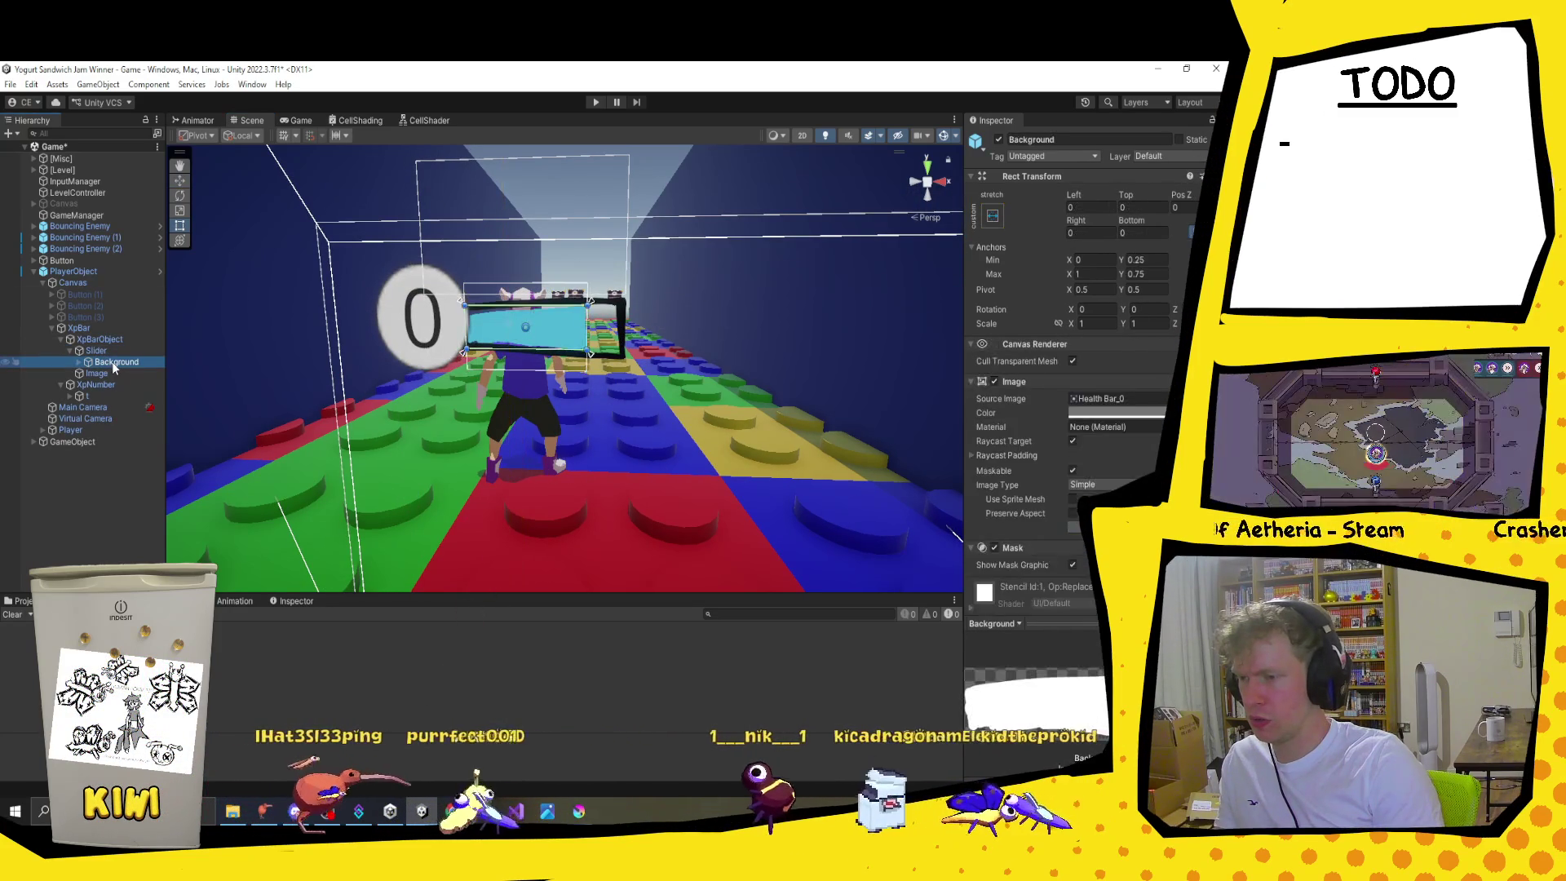
{"action": "left_click_drag", "start_coordinate": [590, 301], "coordinate": [619, 303]}
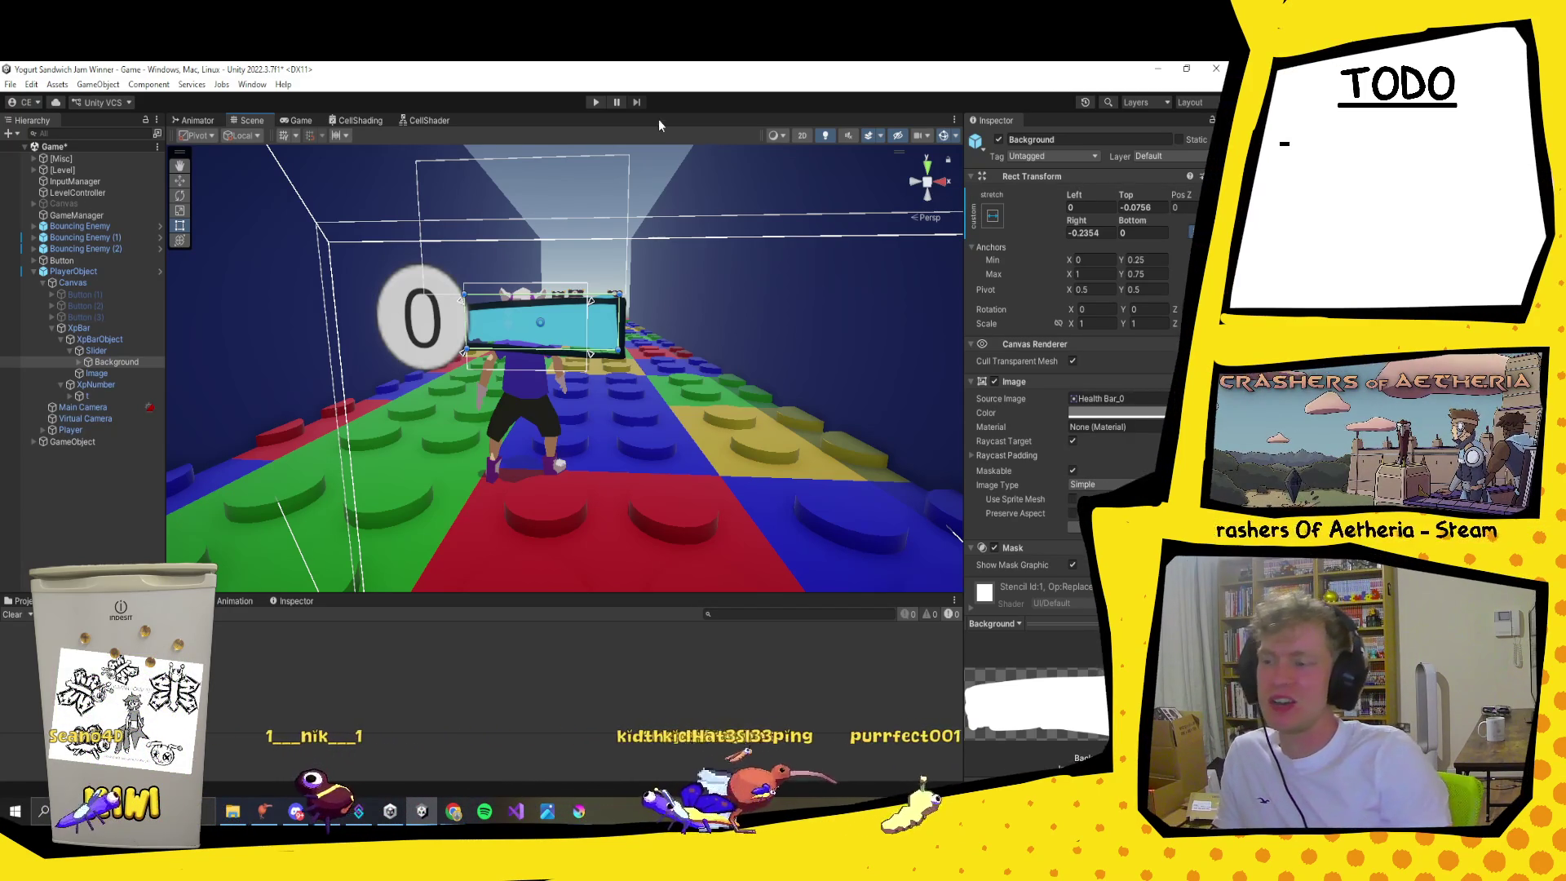
{"action": "left_click_drag", "start_coordinate": [596, 330], "coordinate": [628, 318]}
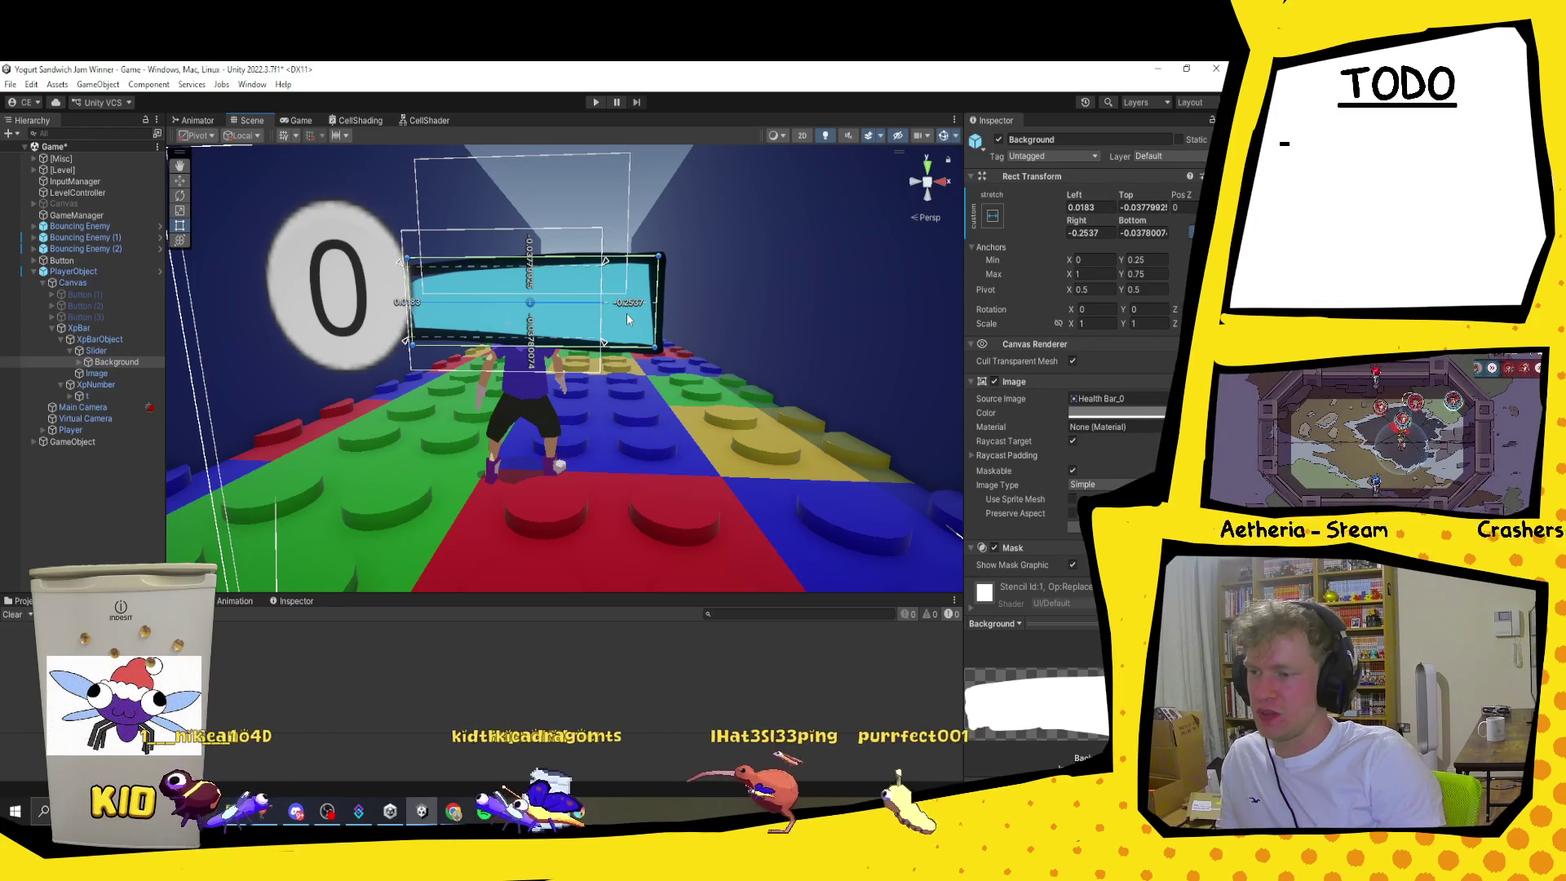
{"action": "left_click_drag", "start_coordinate": [538, 348], "coordinate": [538, 357]}
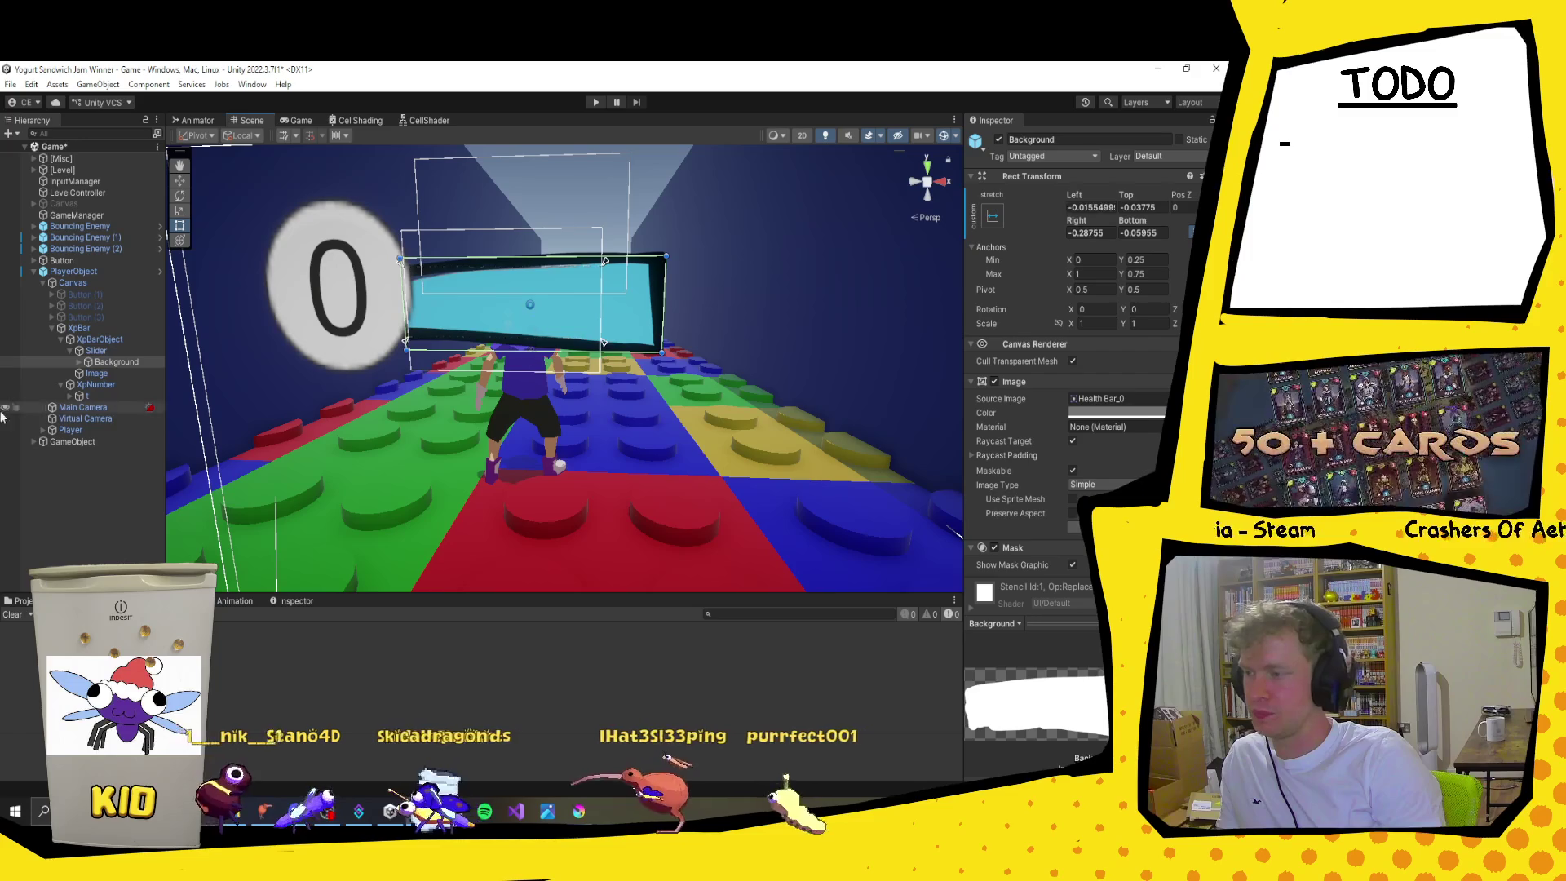
{"action": "left_click", "coordinate": [65, 385]}
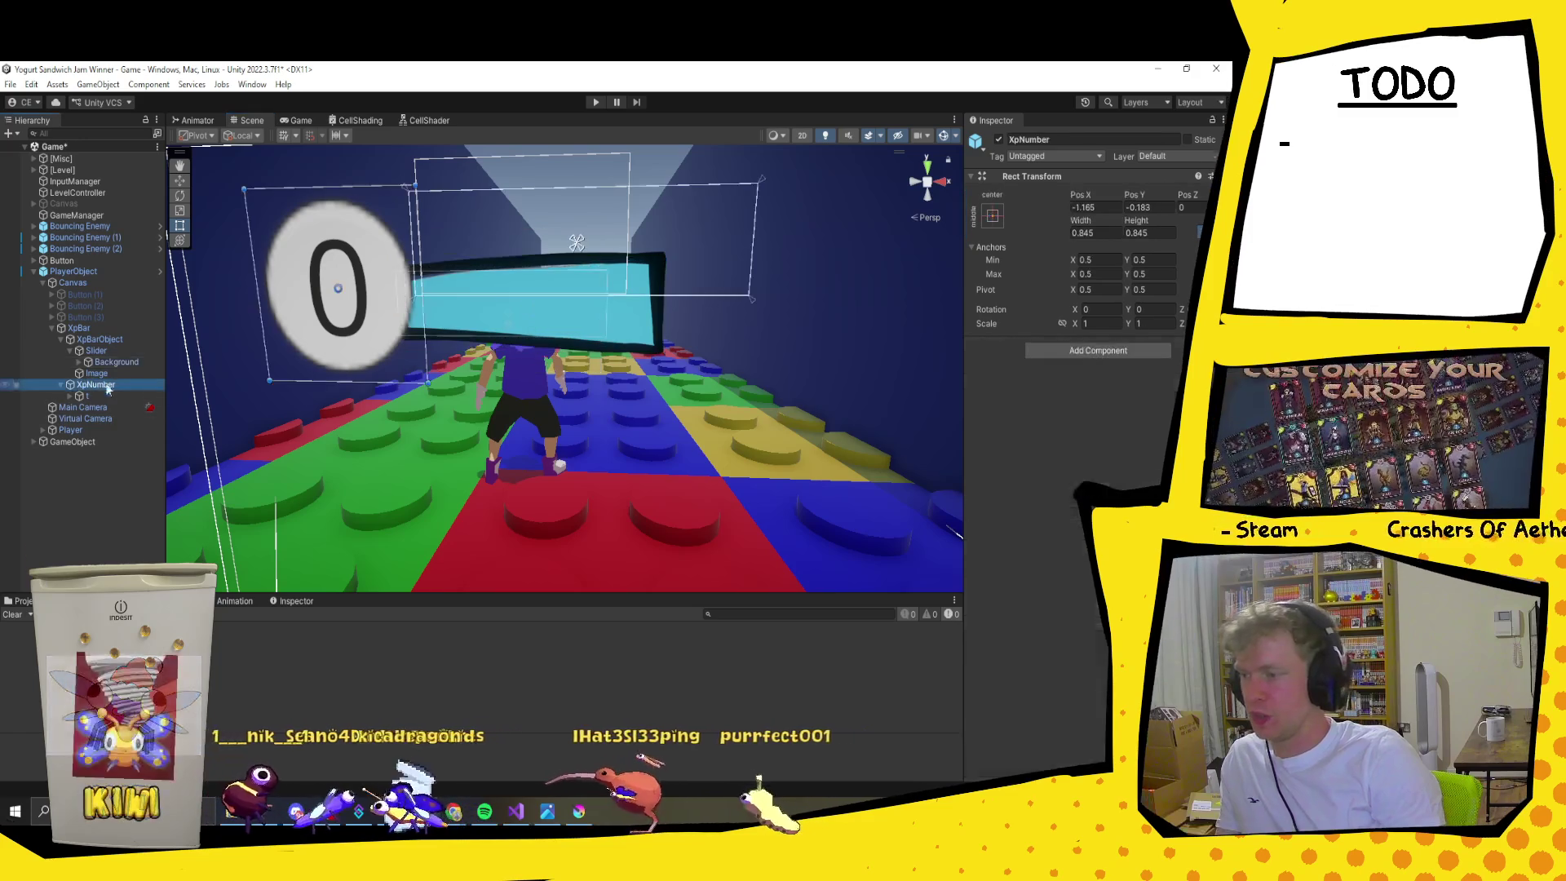
Step: Deactivate the XpNumber object so the number no longer shows
{"action": "left_click", "coordinate": [998, 140]}
{"action": "key", "text": "ctrl+z"}
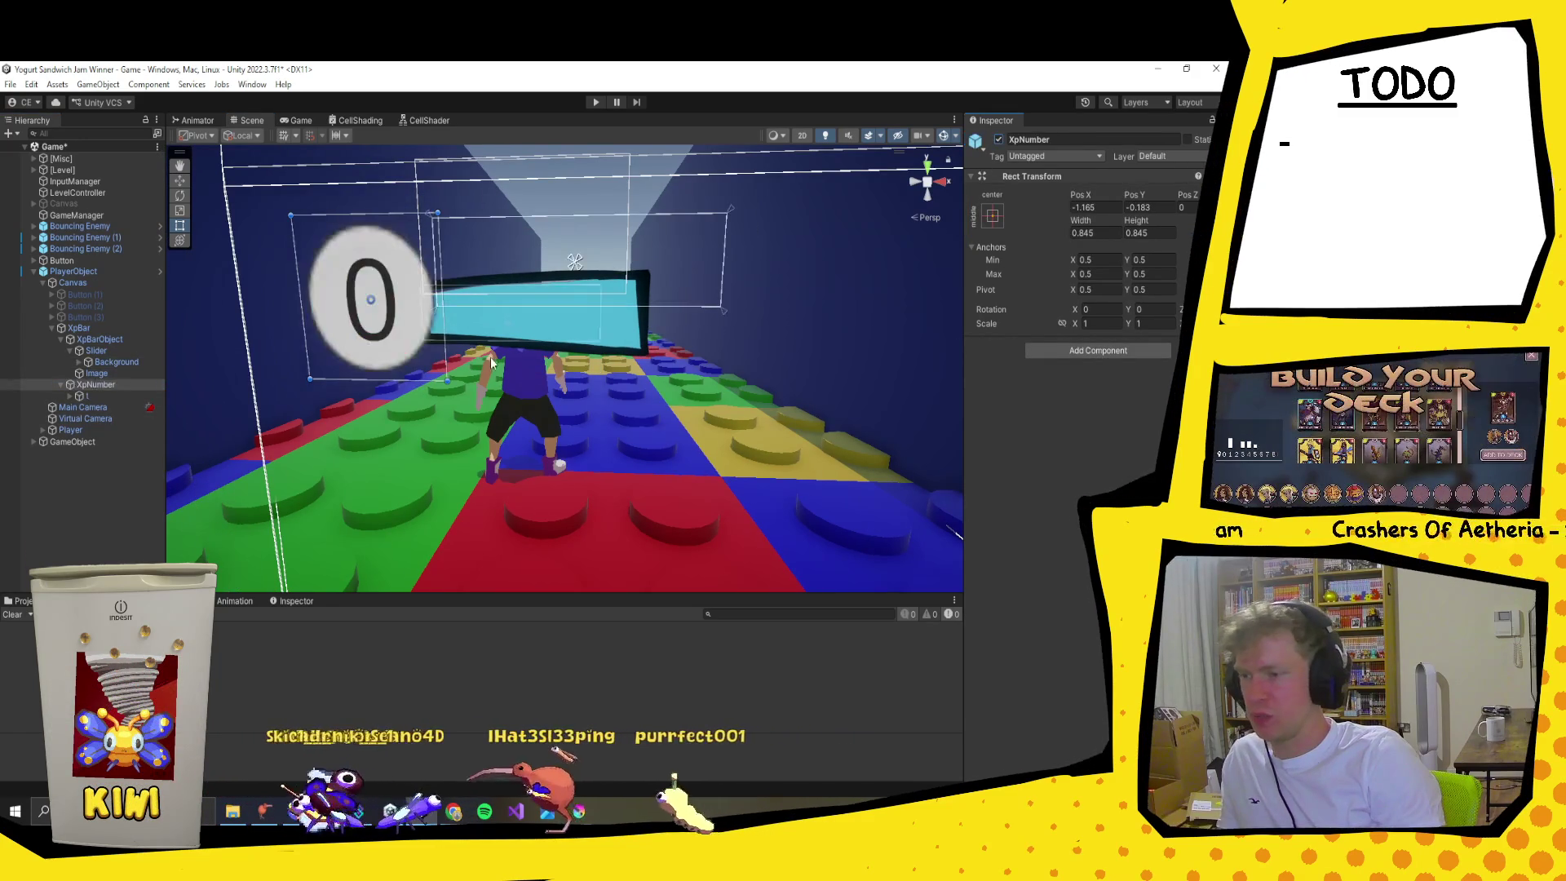
{"action": "left_click", "coordinate": [491, 356]}
{"action": "left_click", "coordinate": [476, 357]}
{"action": "left_click", "coordinate": [476, 357]}
{"action": "left_click", "coordinate": [94, 385]}
{"action": "left_click", "coordinate": [998, 140]}
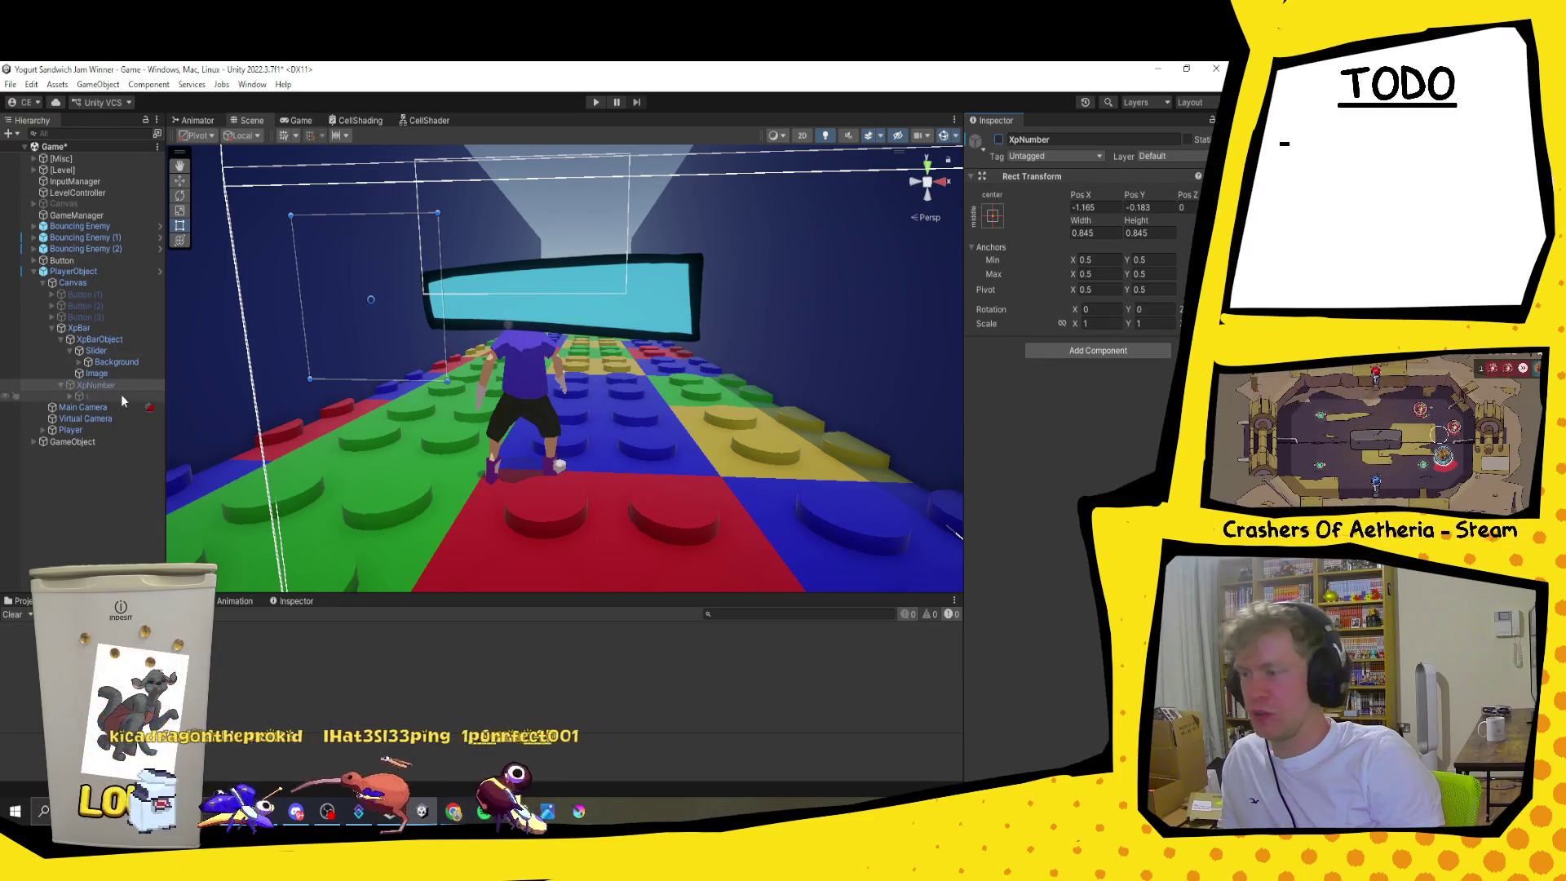
Step: Snap the inner XpBarObject to its anchors so the cyan fill fits the outline
{"action": "left_click", "coordinate": [72, 328]}
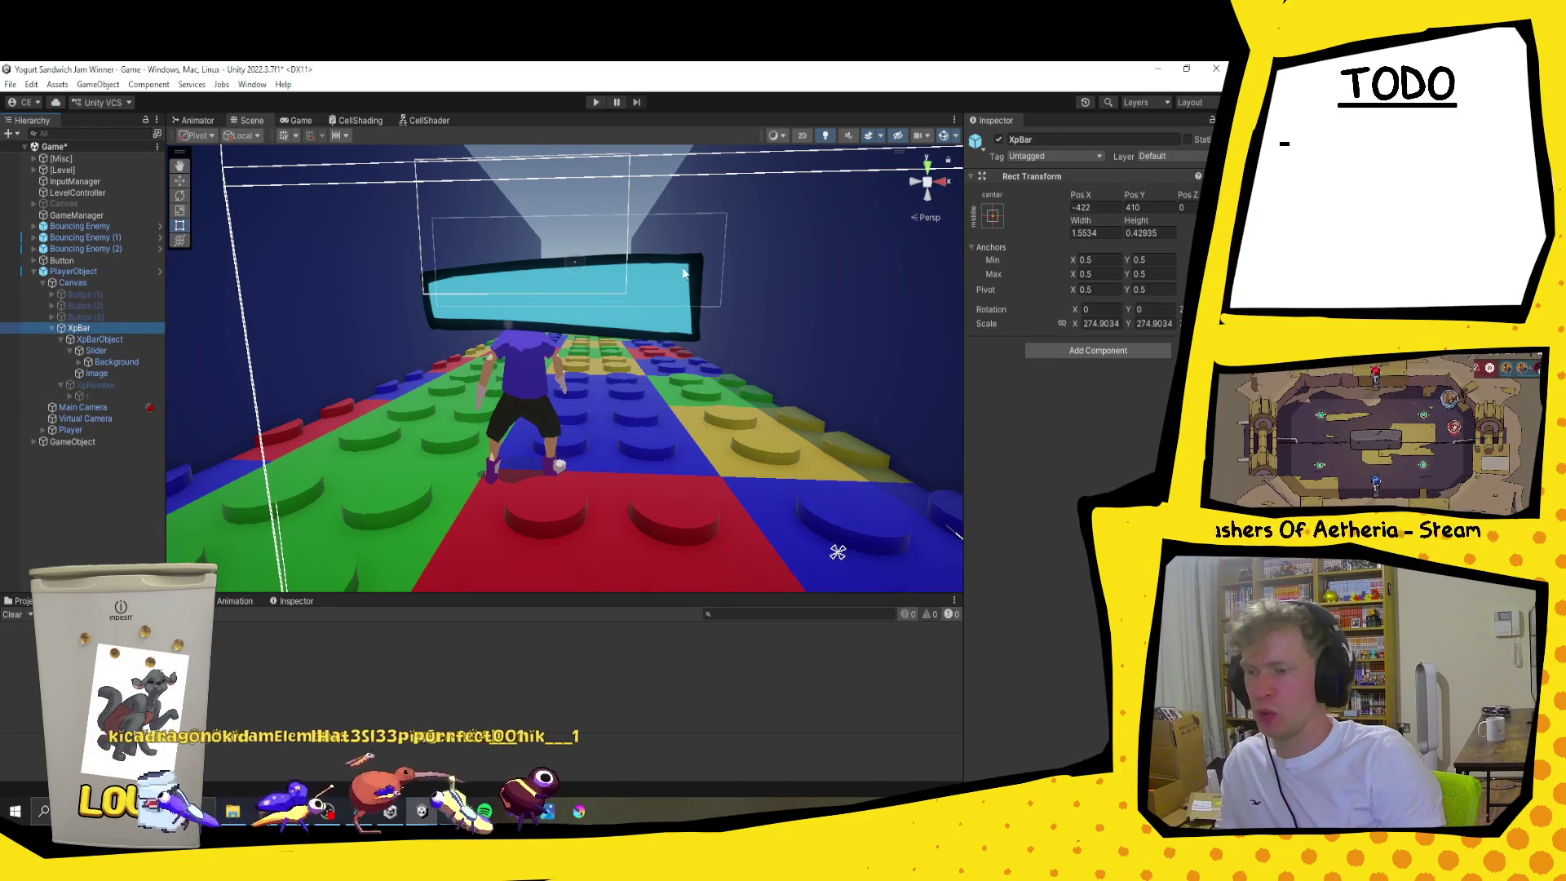
{"action": "left_click", "coordinate": [600, 287]}
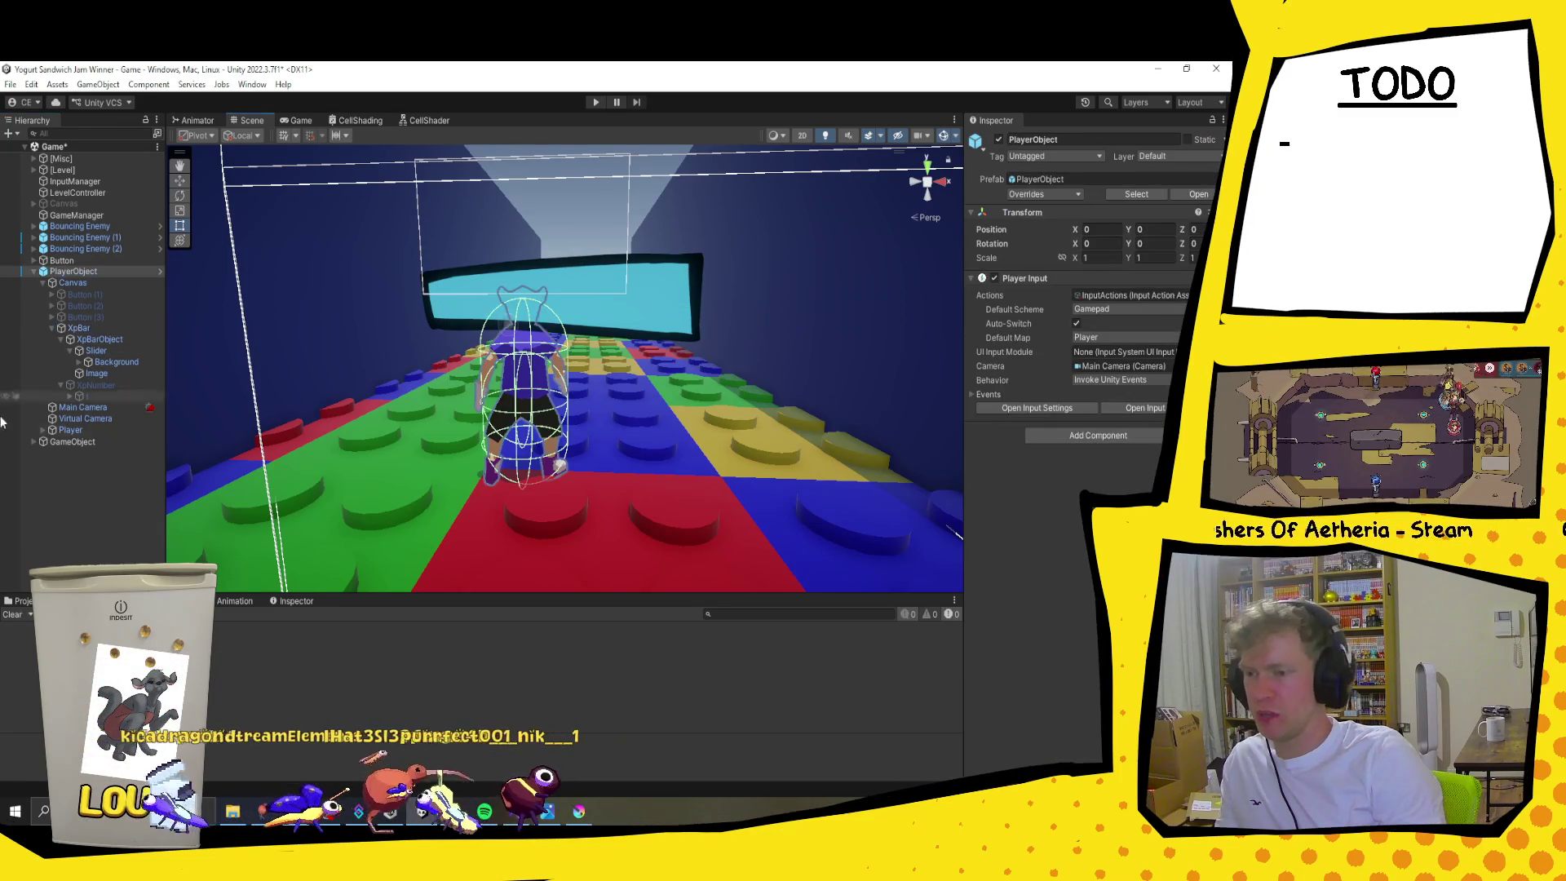
{"action": "left_click", "coordinate": [67, 330]}
{"action": "left_click", "coordinate": [81, 337]}
{"action": "left_click_drag", "start_coordinate": [654, 310], "coordinate": [672, 271]}
{"action": "left_click", "coordinate": [104, 328]}
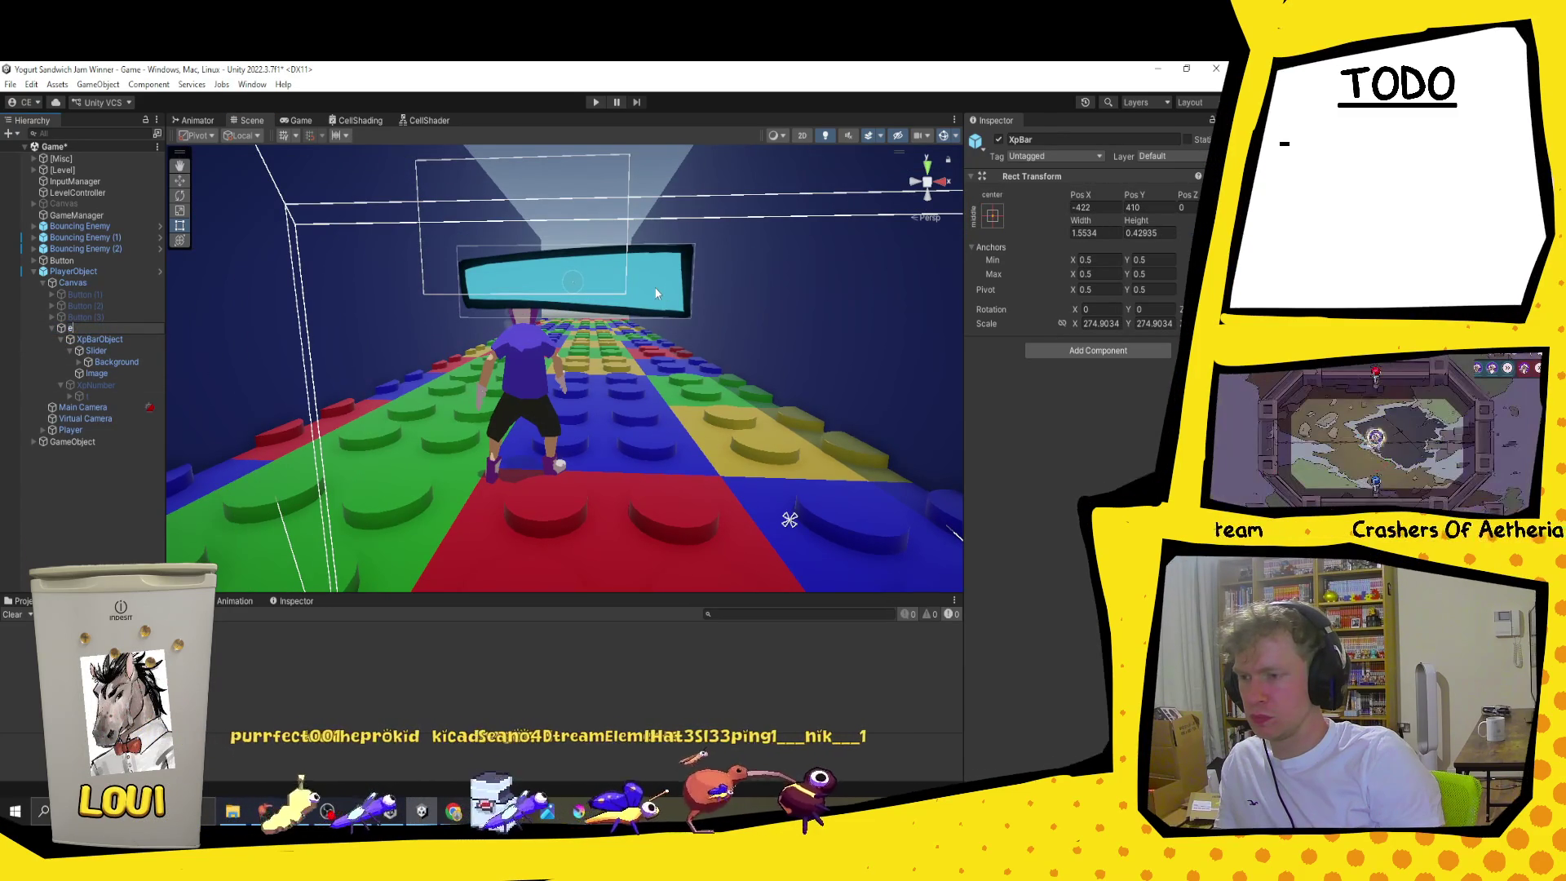
{"action": "left_click", "coordinate": [648, 286]}
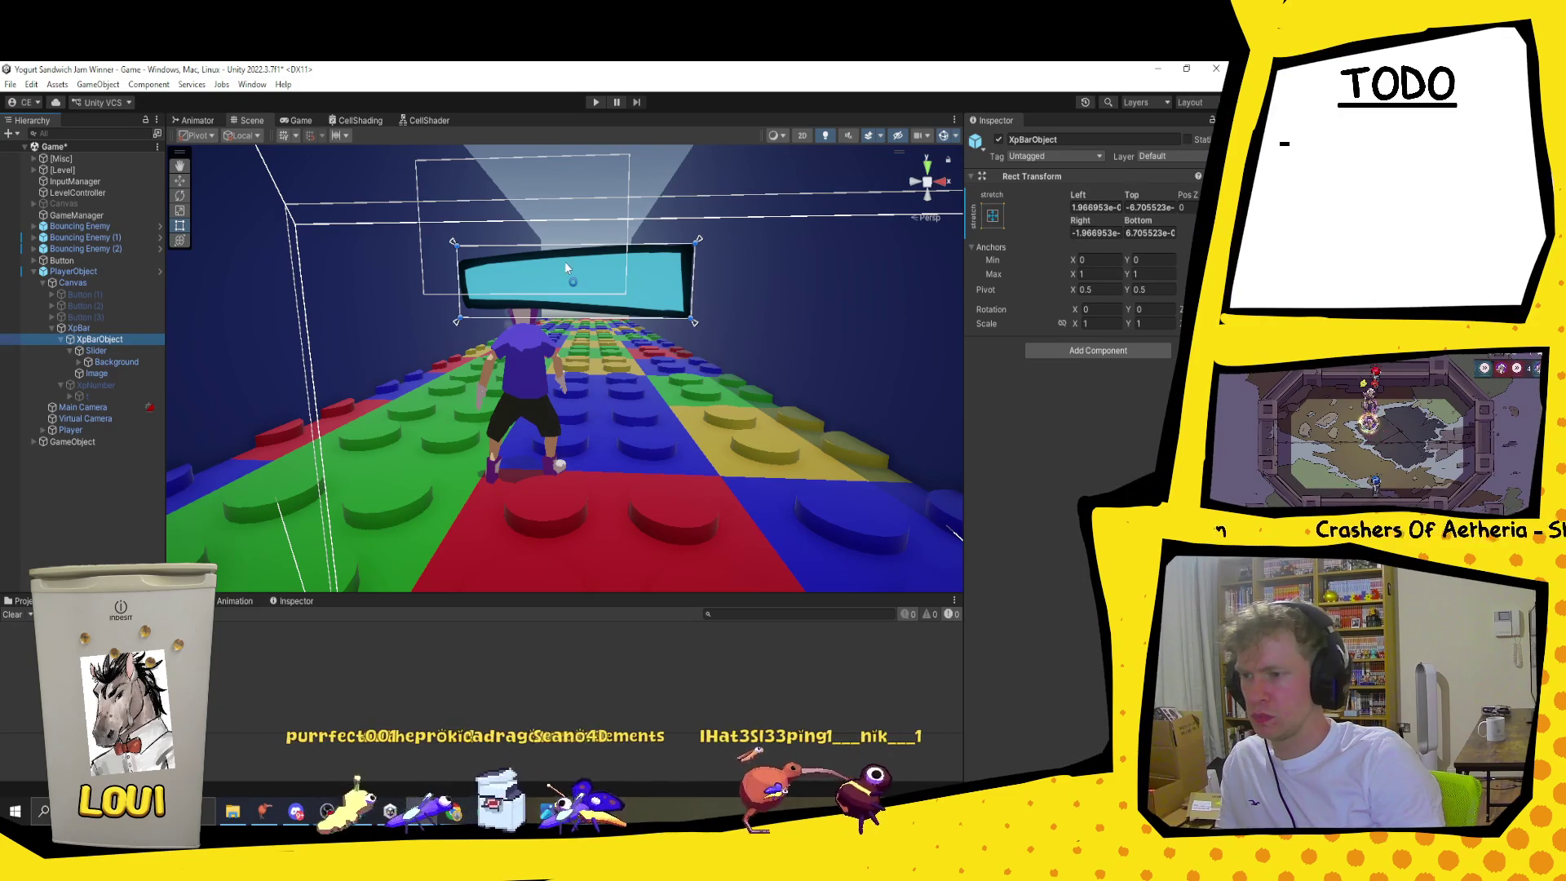
{"action": "key", "text": "r"}
{"action": "left_click_drag", "start_coordinate": [571, 286], "coordinate": [554, 294]}
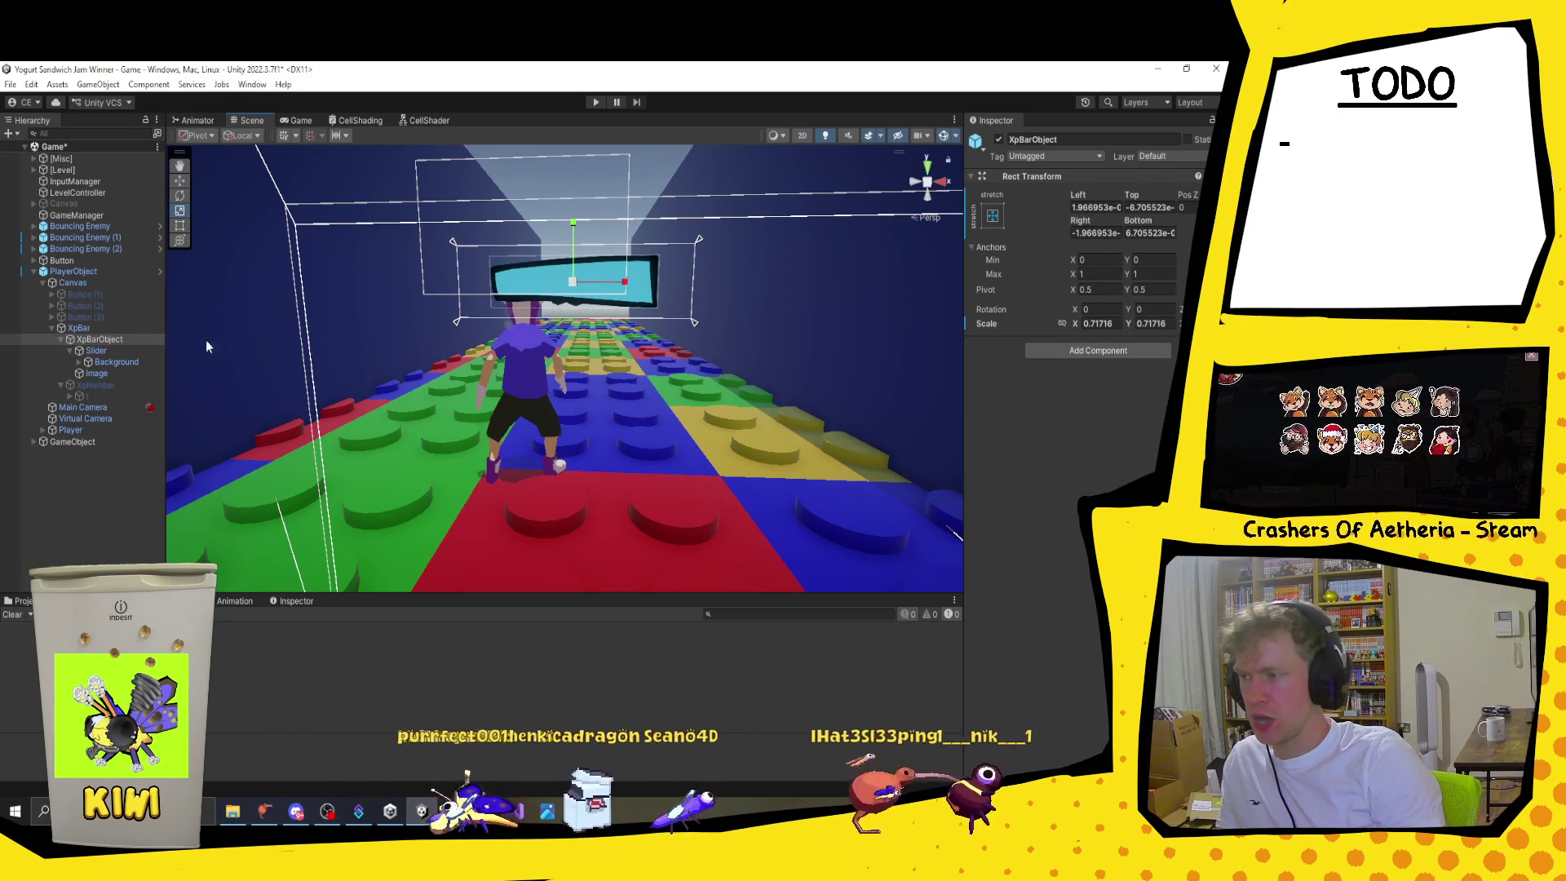
{"action": "key", "text": "ctrl+z"}
{"action": "key", "text": "ctrl+z"}
{"action": "left_click_drag", "start_coordinate": [574, 285], "coordinate": [558, 295]}
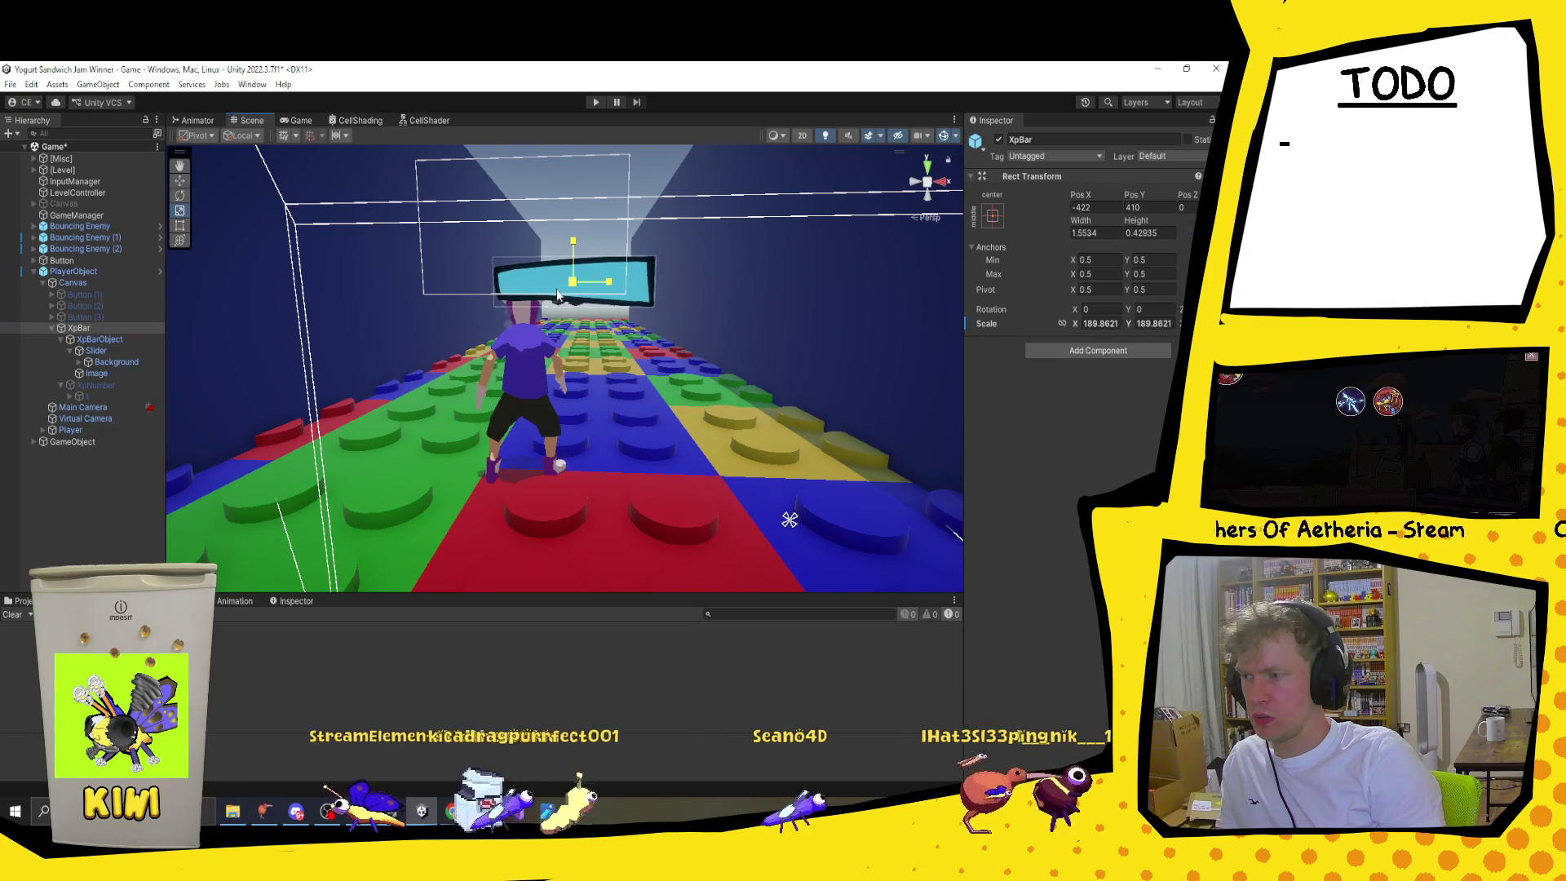
{"action": "key", "text": "ctrl+z"}
{"action": "left_click", "coordinate": [126, 337]}
{"action": "key", "text": "t"}
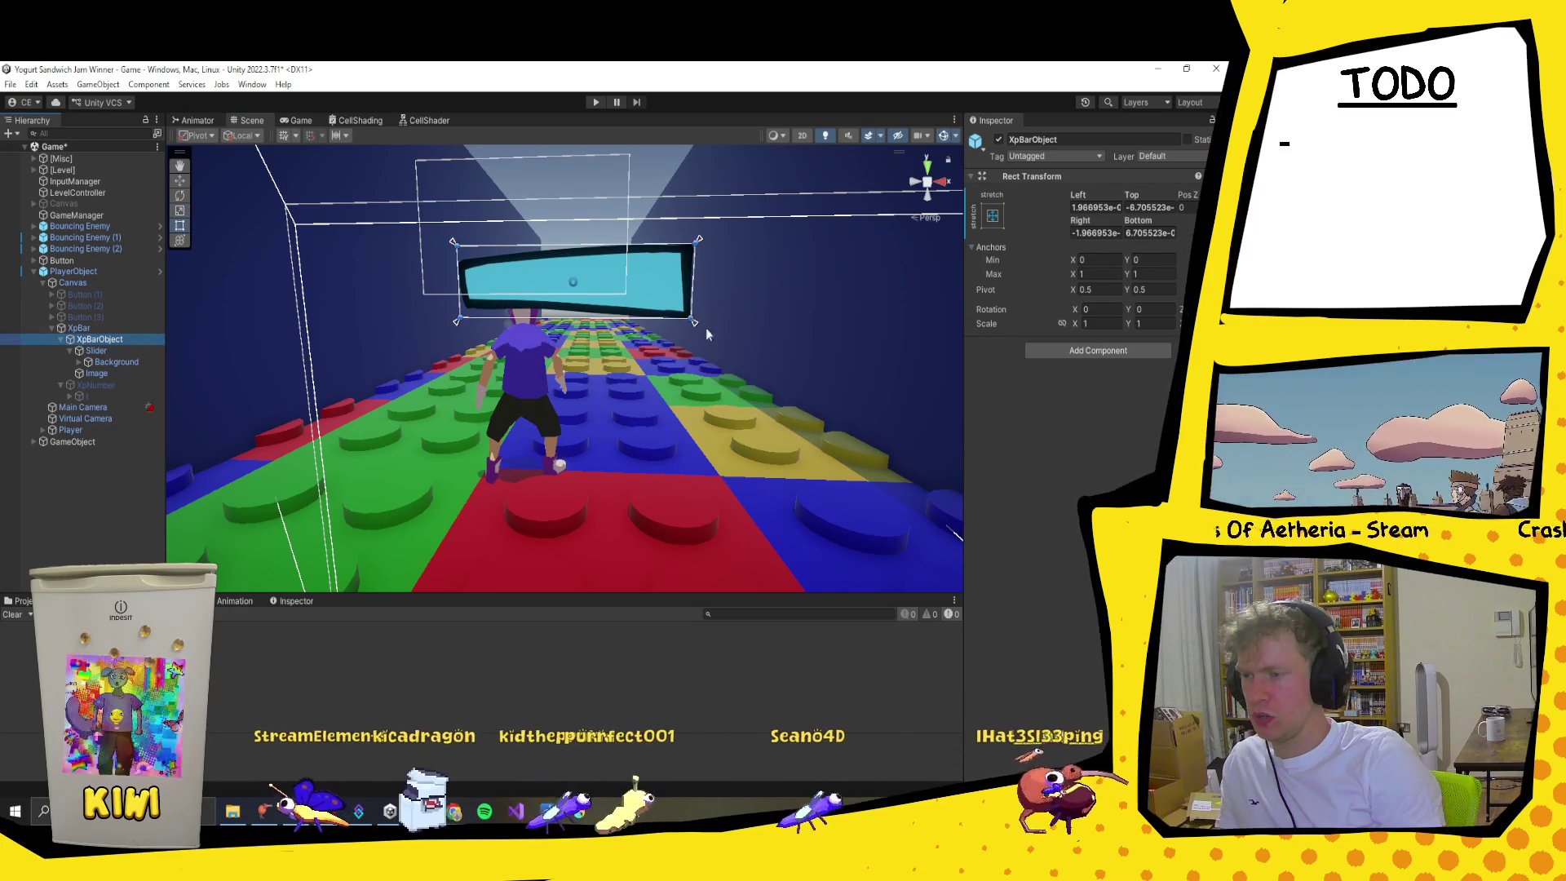
{"action": "mouse_move", "coordinate": [573, 281]}
{"action": "left_mouse_down"}
{"action": "mouse_move", "coordinate": [545, 308]}
{"action": "mouse_move", "coordinate": [718, 322]}
{"action": "mouse_move", "coordinate": [617, 321]}
{"action": "left_mouse_up"}
{"action": "key", "text": "ctrl+z"}
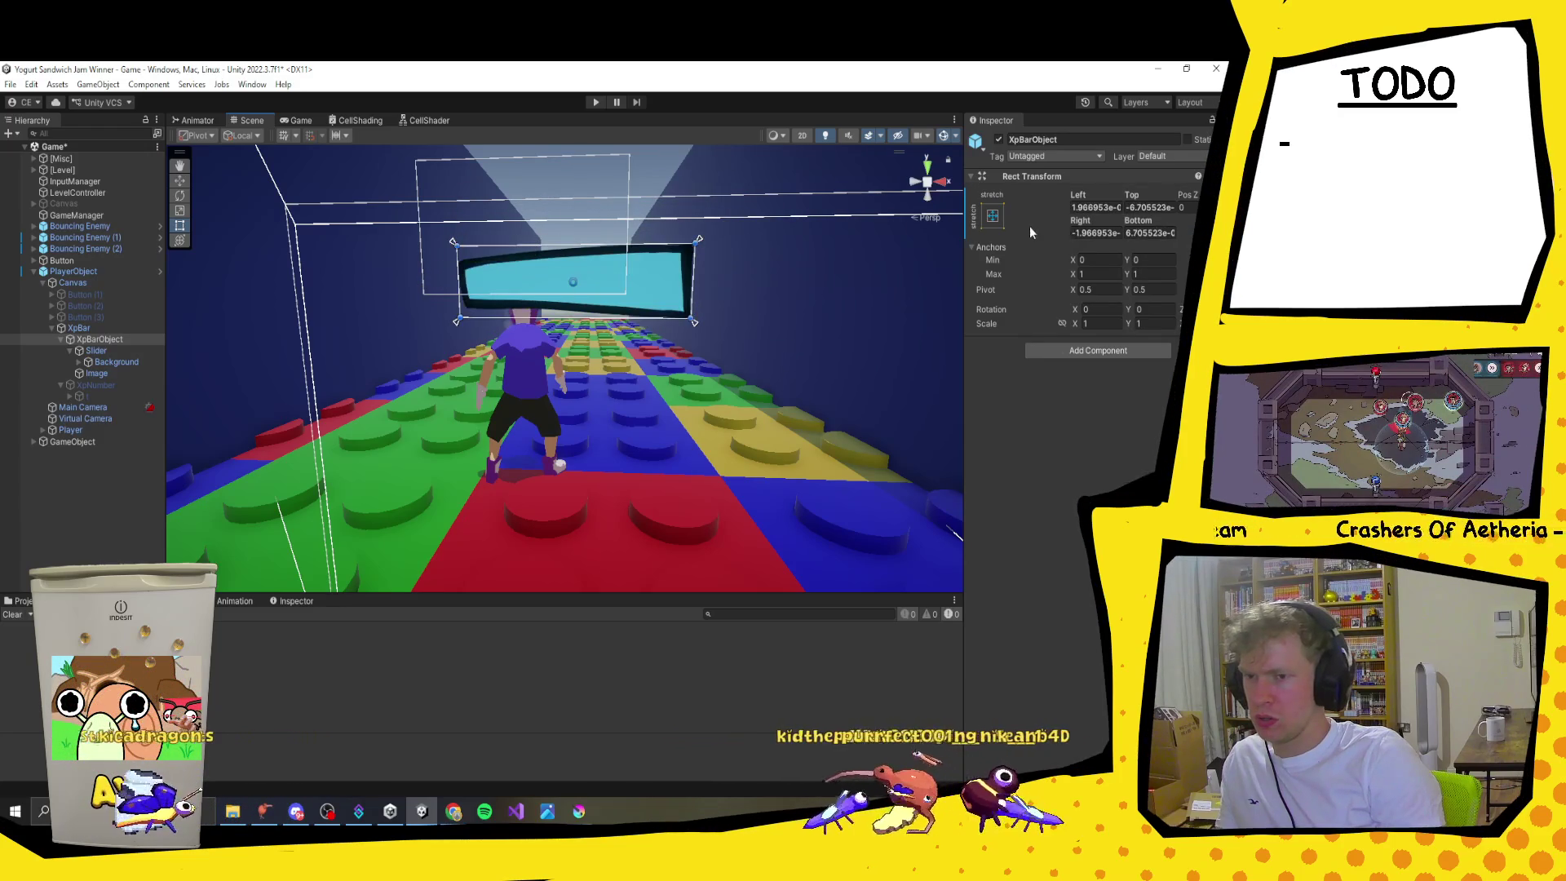
{"action": "left_click", "coordinate": [90, 327]}
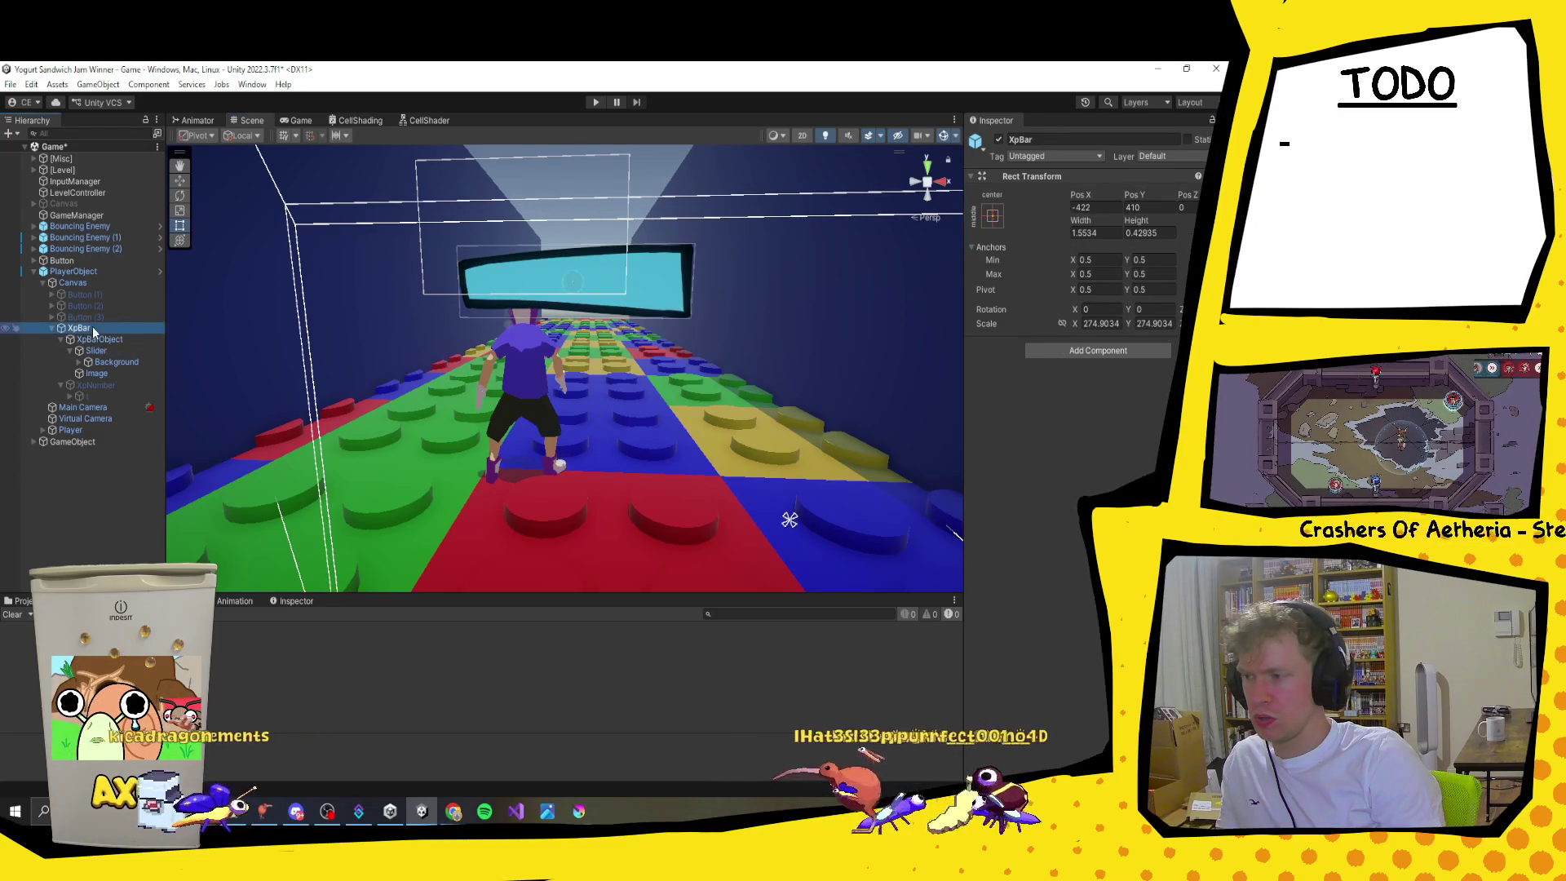
{"action": "left_click", "coordinate": [94, 339]}
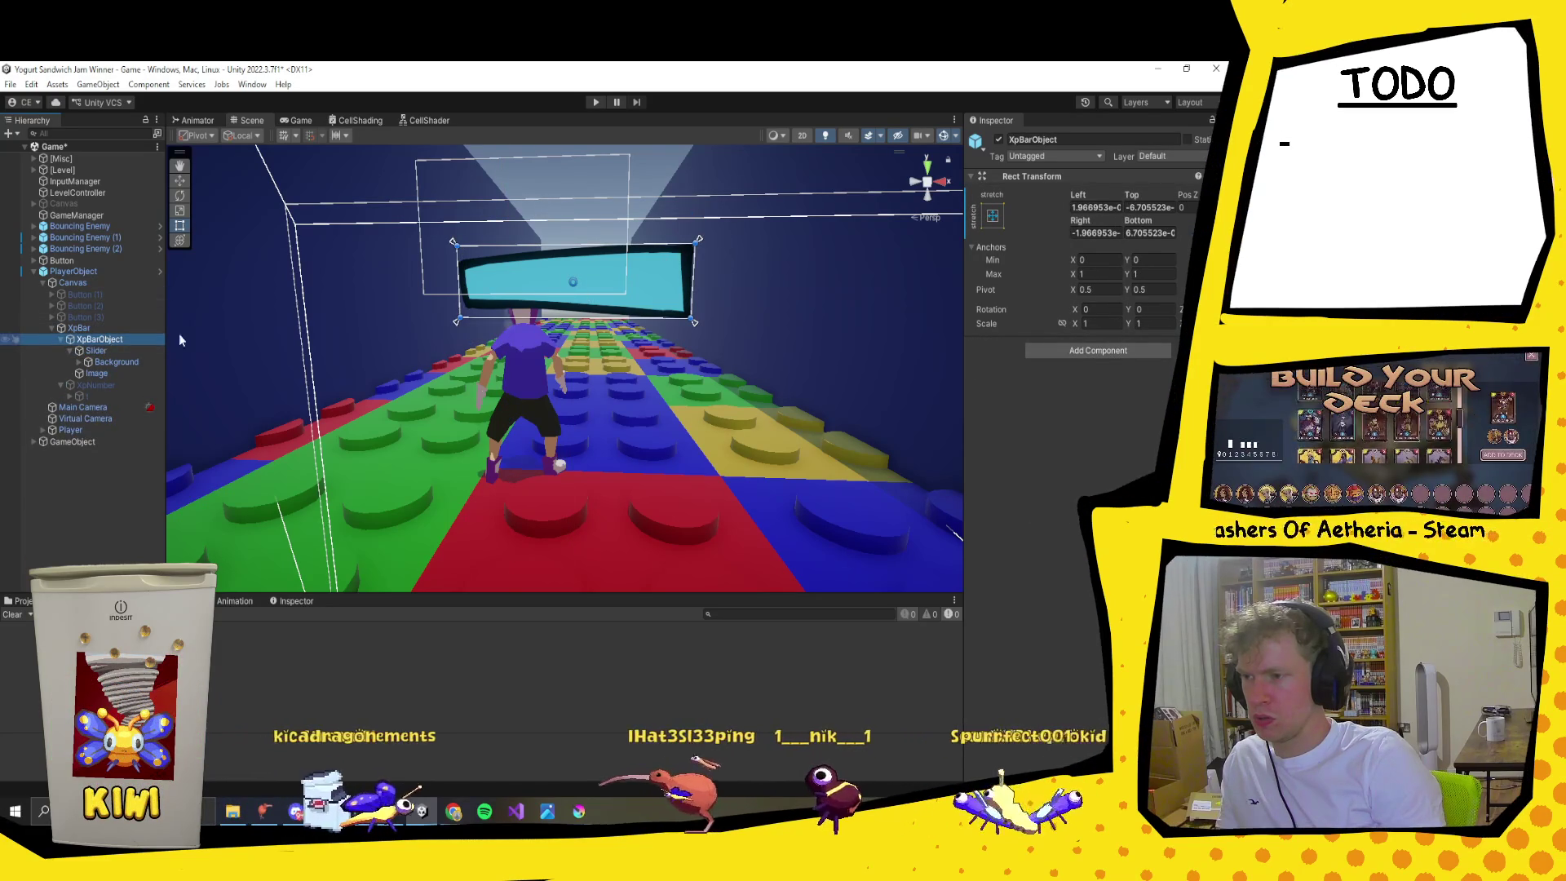
{"action": "left_click", "coordinate": [91, 329]}
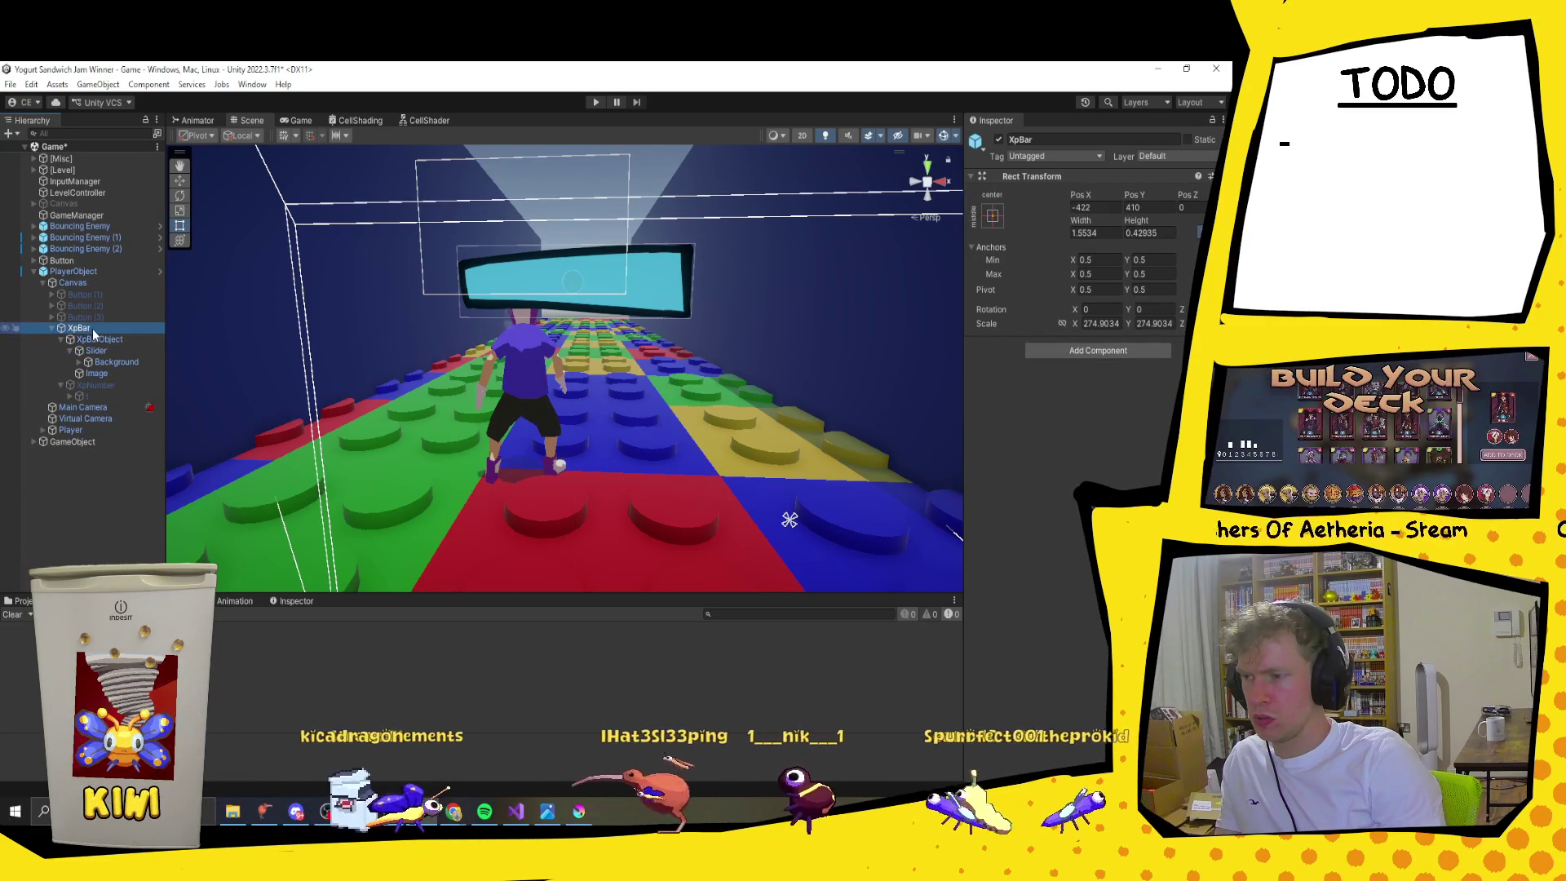
{"action": "left_click", "coordinate": [664, 296]}
{"action": "left_click", "coordinate": [670, 292]}
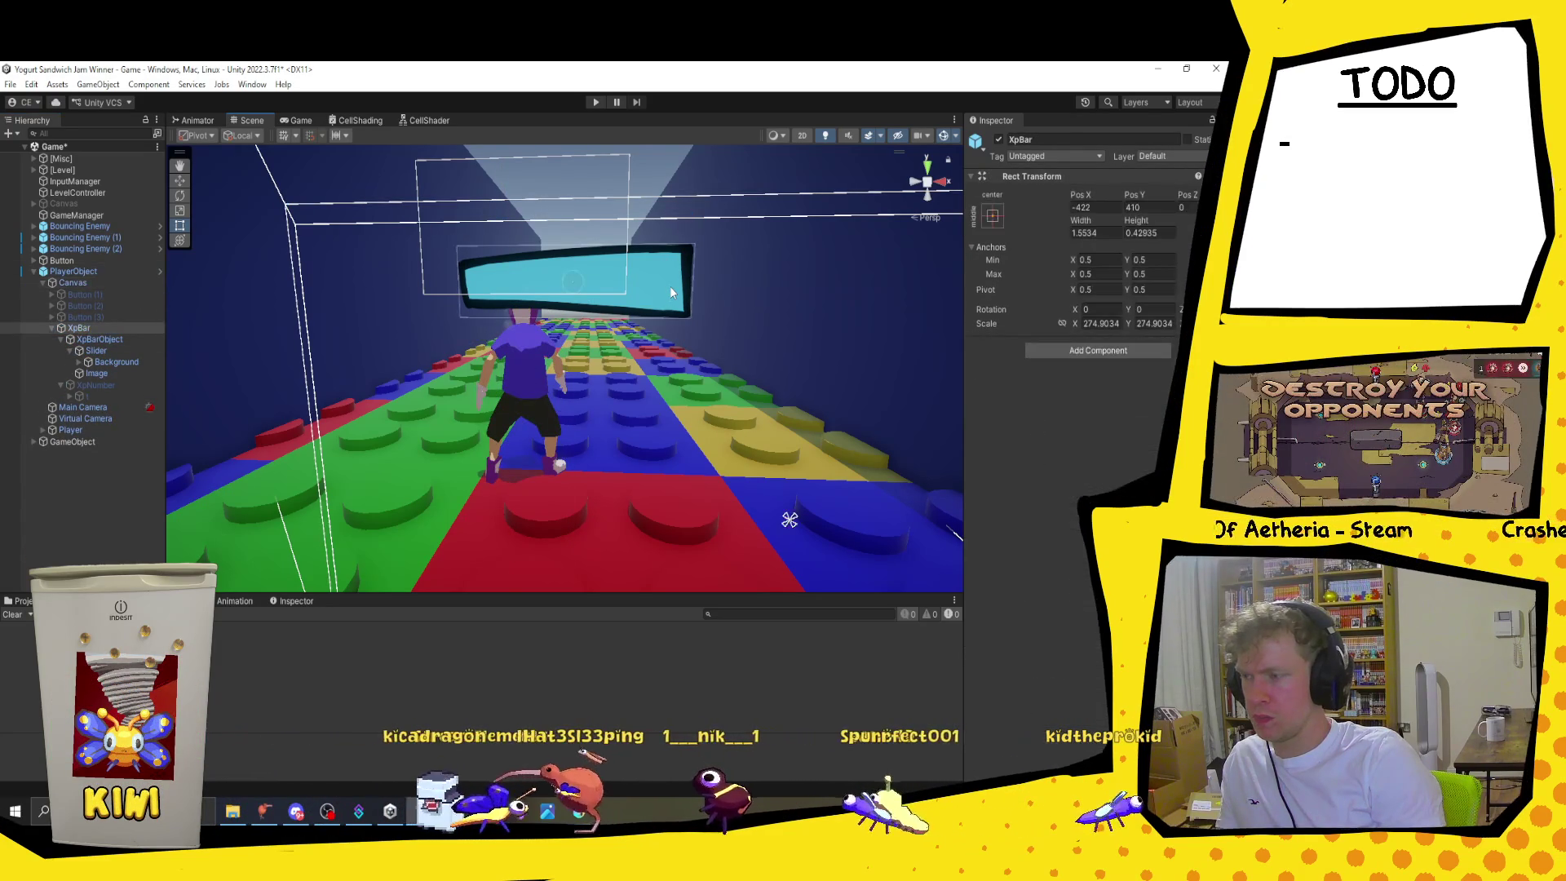
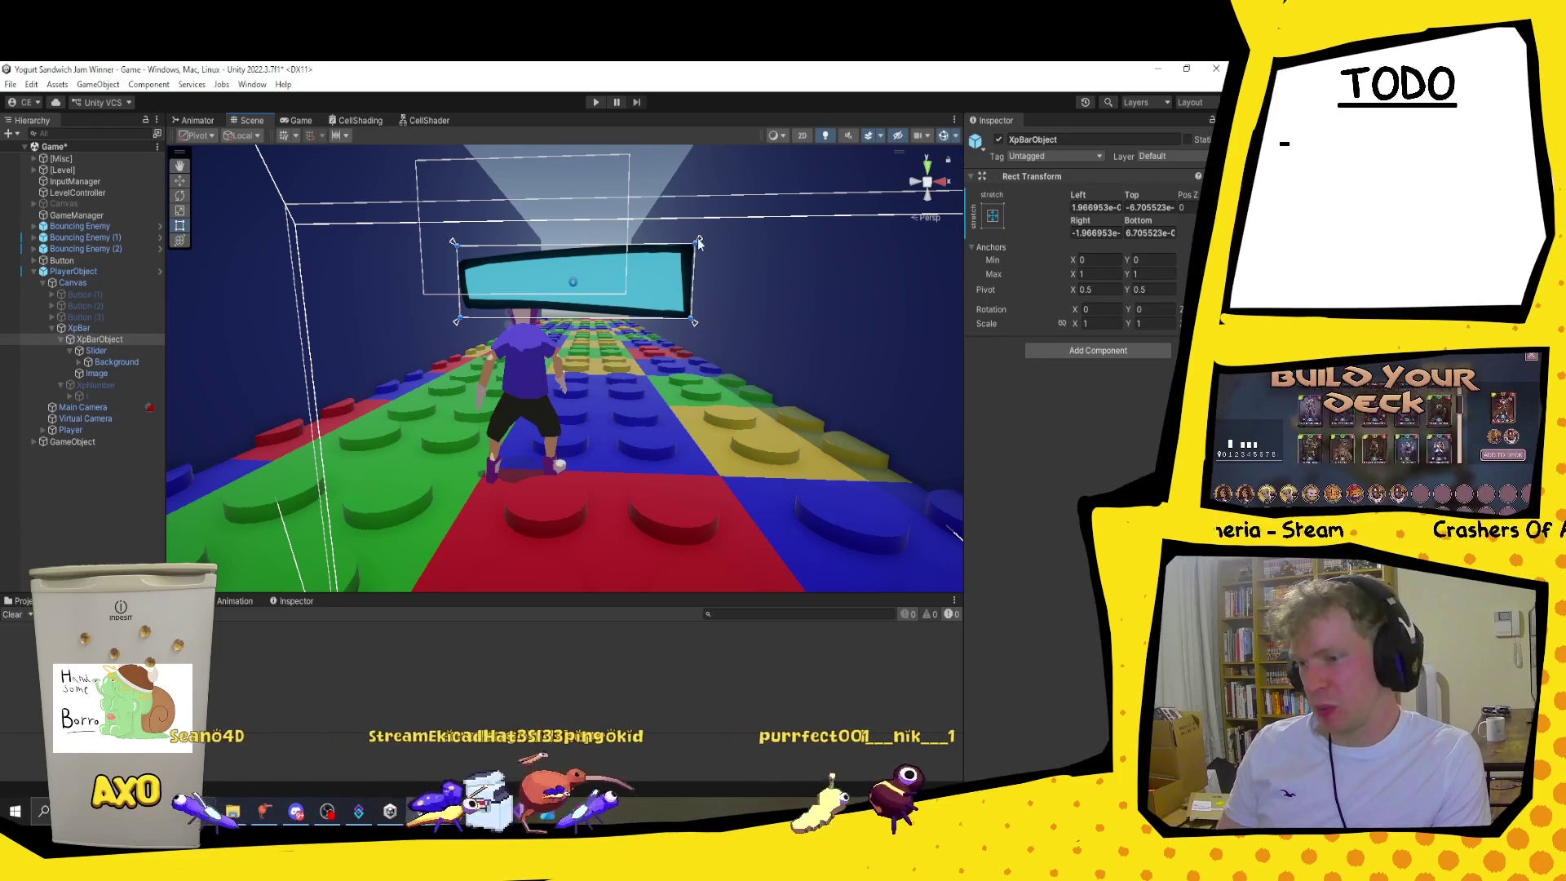
Step: Shrink XpBarObject to about 0.69 scale with the Scale tool and narrow its rectangle from the right
{"action": "key", "text": "e"}
{"action": "key", "text": "r"}
{"action": "left_click_drag", "start_coordinate": [572, 282], "coordinate": [554, 289]}
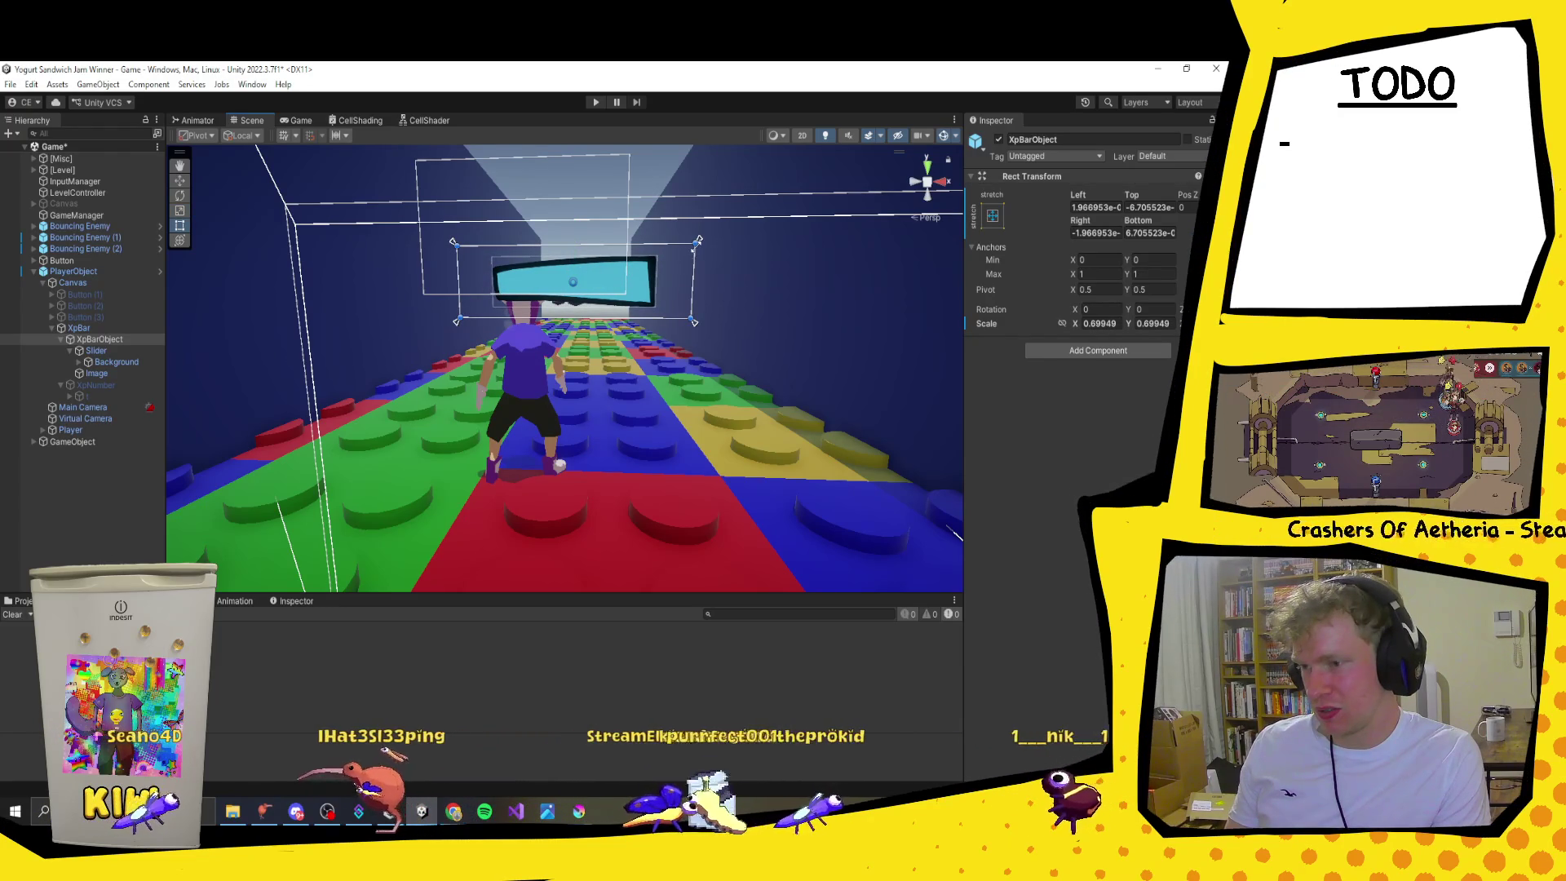
{"action": "mouse_move", "coordinate": [690, 246]}
{"action": "left_mouse_down"}
{"action": "mouse_move", "coordinate": [631, 257]}
{"action": "mouse_move", "coordinate": [633, 277]}
{"action": "mouse_move", "coordinate": [664, 261]}
{"action": "mouse_move", "coordinate": [701, 293]}
{"action": "mouse_move", "coordinate": [701, 359]}
{"action": "mouse_move", "coordinate": [760, 277]}
{"action": "left_mouse_up"}
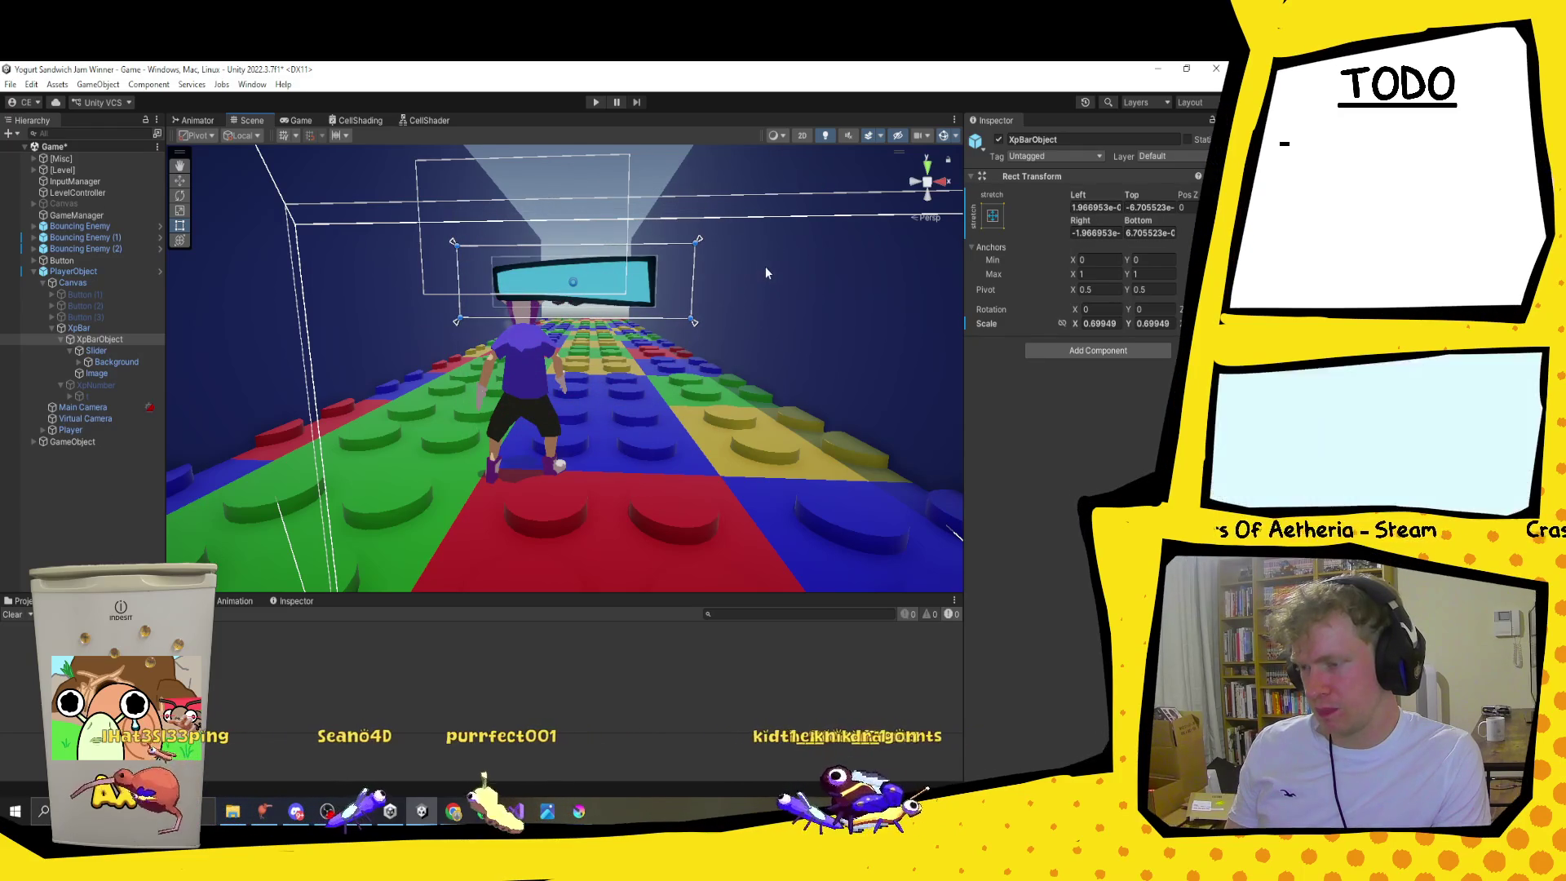
{"action": "left_click", "coordinate": [93, 373]}
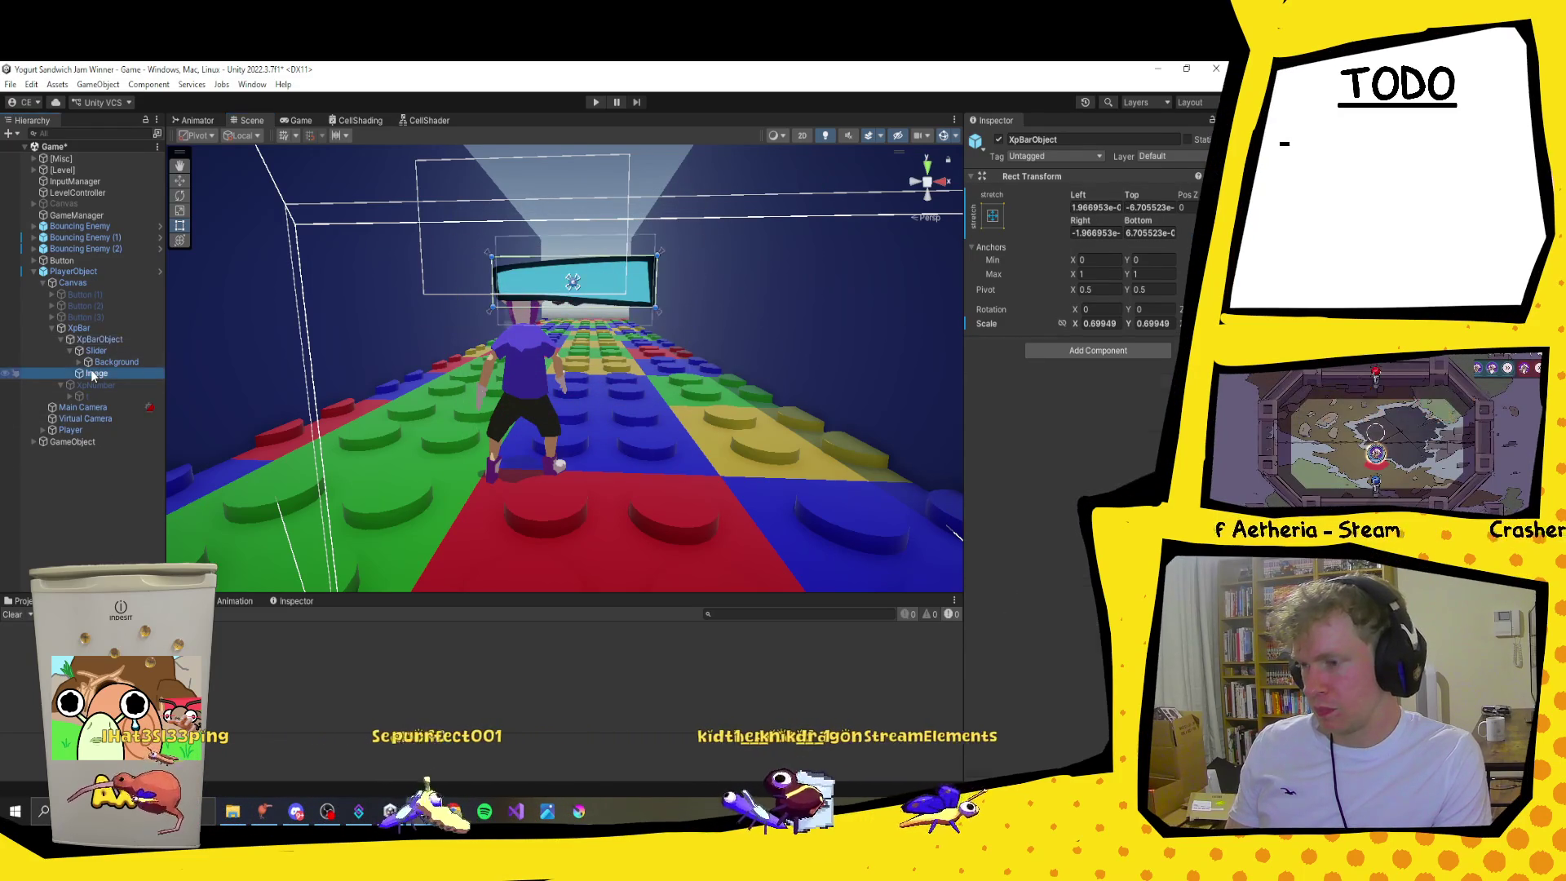
Step: Activate XpNumber so its round 0 badge shows, leaving the child t's sprite unchanged
{"action": "left_click", "coordinate": [74, 384]}
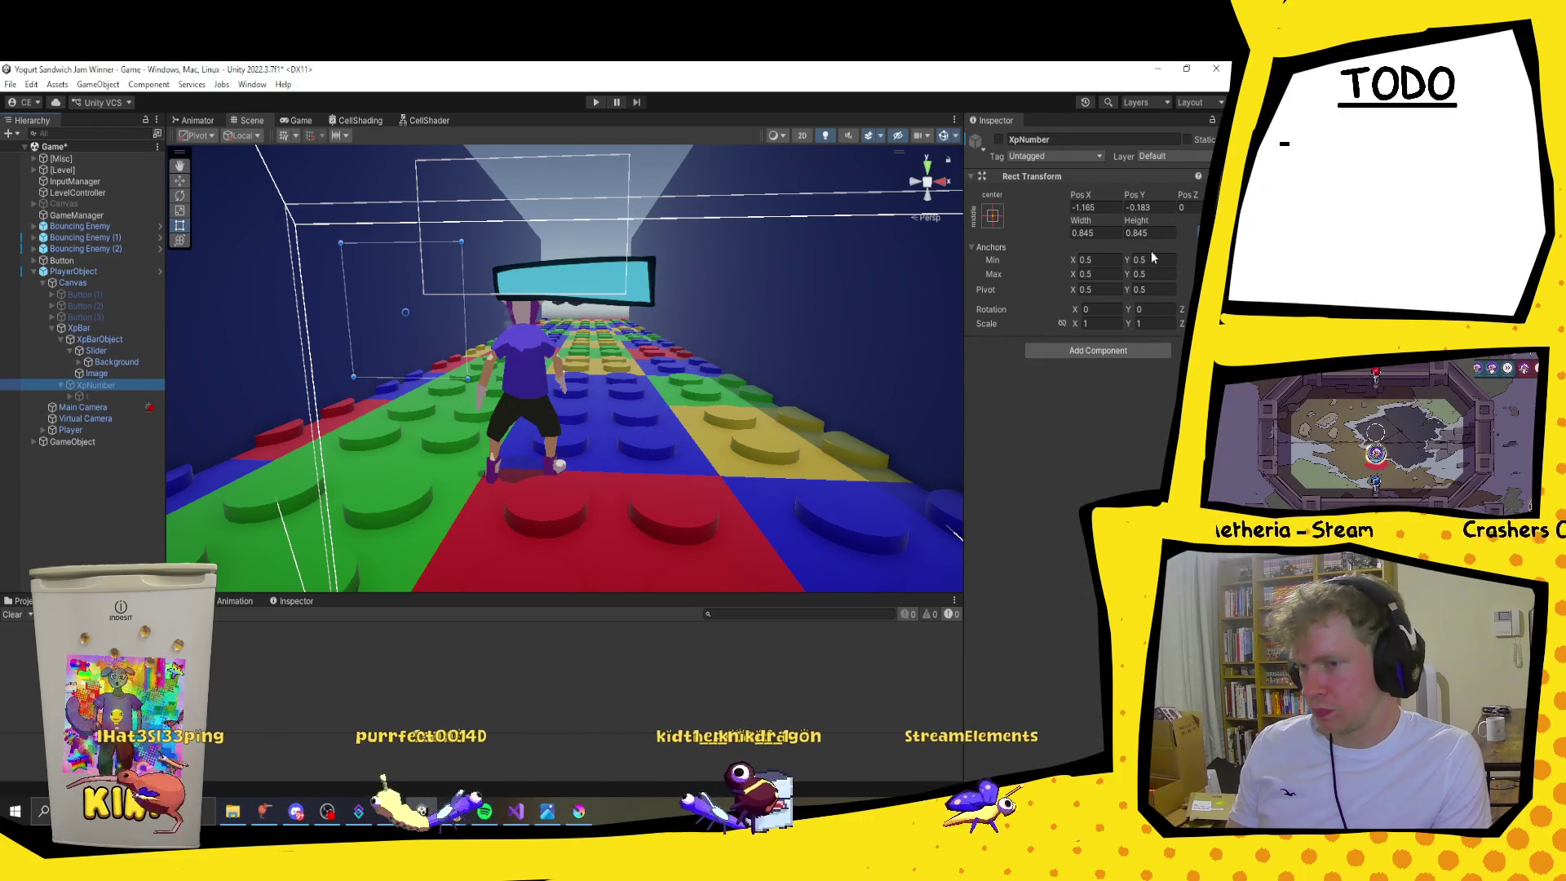
{"action": "left_click", "coordinate": [999, 140]}
{"action": "left_click", "coordinate": [86, 396]}
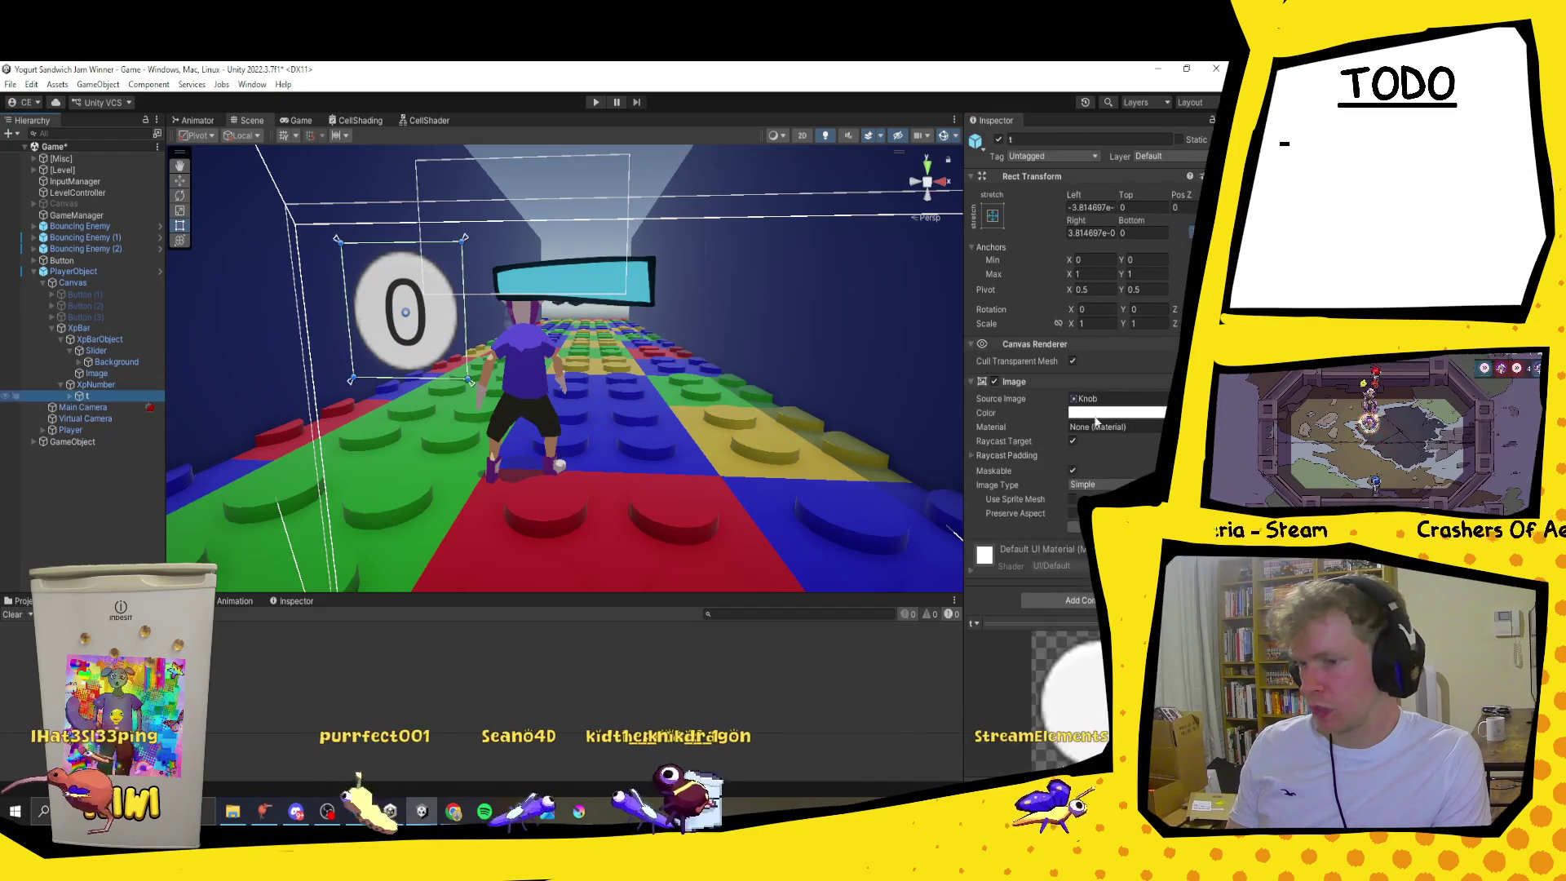
{"action": "left_click", "coordinate": [1206, 398]}
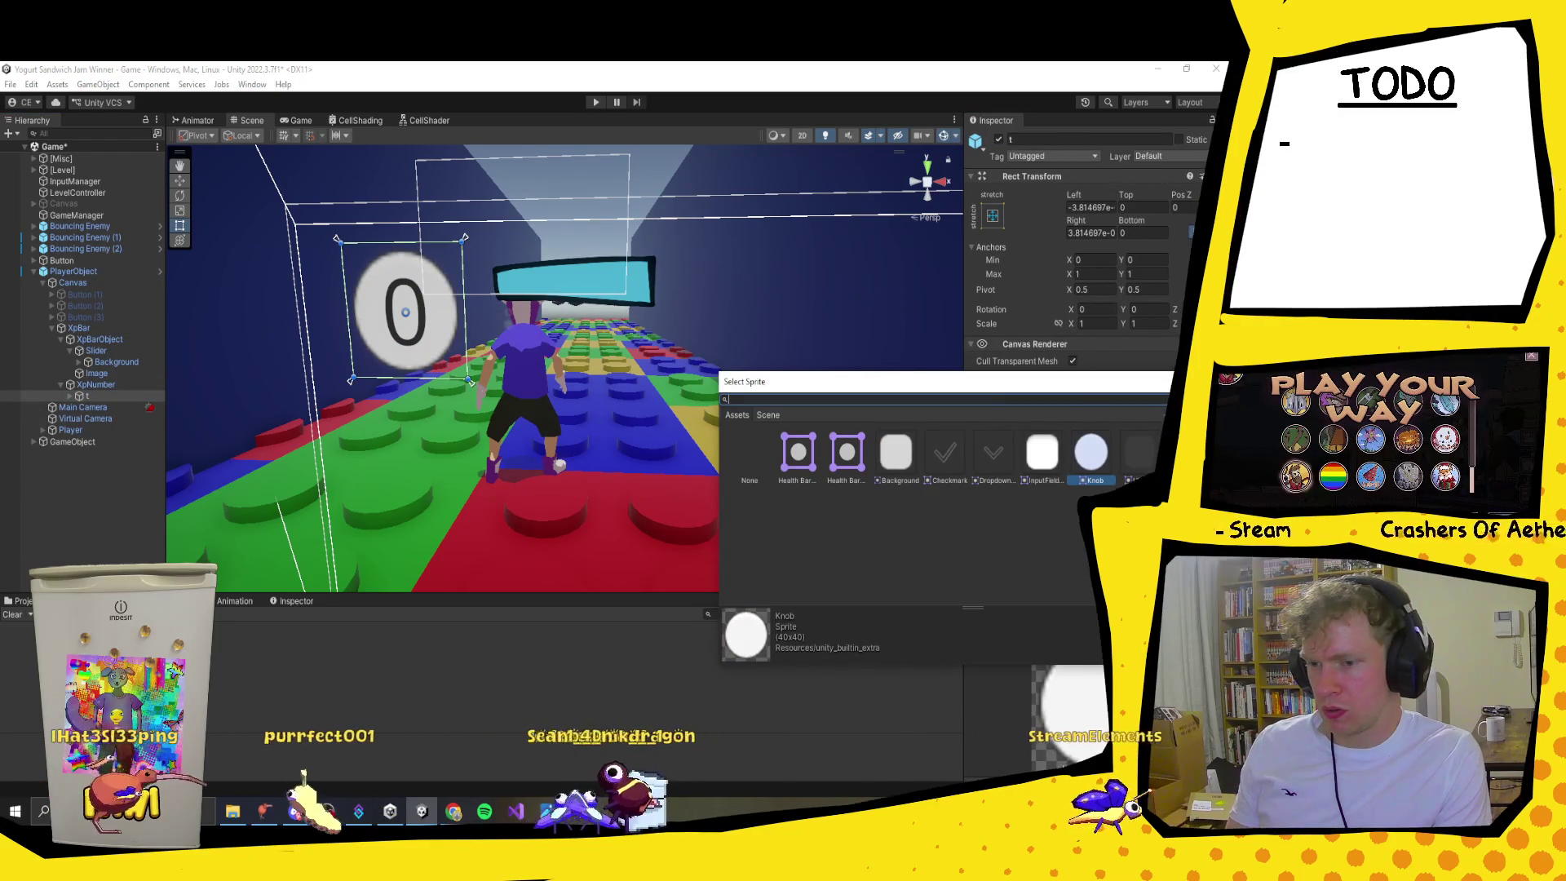
{"action": "key", "text": "Escape"}
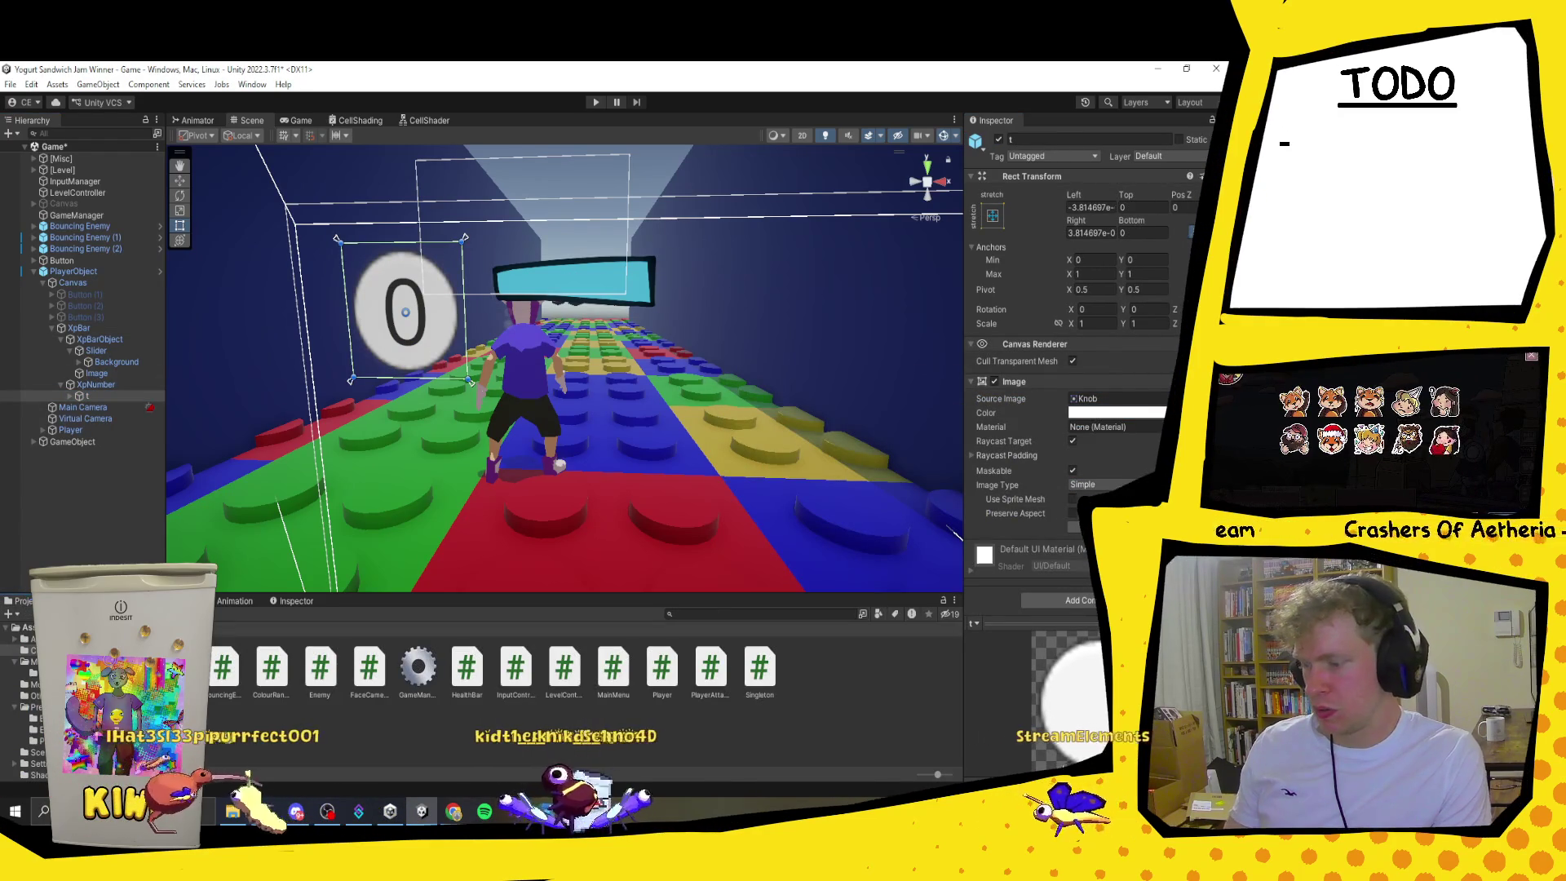
{"action": "left_click", "coordinate": [29, 627]}
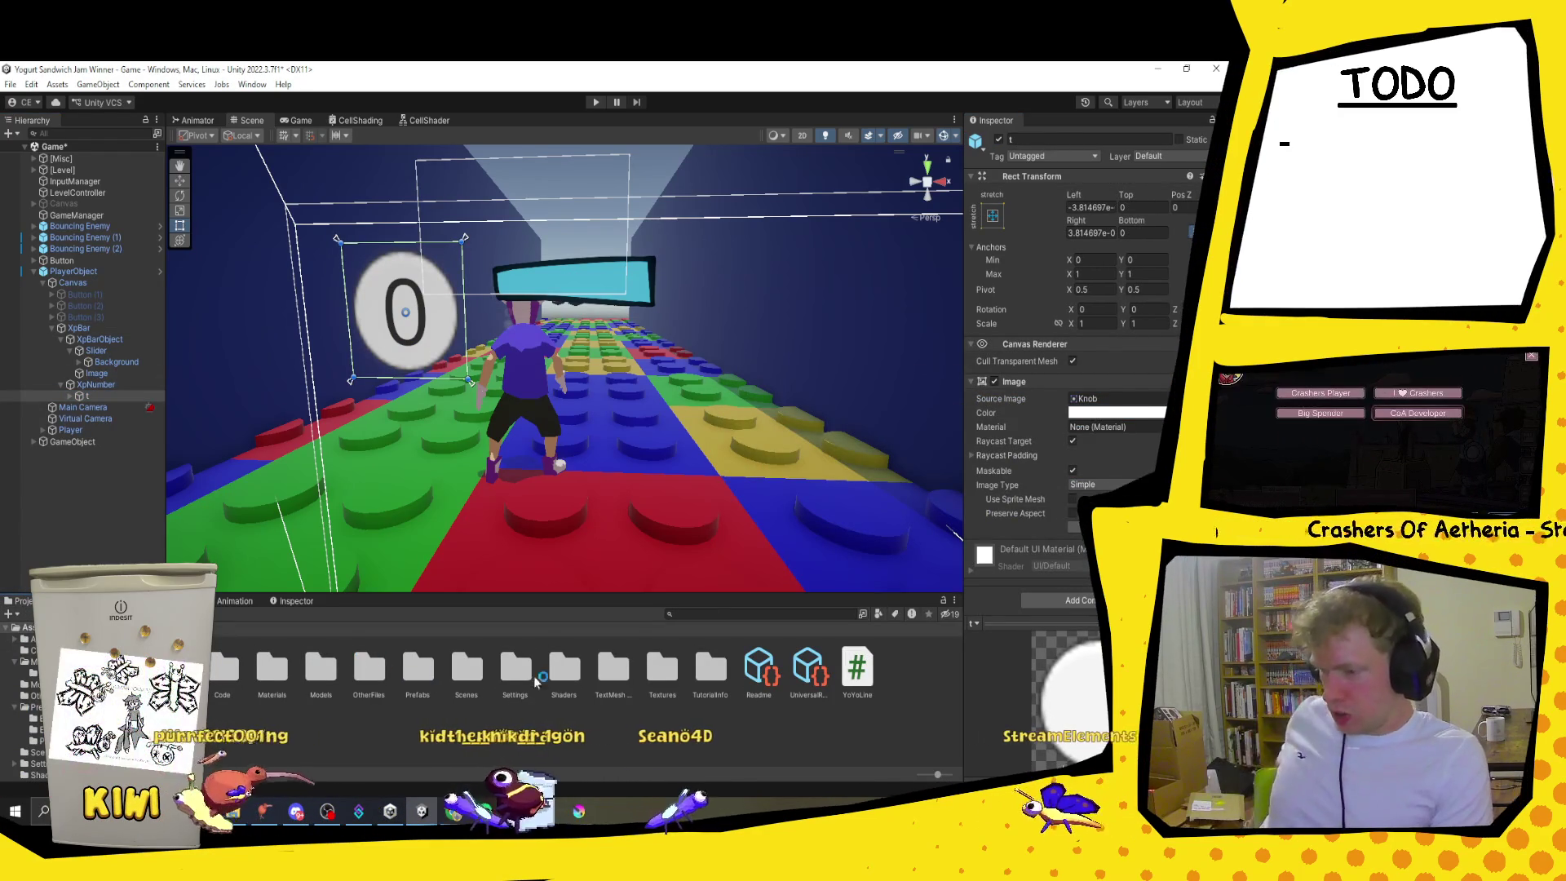
Step: Auto-slice the Health Bar texture in Assets/Textures with the Sprite Editor and apply the slices
{"action": "double_click", "coordinate": [662, 669]}
{"action": "left_click", "coordinate": [273, 681]}
{"action": "left_click", "coordinate": [292, 666]}
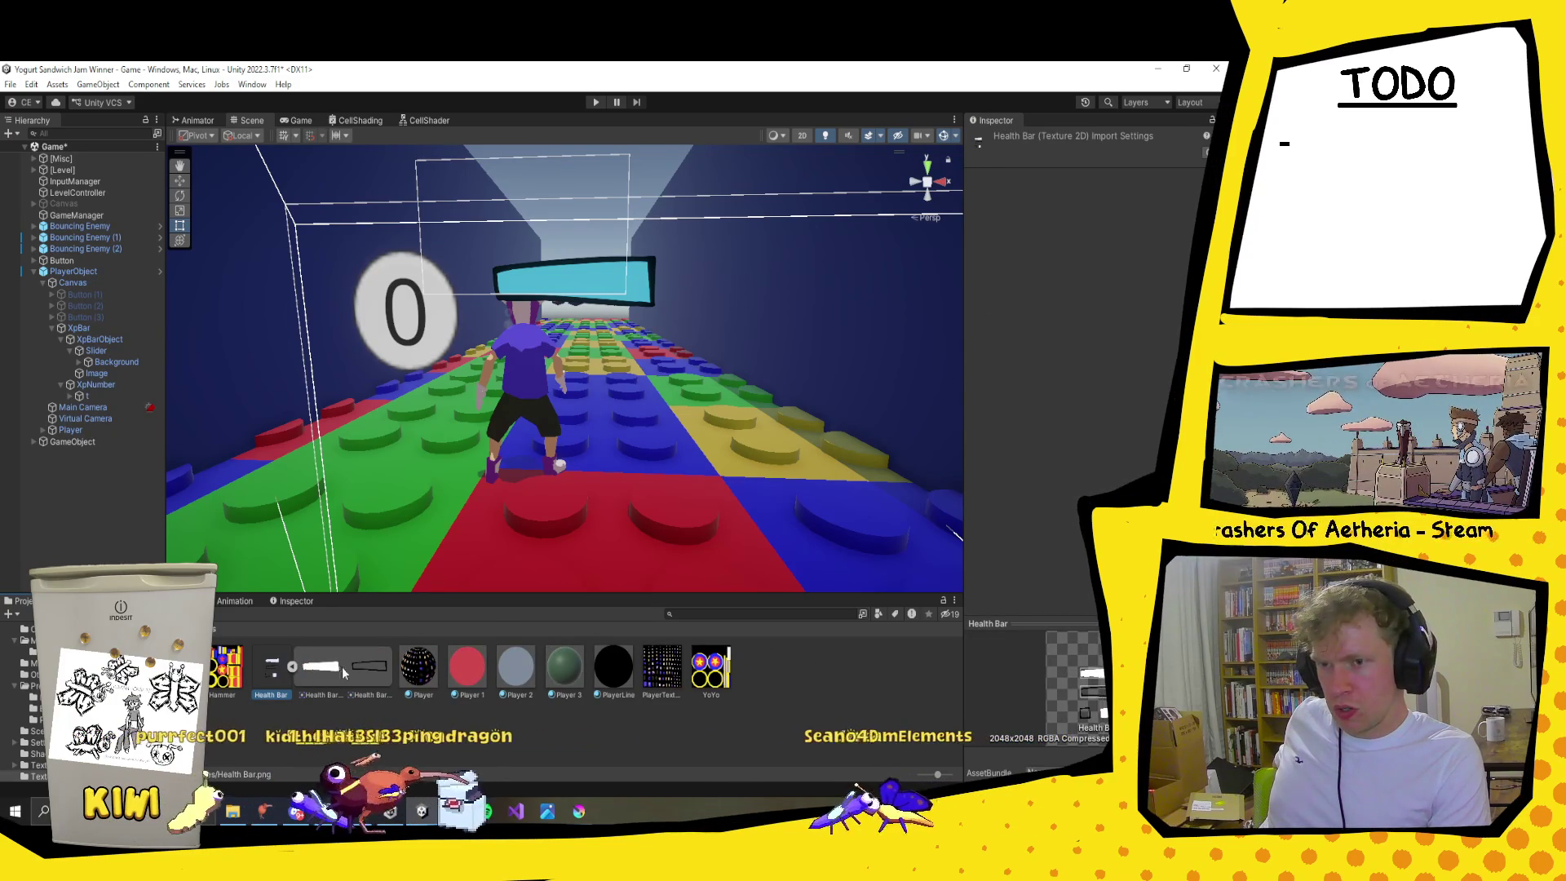
{"action": "left_click", "coordinate": [281, 675]}
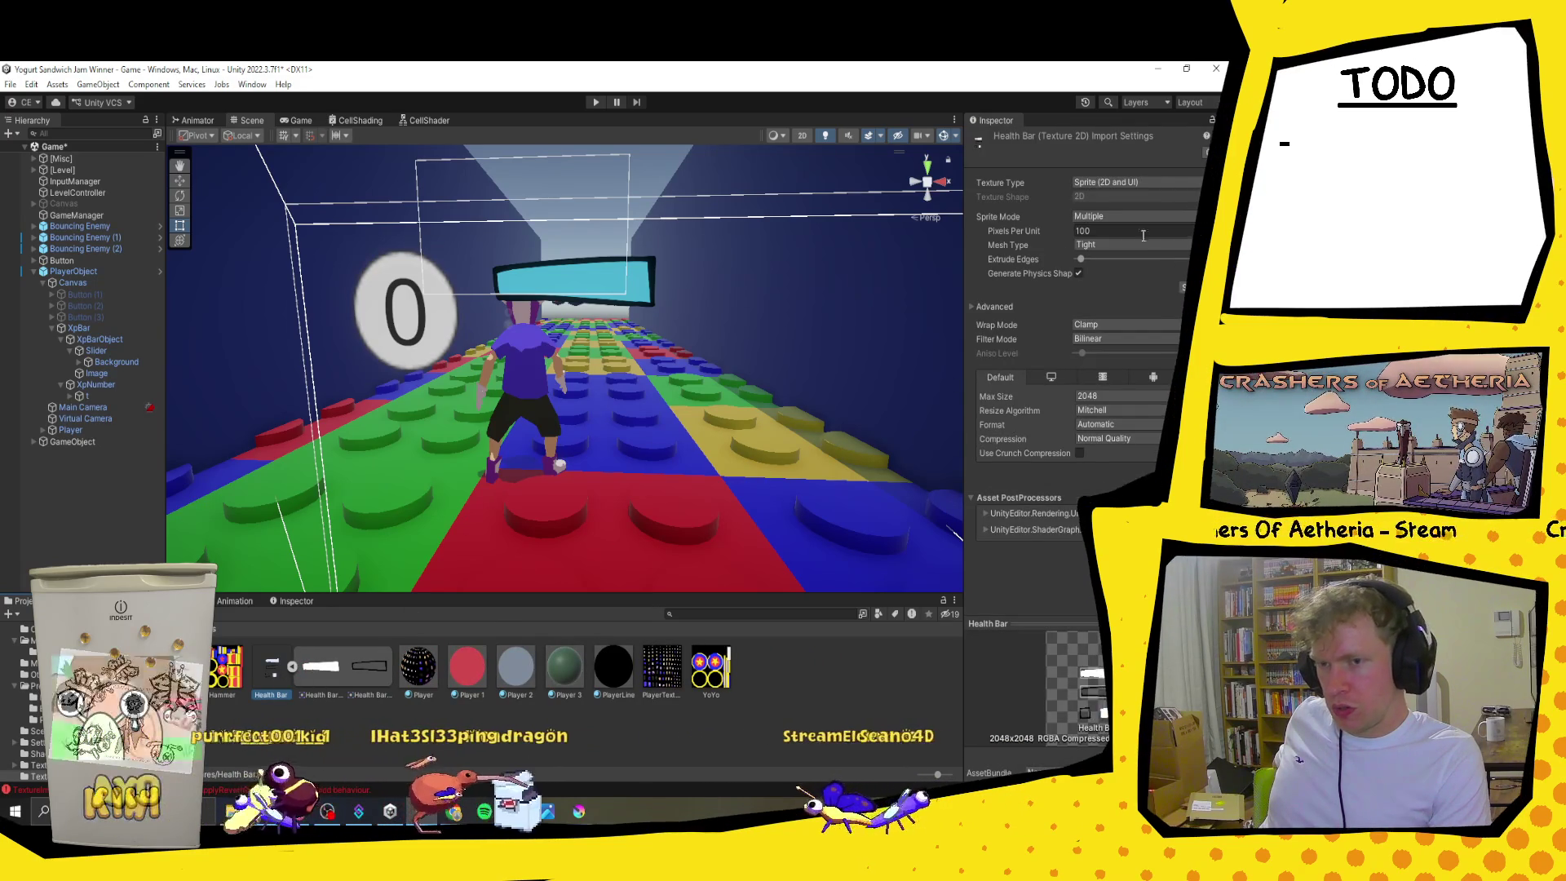
{"action": "left_click", "coordinate": [1186, 287]}
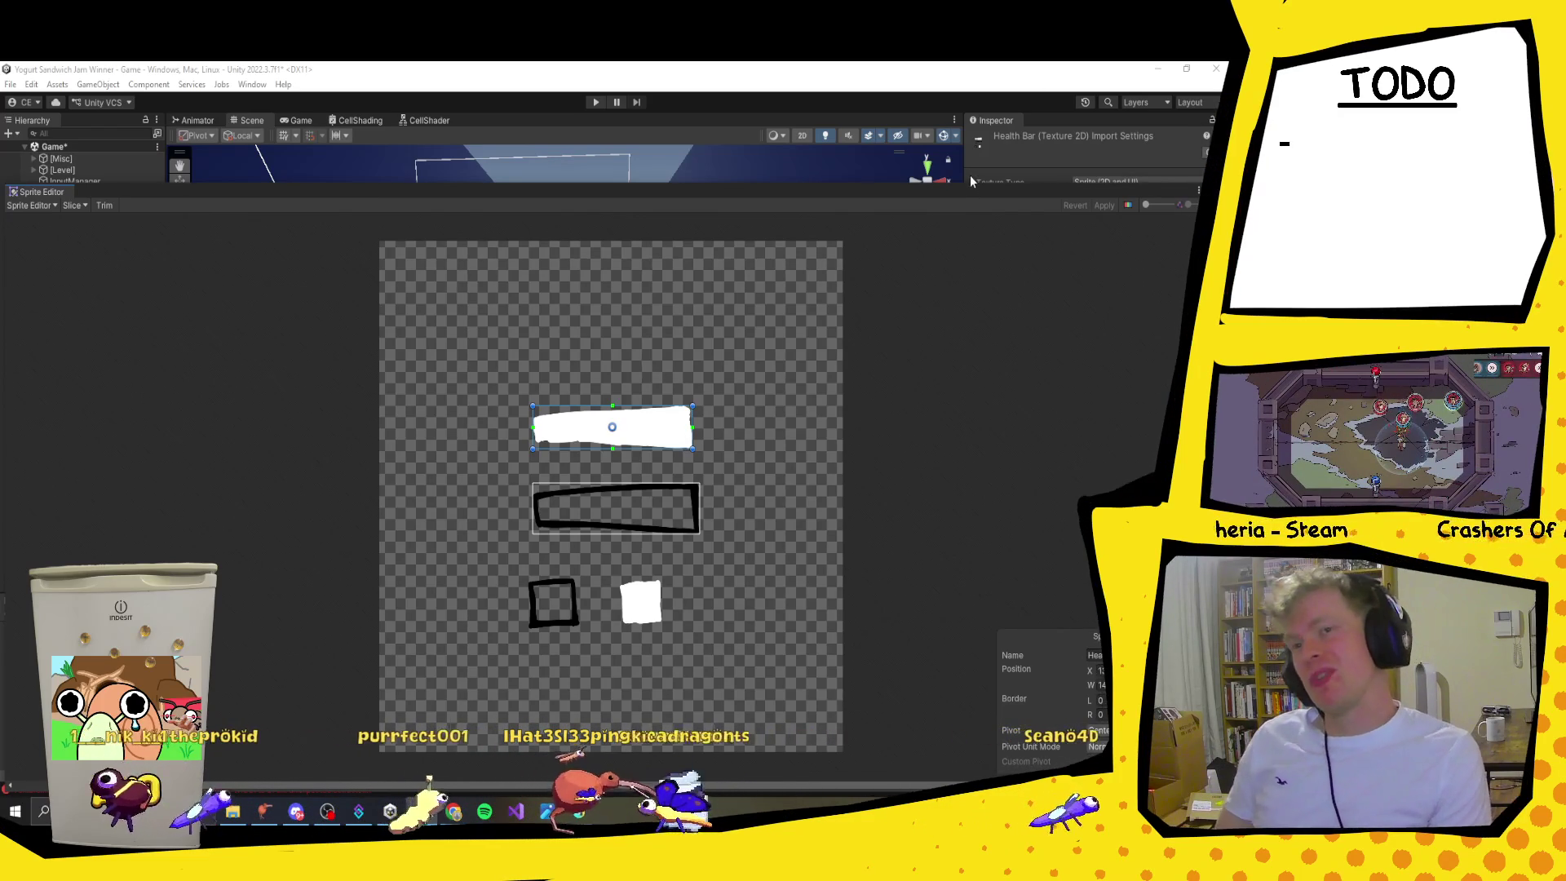
{"action": "left_click", "coordinate": [74, 206]}
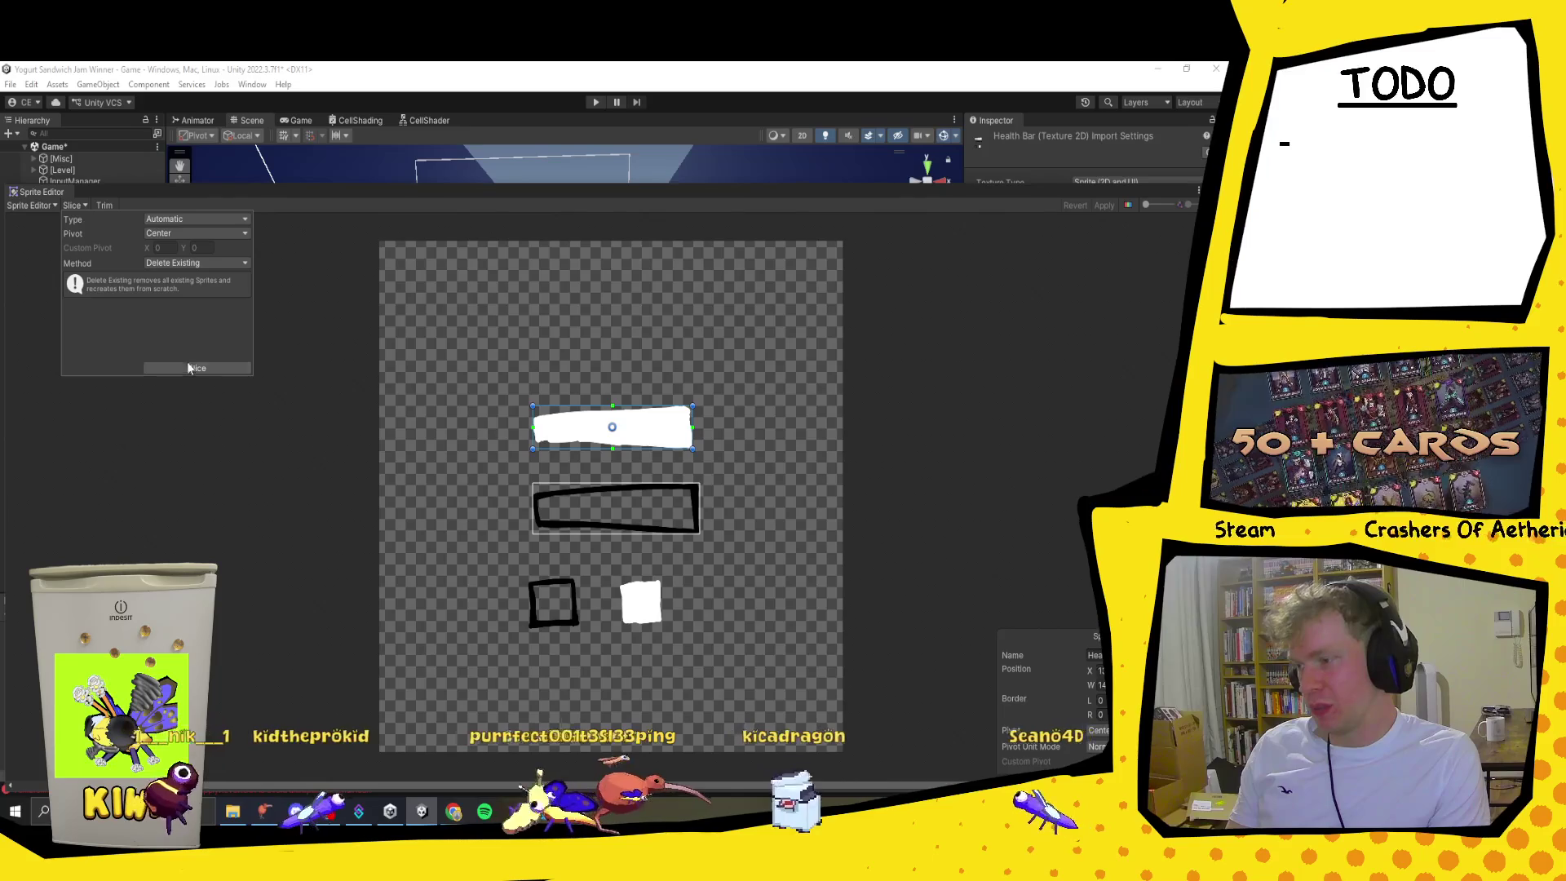
{"action": "left_click", "coordinate": [215, 366]}
{"action": "left_click", "coordinate": [1104, 206]}
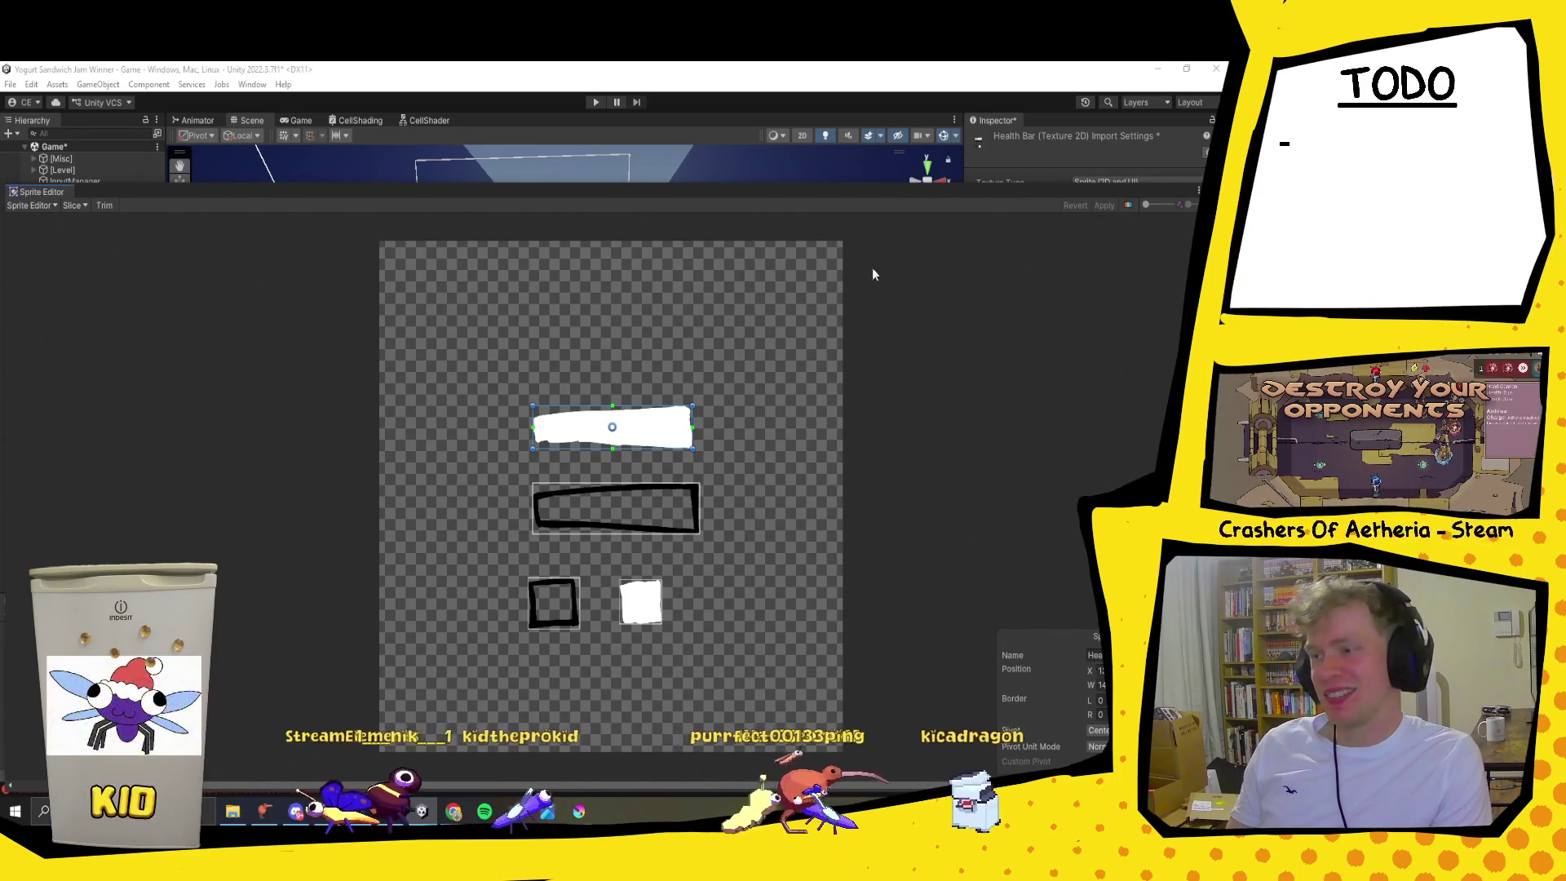
{"action": "key", "text": "super+6"}
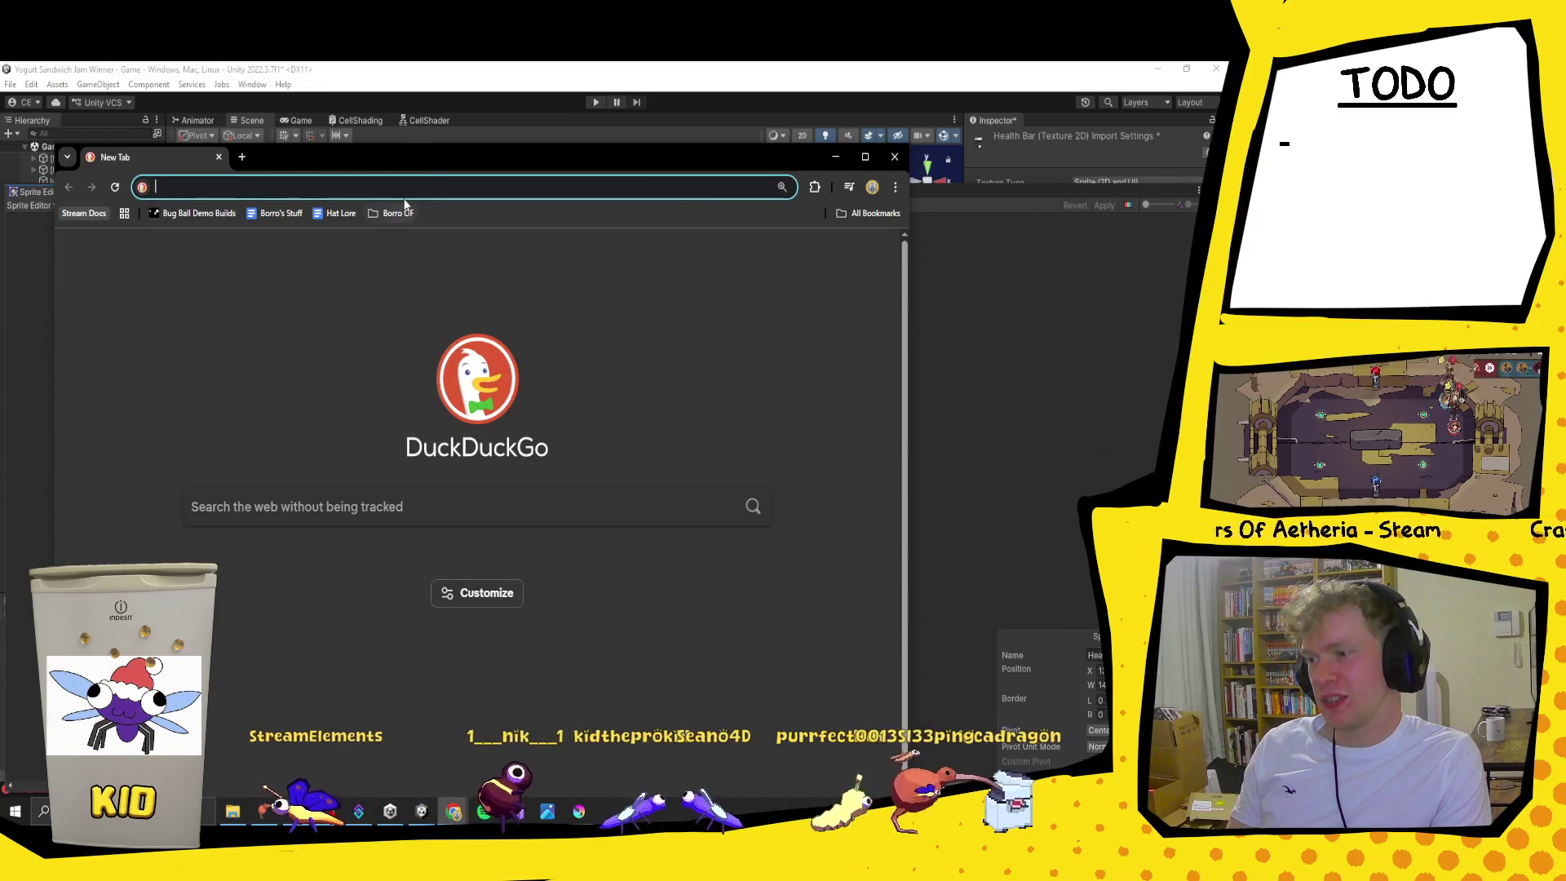
Step: Close the blank Chrome window to return to Unity
{"action": "left_click", "coordinate": [901, 163]}
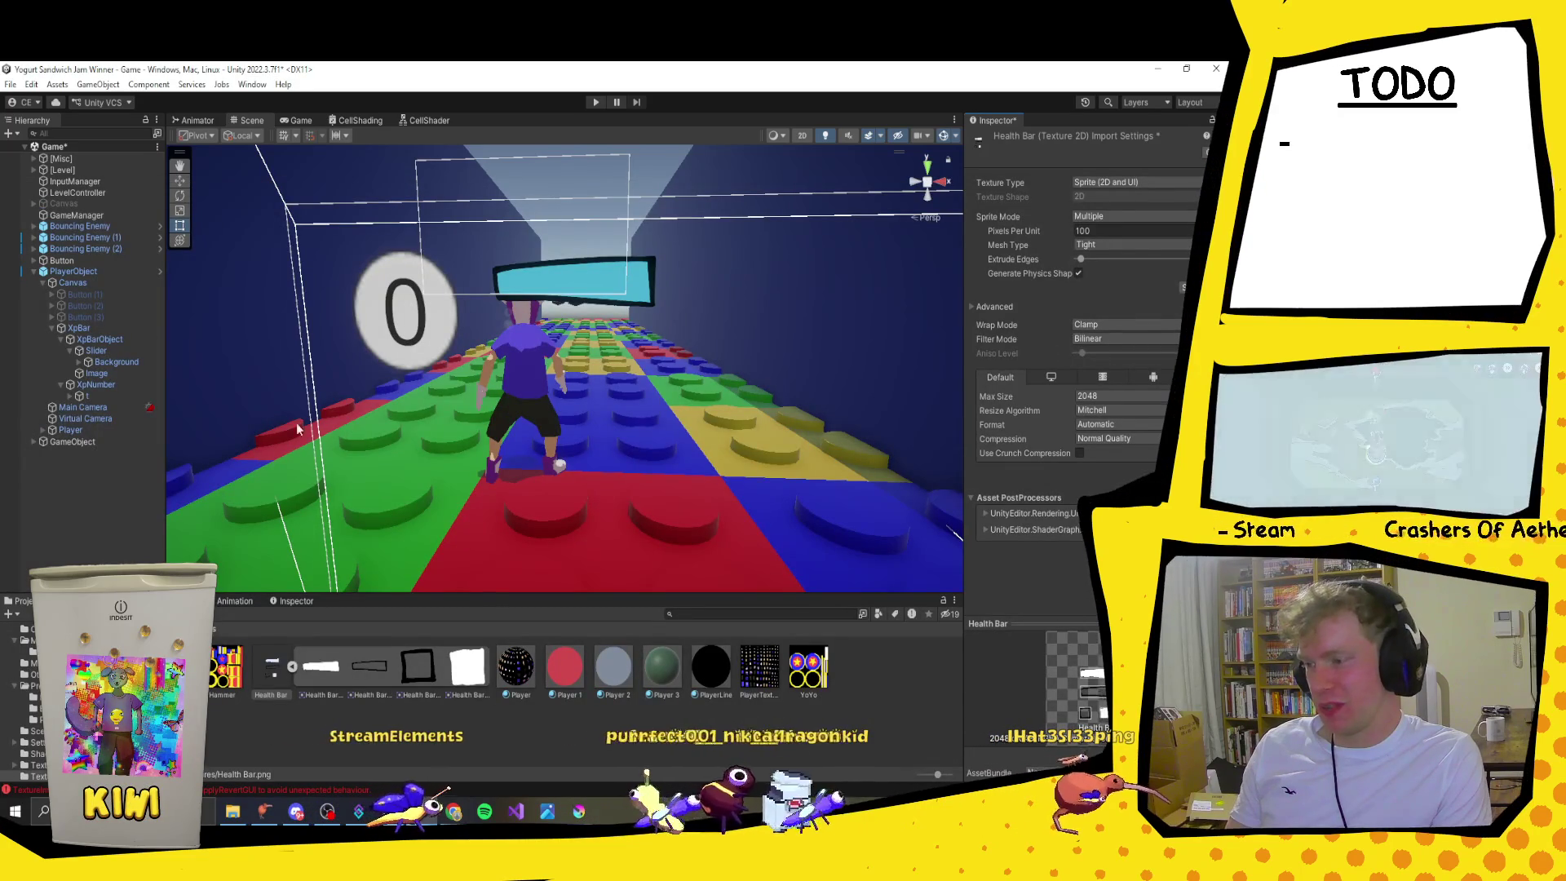
Step: Save the pending Health Bar import settings, select XpNumber's child t, and switch to the Twitch clip
{"action": "left_click", "coordinate": [94, 386]}
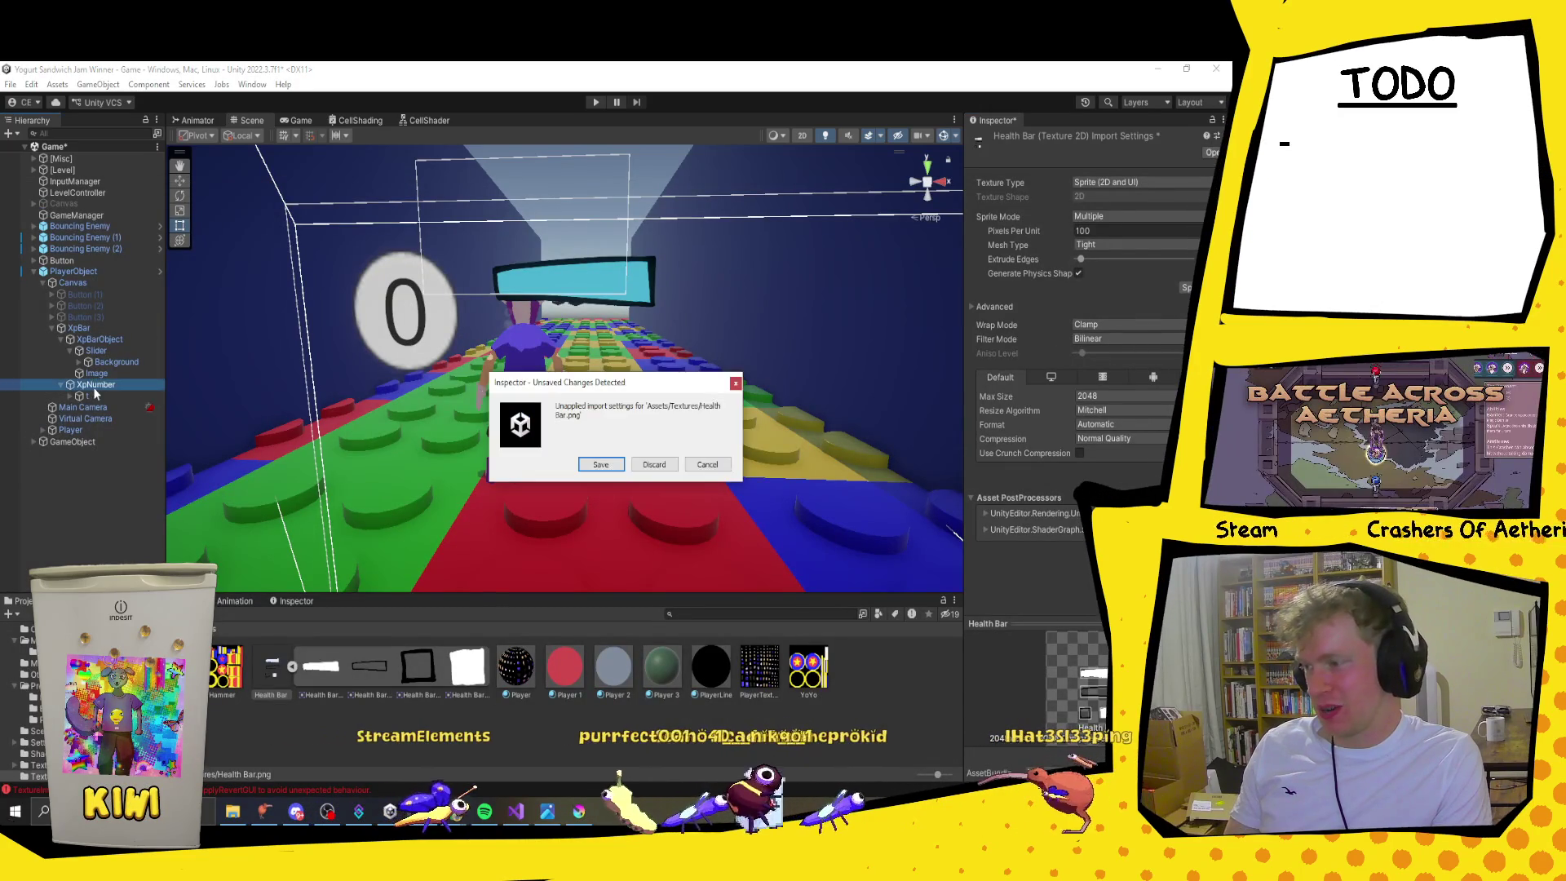
{"action": "left_click", "coordinate": [619, 463]}
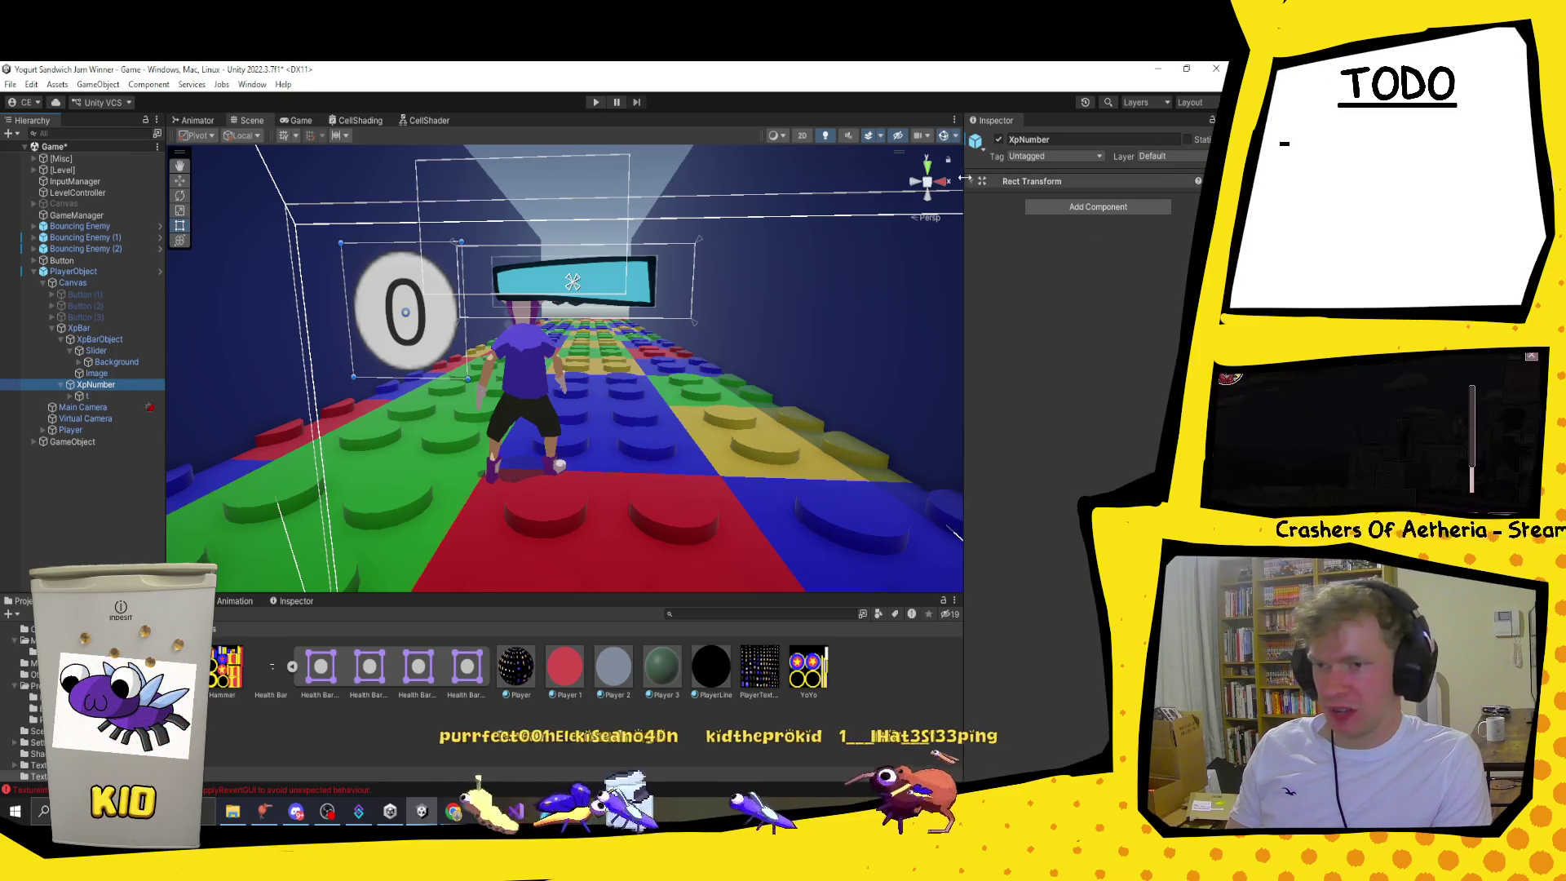
{"action": "left_click", "coordinate": [94, 397]}
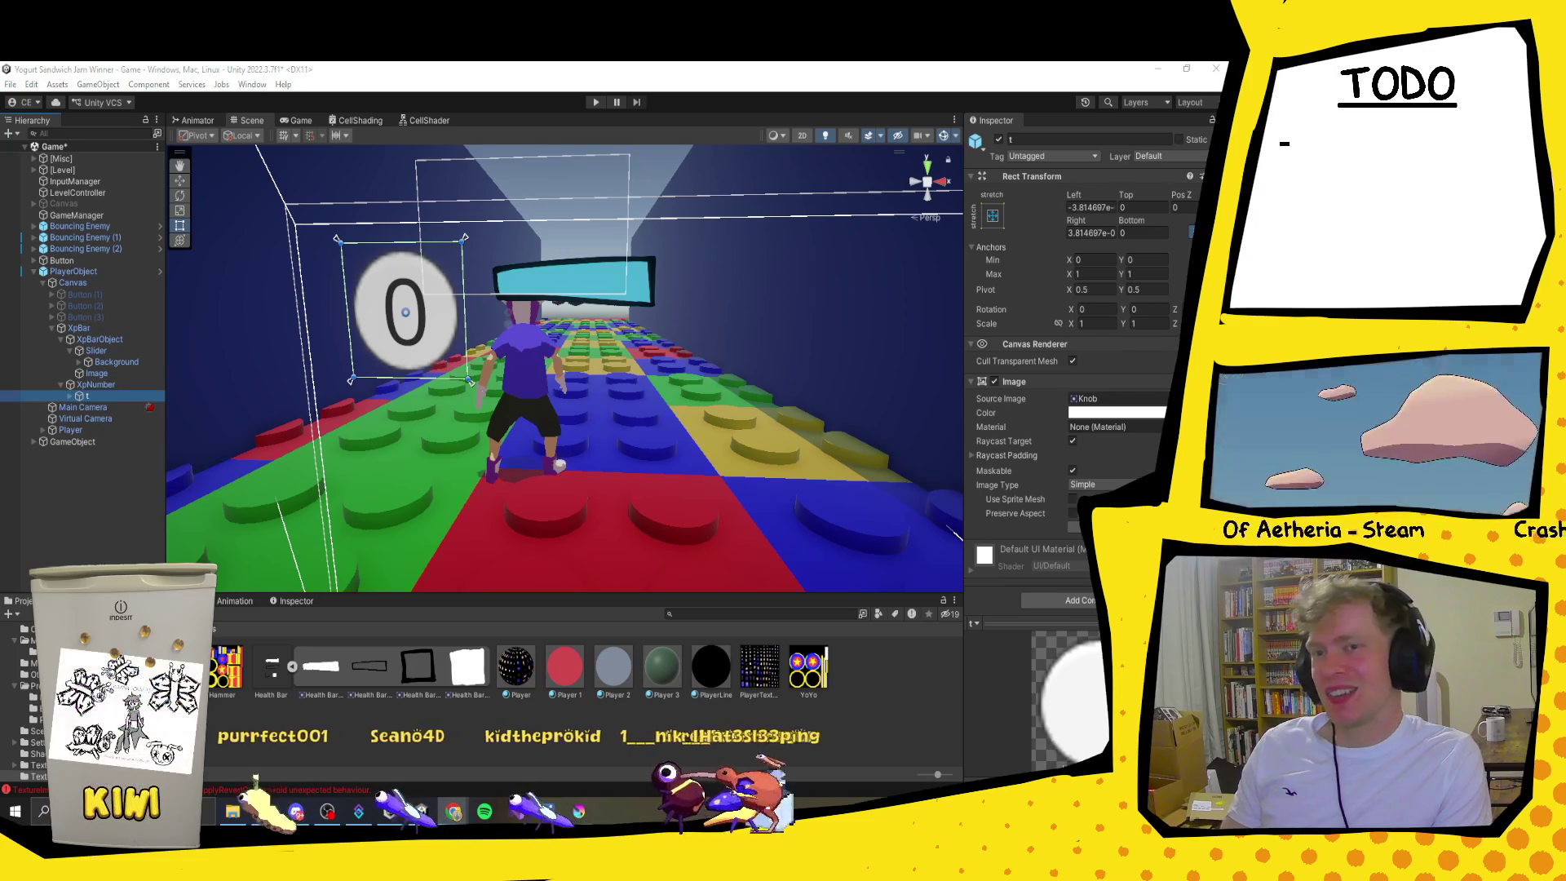
{"action": "key", "text": "alt+Tab"}
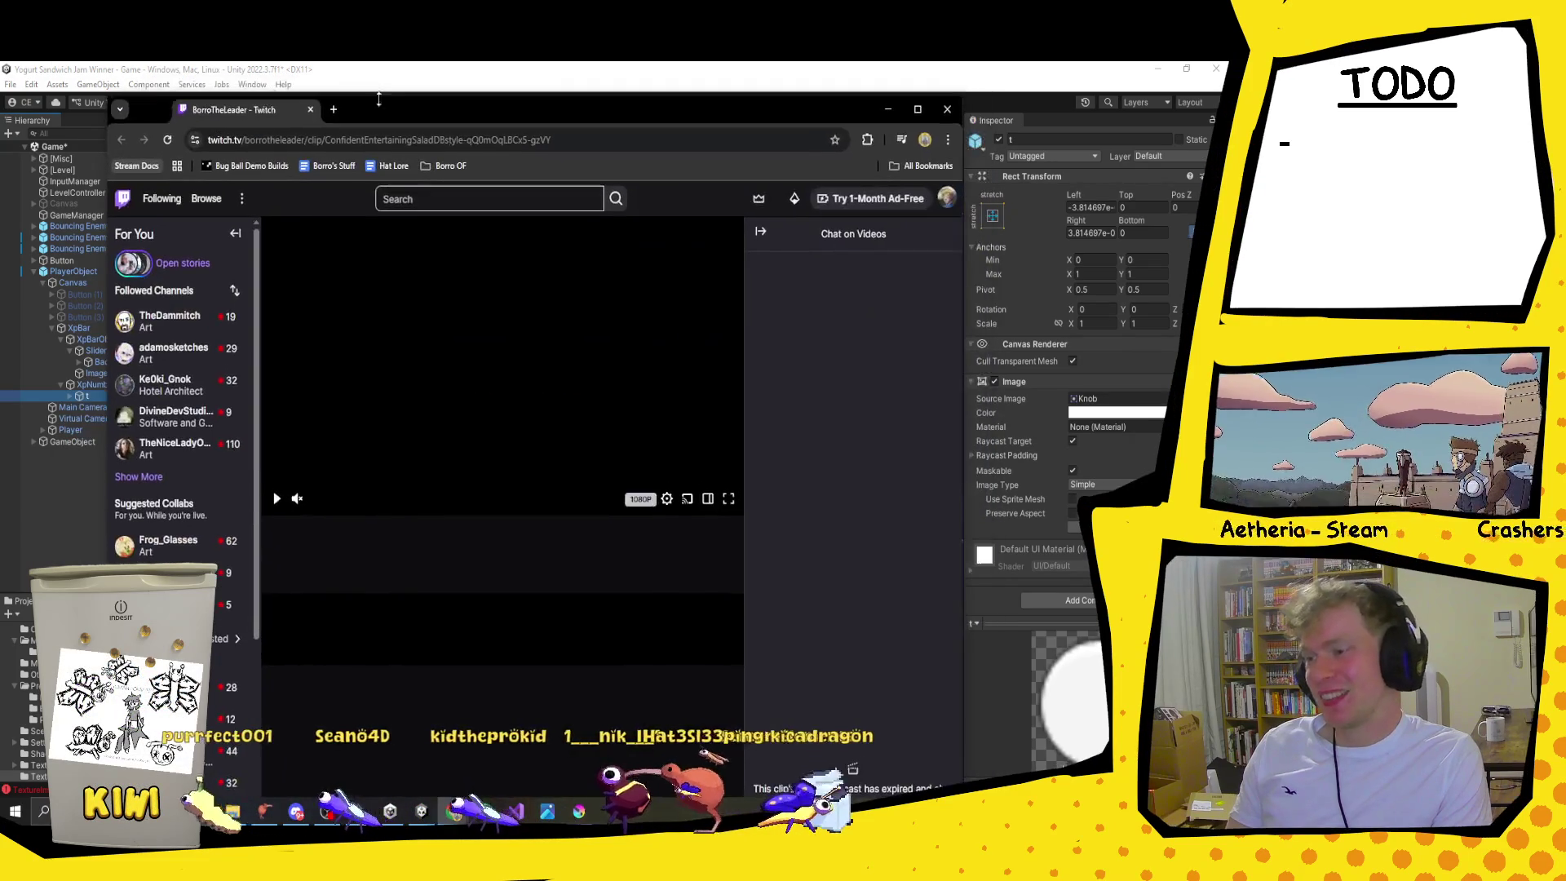
Step: Watch the Twitch clip maximized, then close Chrome to get back to Unity
{"action": "left_click", "coordinate": [916, 109]}
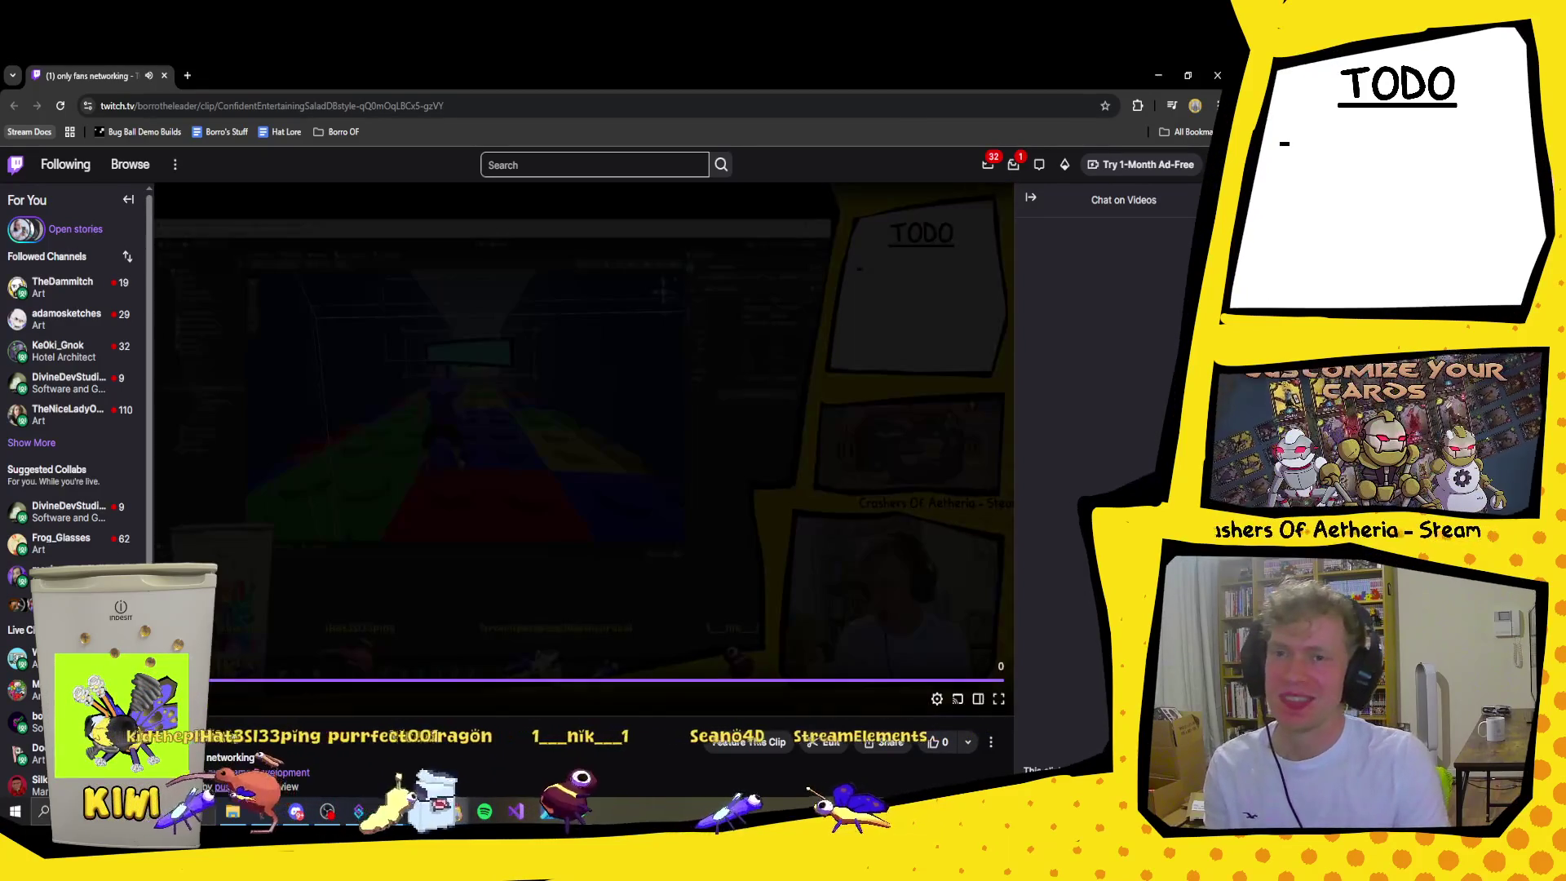
{"action": "left_click", "coordinate": [1215, 78]}
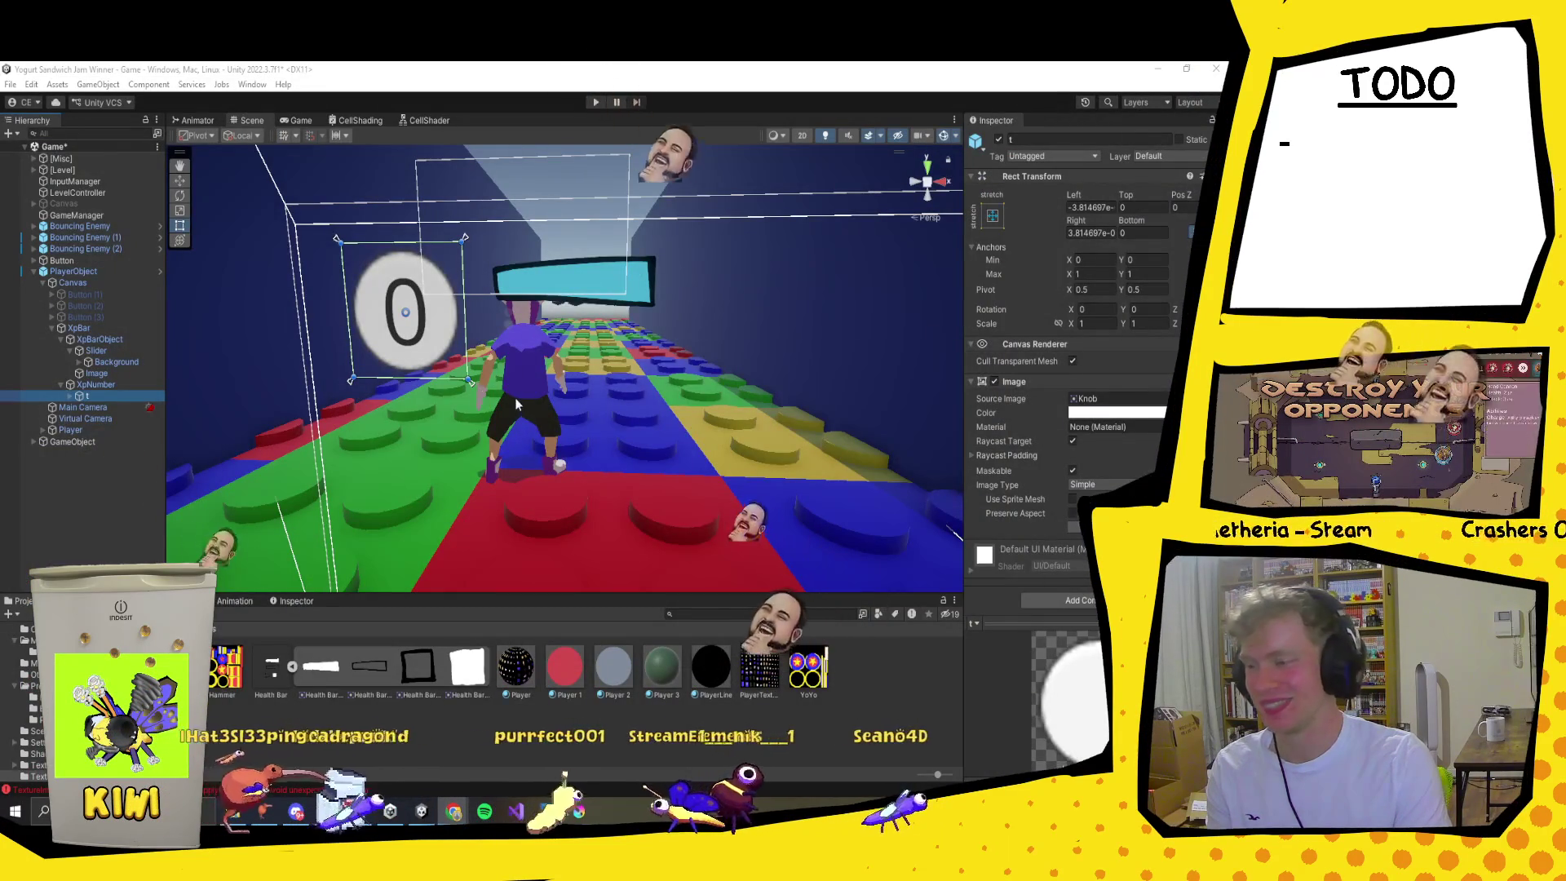
Step: Give t the Health Bar_2 sprite and add a new Image object under it
{"action": "left_click", "coordinate": [1199, 398]}
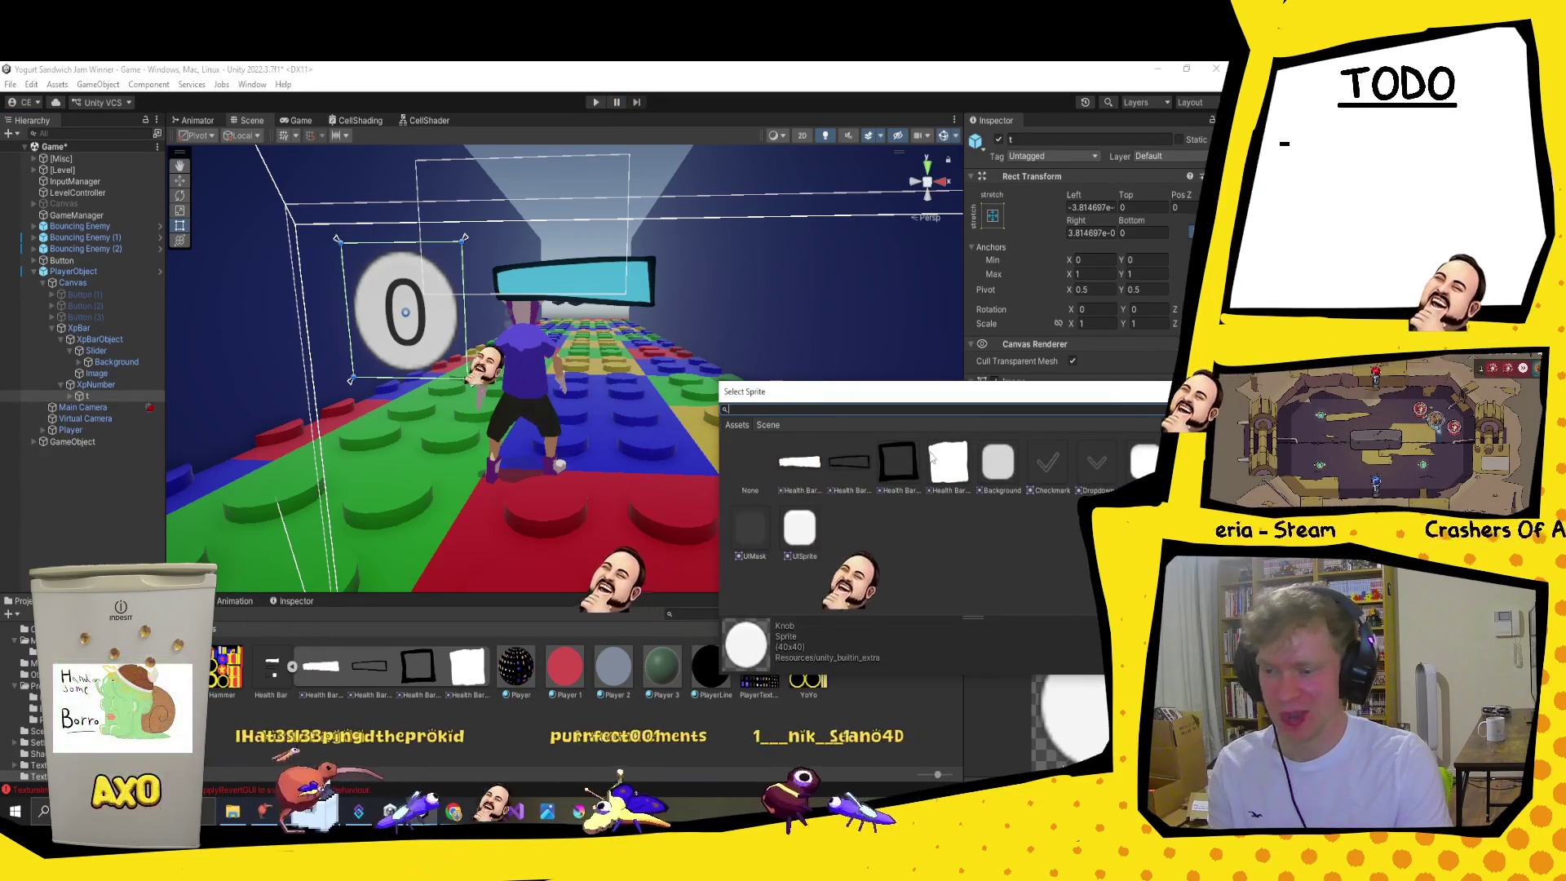
{"action": "double_click", "coordinate": [887, 462]}
{"action": "left_click", "coordinate": [70, 397]}
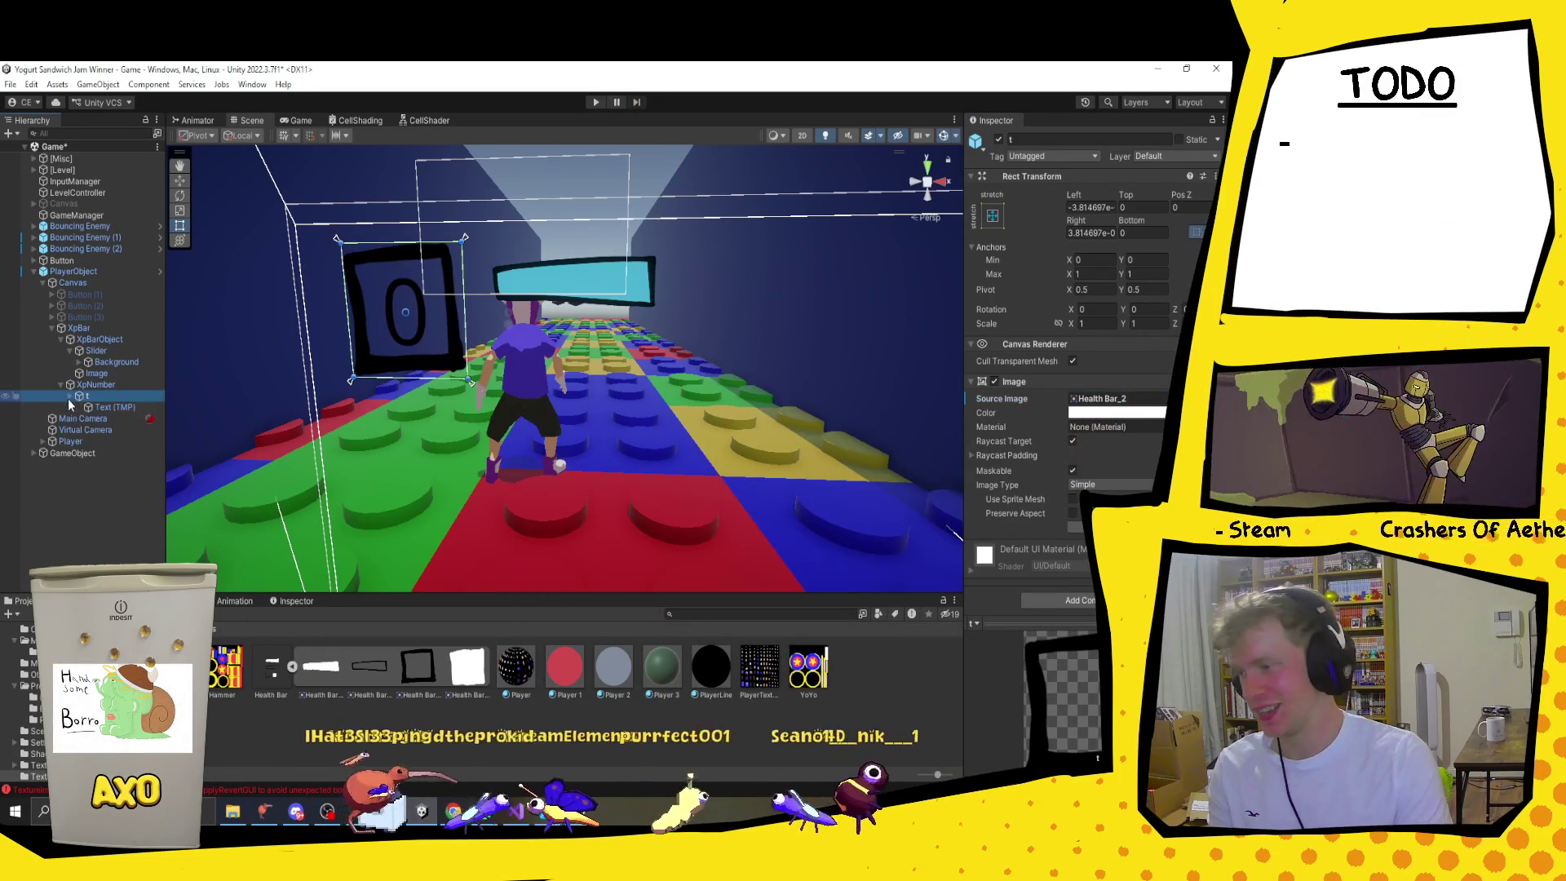
{"action": "right_click", "coordinate": [117, 400]}
{"action": "mouse_move", "coordinate": [244, 596]}
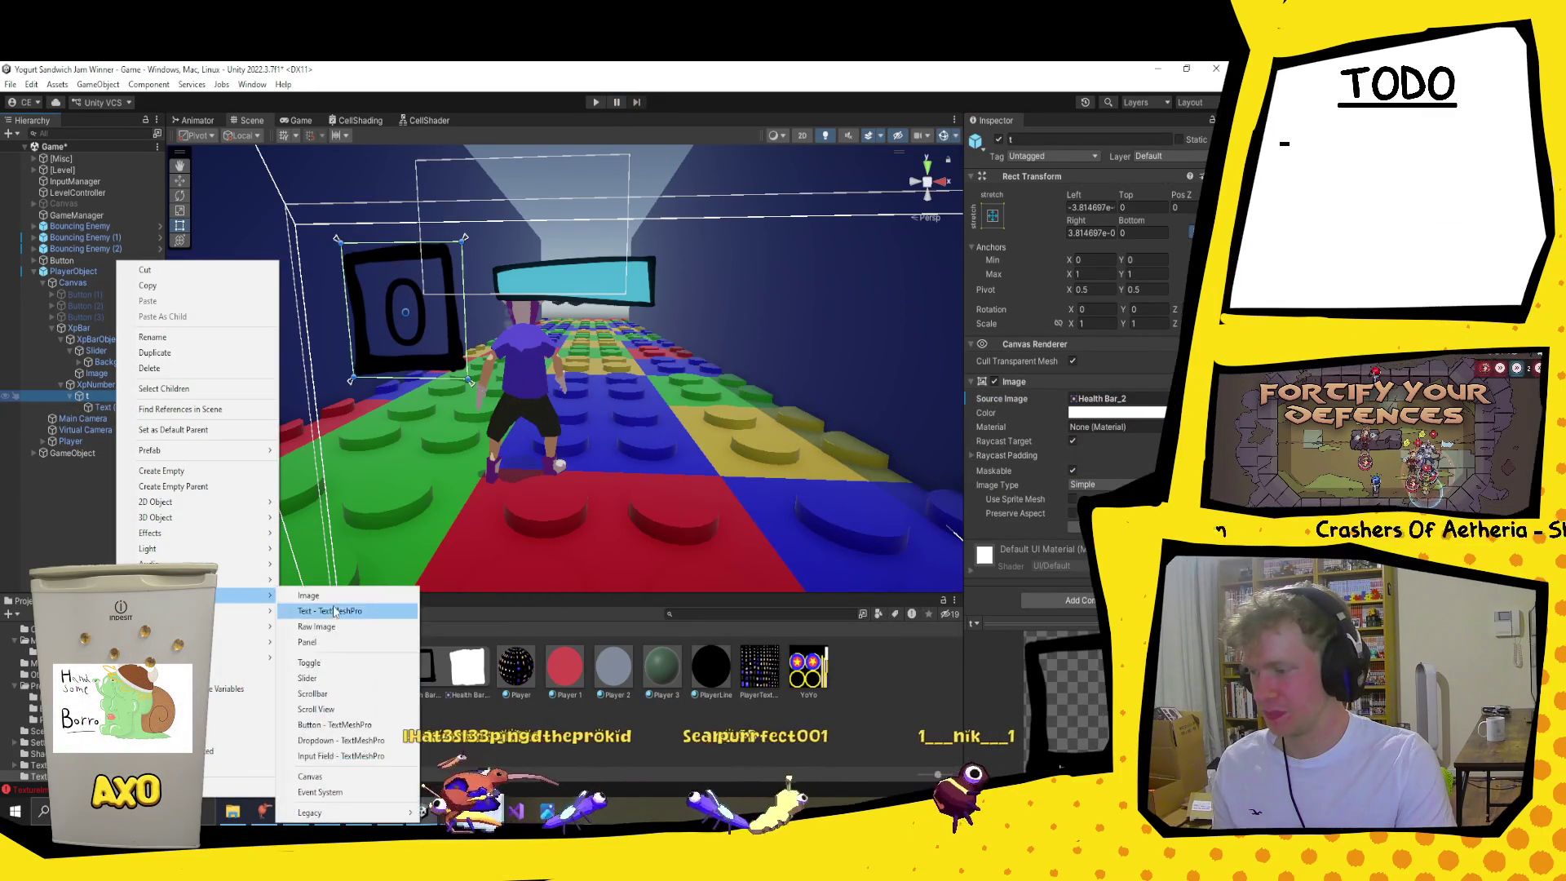
{"action": "left_click", "coordinate": [351, 600]}
Step: Shrink the new Image to a small square centred inside the black frame
{"action": "key", "text": "f"}
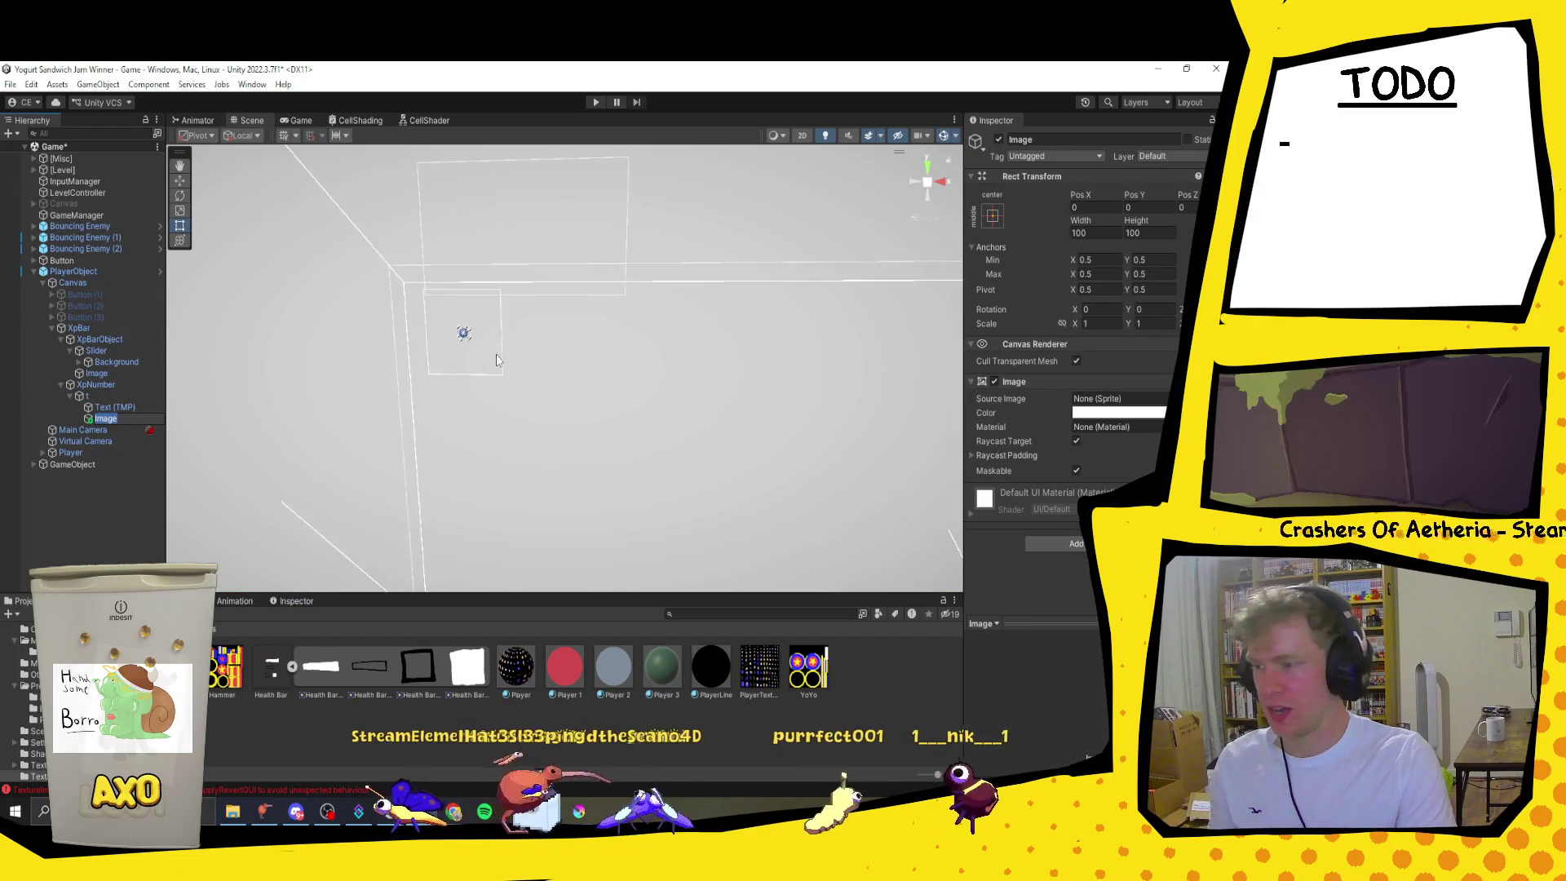
{"action": "scroll", "coordinate": [579, 440], "scroll_direction": "down", "scroll_amount": 5}
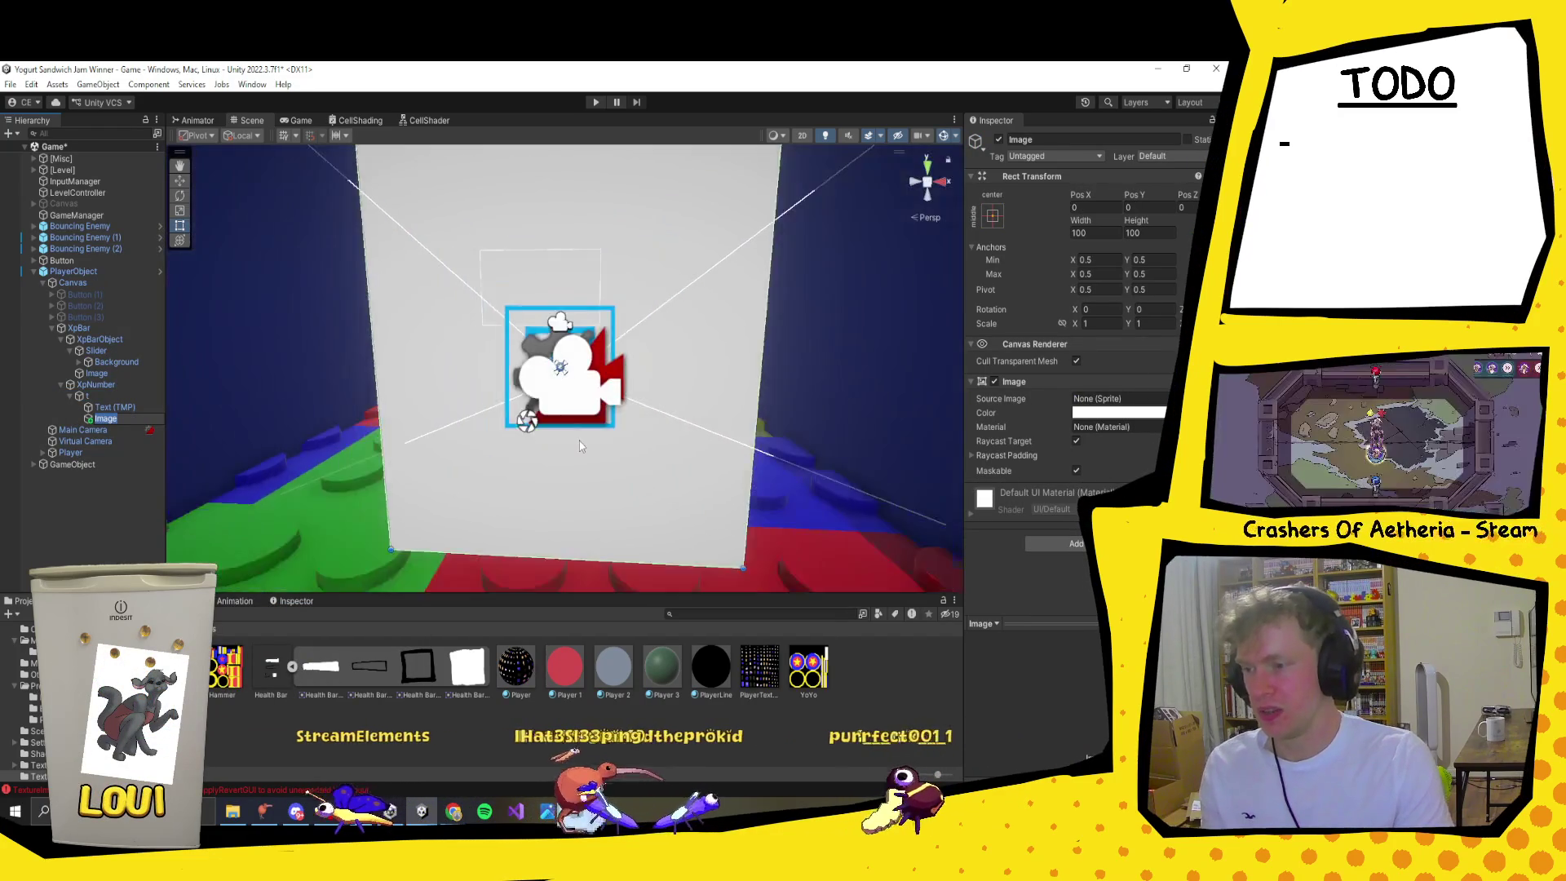
{"action": "scroll", "coordinate": [579, 440], "scroll_direction": "up", "scroll_amount": 3}
{"action": "scroll", "coordinate": [700, 261], "scroll_direction": "down", "scroll_amount": 1}
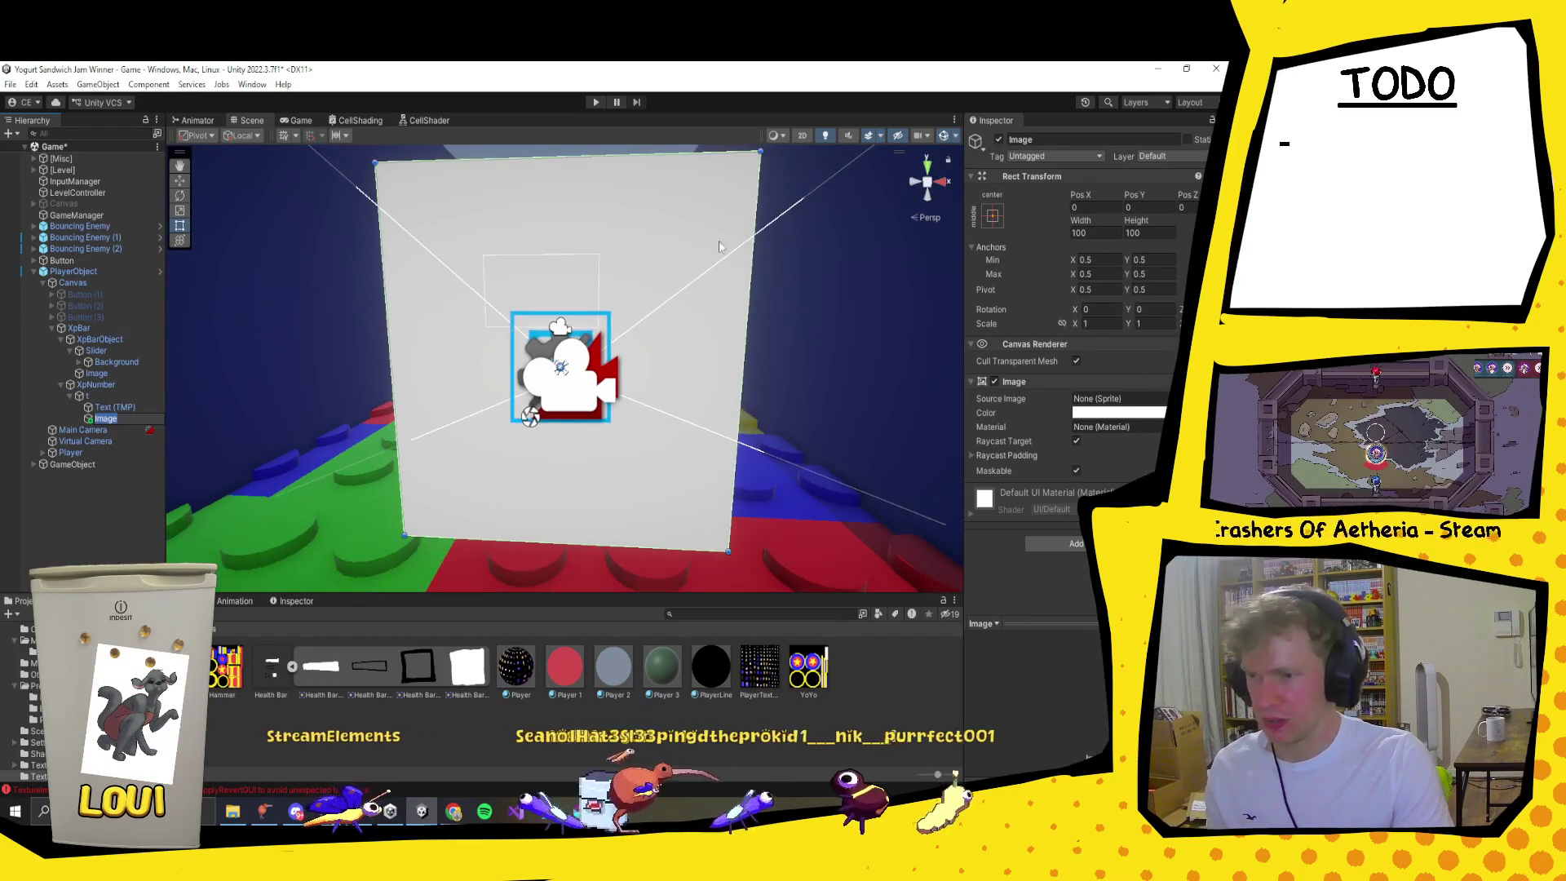
{"action": "mouse_move", "coordinate": [767, 157]}
{"action": "left_mouse_down"}
{"action": "mouse_move", "coordinate": [471, 460]}
{"action": "mouse_move", "coordinate": [462, 513]}
{"action": "mouse_move", "coordinate": [554, 363]}
{"action": "mouse_move", "coordinate": [573, 365]}
{"action": "left_mouse_up"}
{"action": "key", "text": "f"}
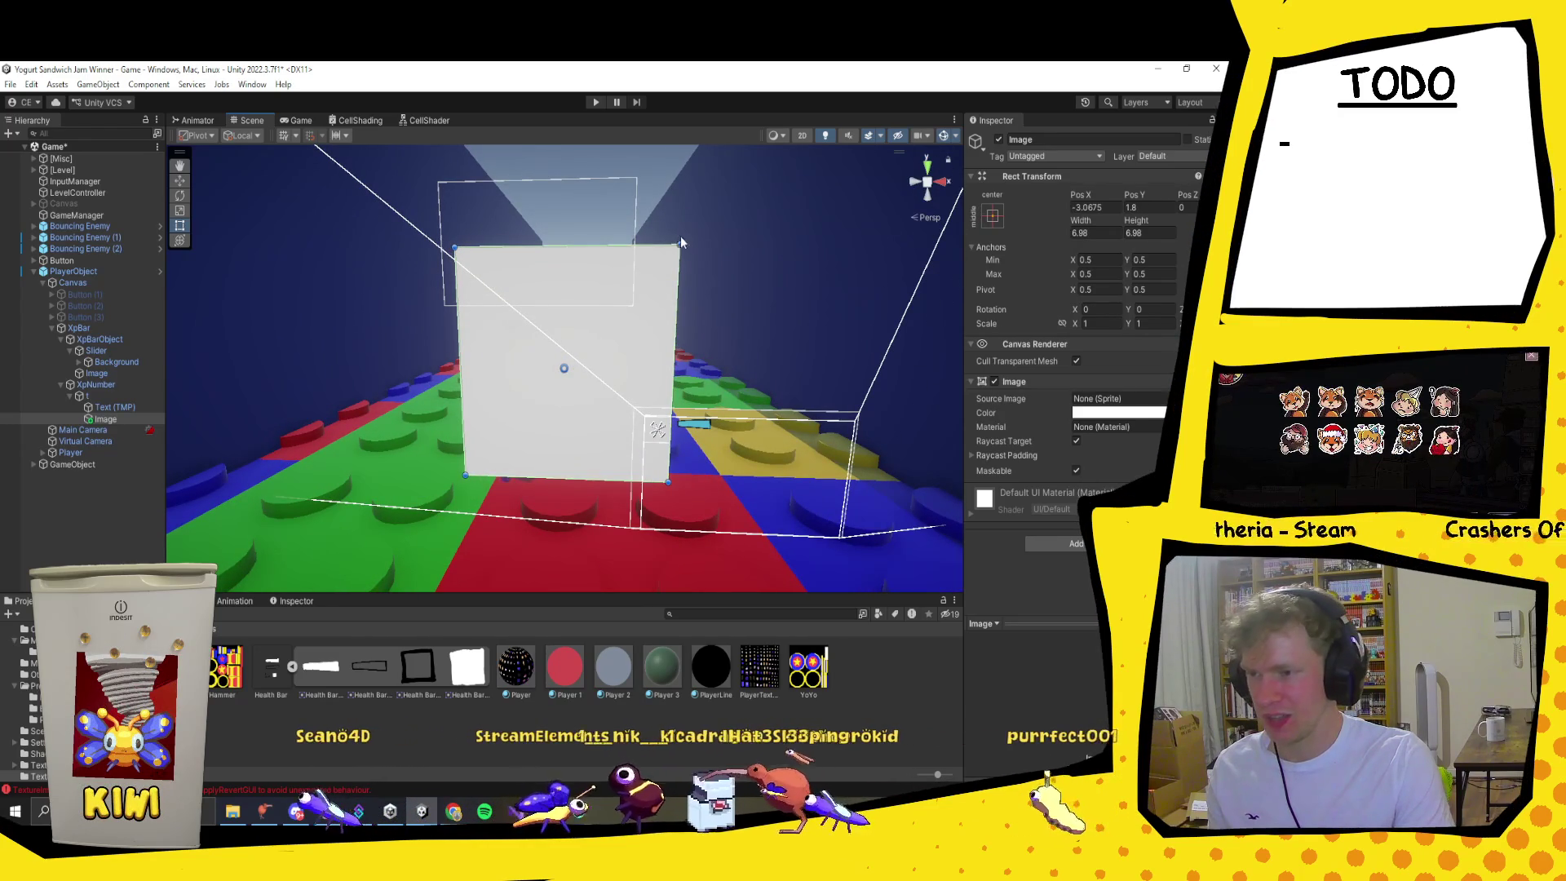
{"action": "mouse_move", "coordinate": [676, 246]}
{"action": "left_mouse_down"}
{"action": "mouse_move", "coordinate": [560, 379]}
{"action": "mouse_move", "coordinate": [487, 432]}
{"action": "mouse_move", "coordinate": [670, 435]}
{"action": "left_mouse_up"}
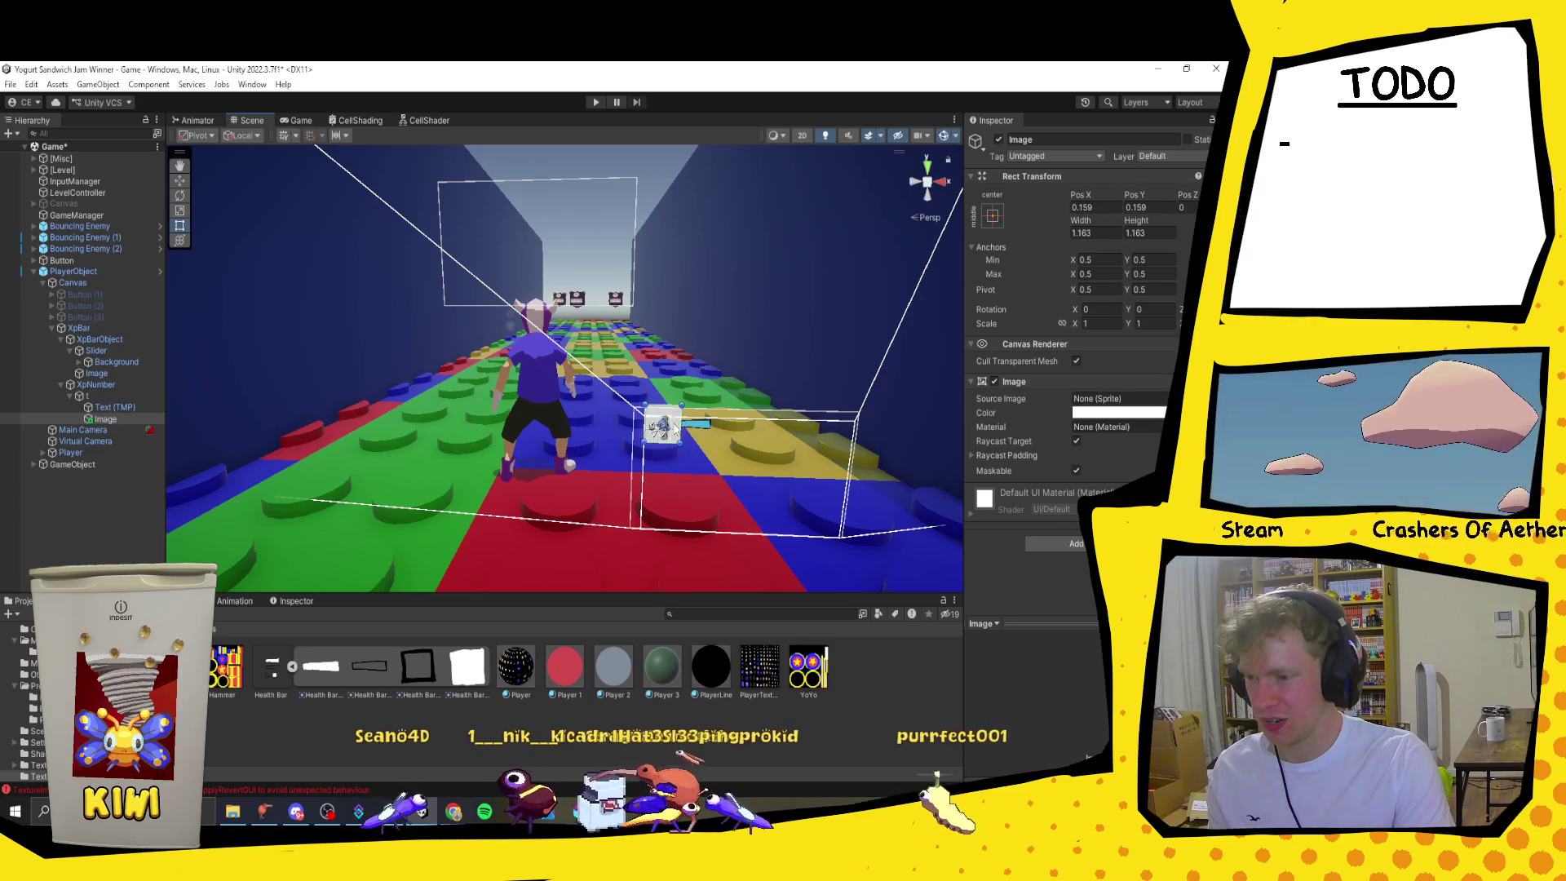
{"action": "key", "text": "f"}
{"action": "scroll", "coordinate": [682, 429], "scroll_direction": "up", "scroll_amount": 3}
{"action": "mouse_move", "coordinate": [698, 221]}
{"action": "left_mouse_down"}
{"action": "mouse_move", "coordinate": [615, 323]}
{"action": "mouse_move", "coordinate": [628, 318]}
{"action": "mouse_move", "coordinate": [573, 361]}
{"action": "left_mouse_up"}
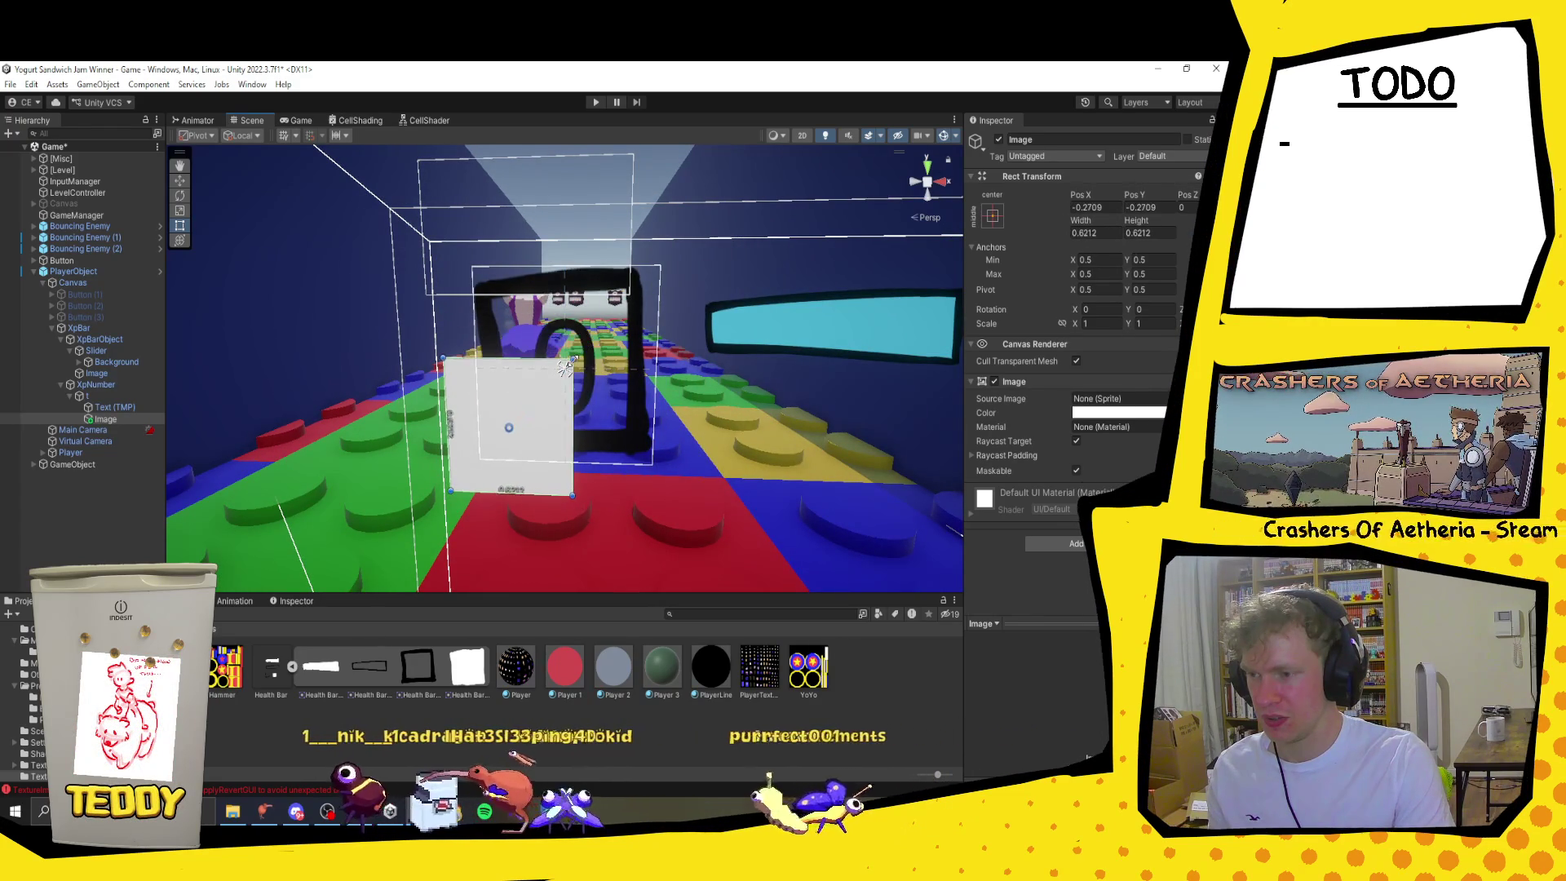
{"action": "left_click_drag", "start_coordinate": [509, 427], "coordinate": [563, 368]}
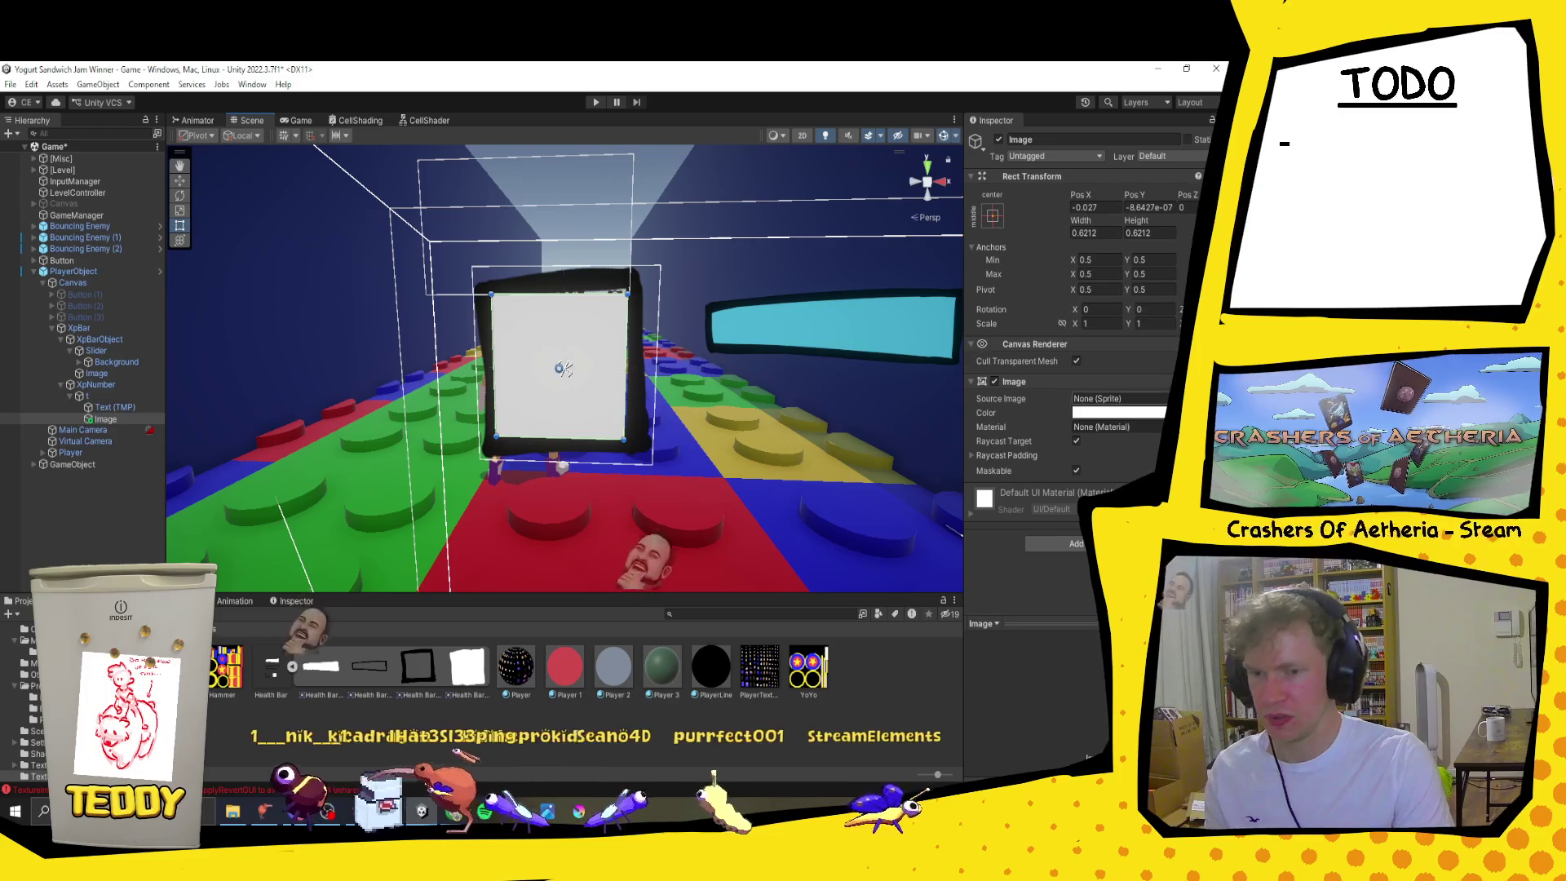
Step: Give the Image the Health Bar_3 sprite and enlarge it to fill the frame
{"action": "left_click", "coordinate": [1162, 398]}
{"action": "double_click", "coordinate": [943, 465]}
{"action": "left_click_drag", "start_coordinate": [627, 294], "coordinate": [634, 285]}
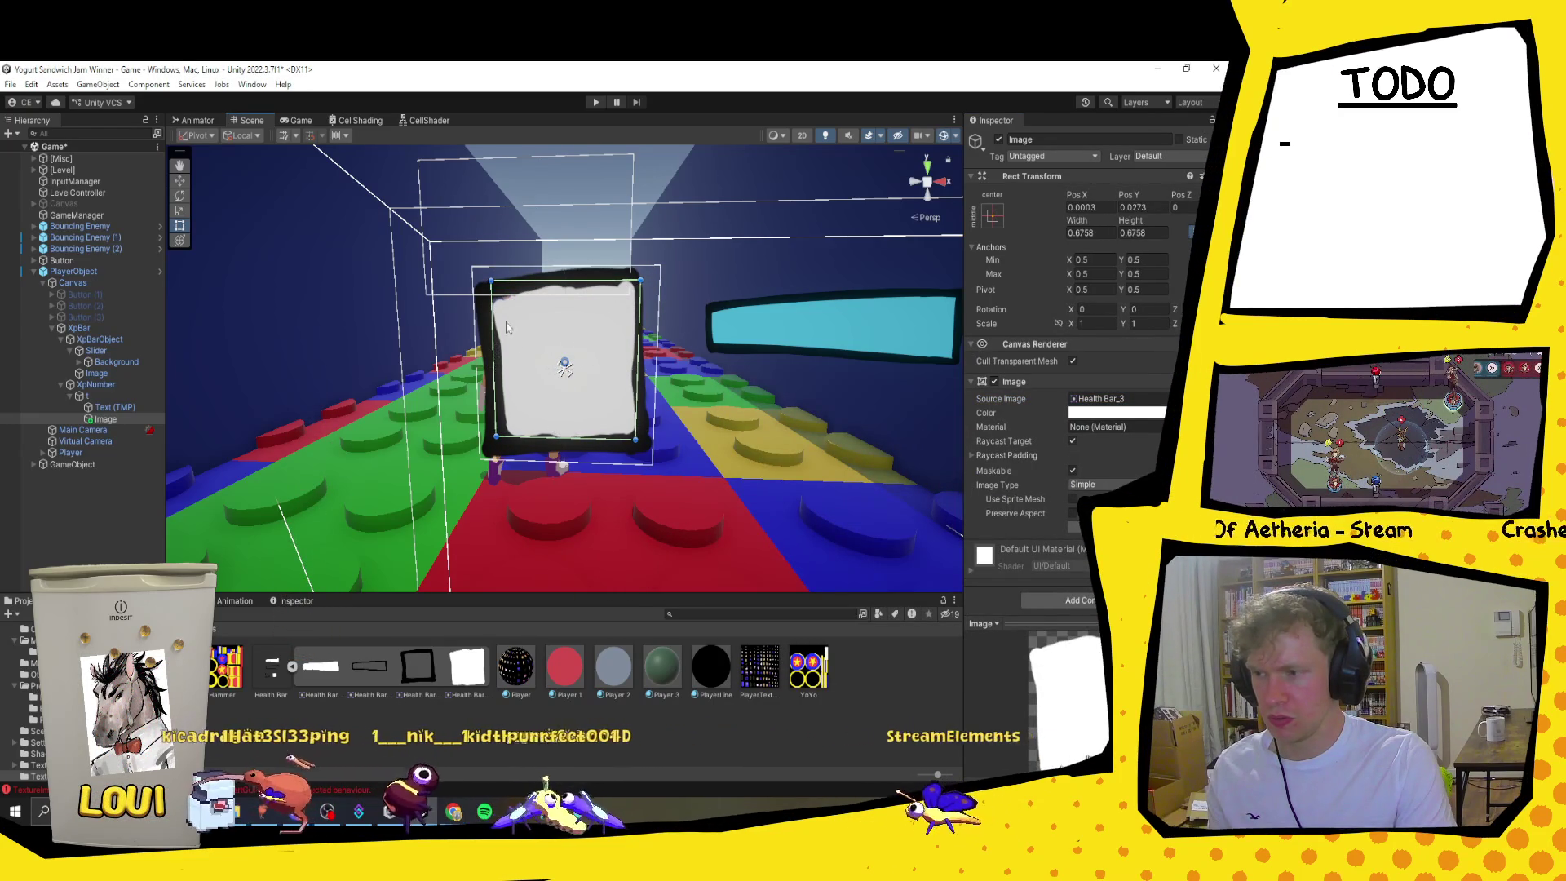
{"action": "left_click_drag", "start_coordinate": [492, 351], "coordinate": [478, 352]}
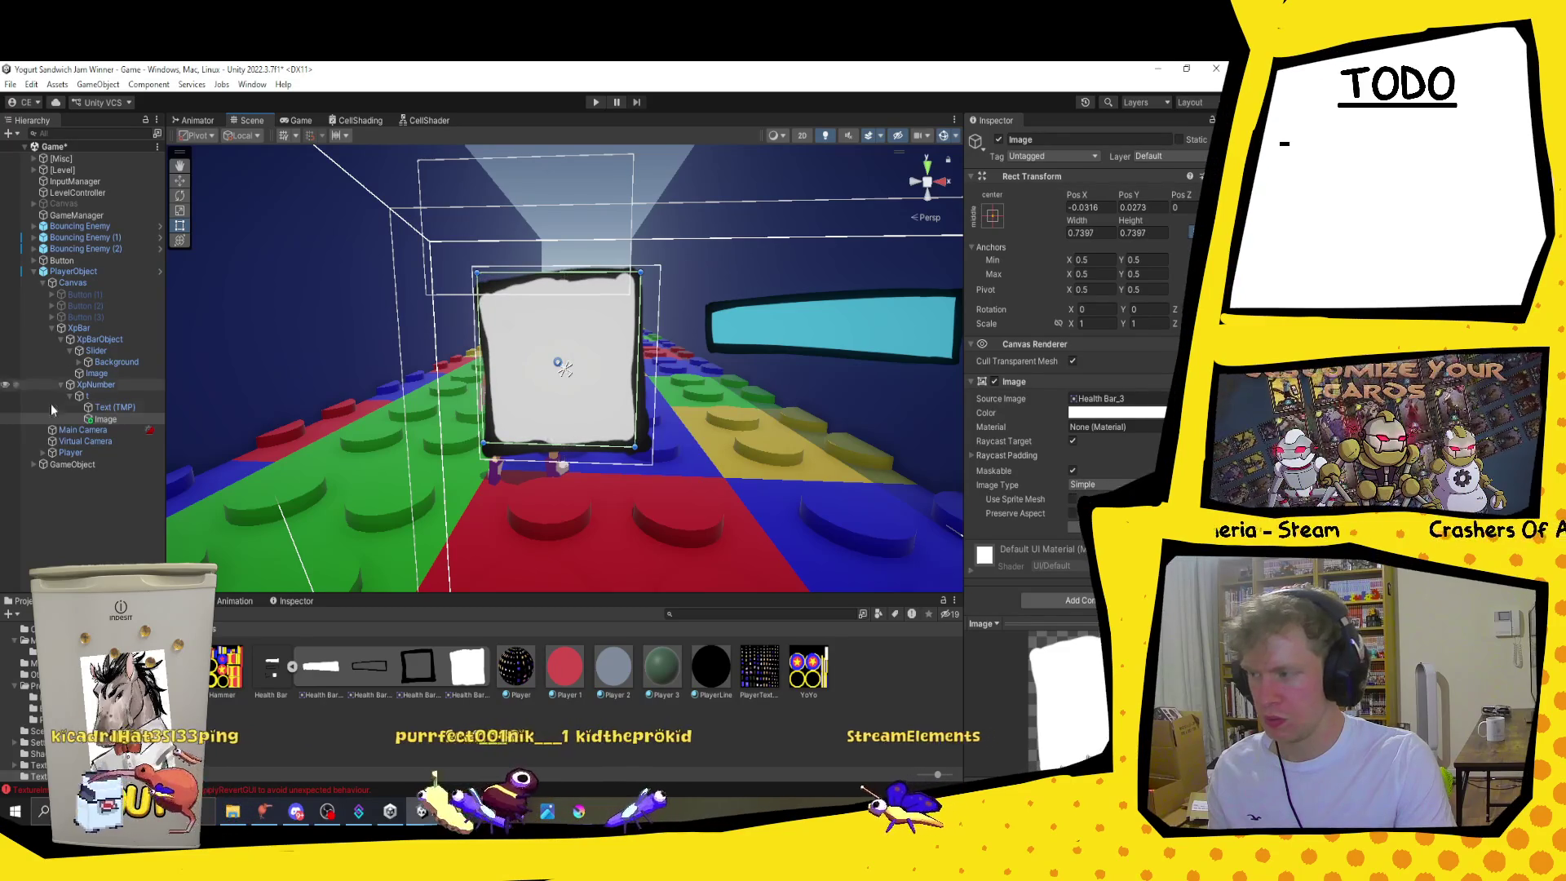
Step: Swap sprites so t uses Health Bar_3 and the Image uses Health Bar_2, then shrink the frame to about a third
{"action": "left_click", "coordinate": [94, 396]}
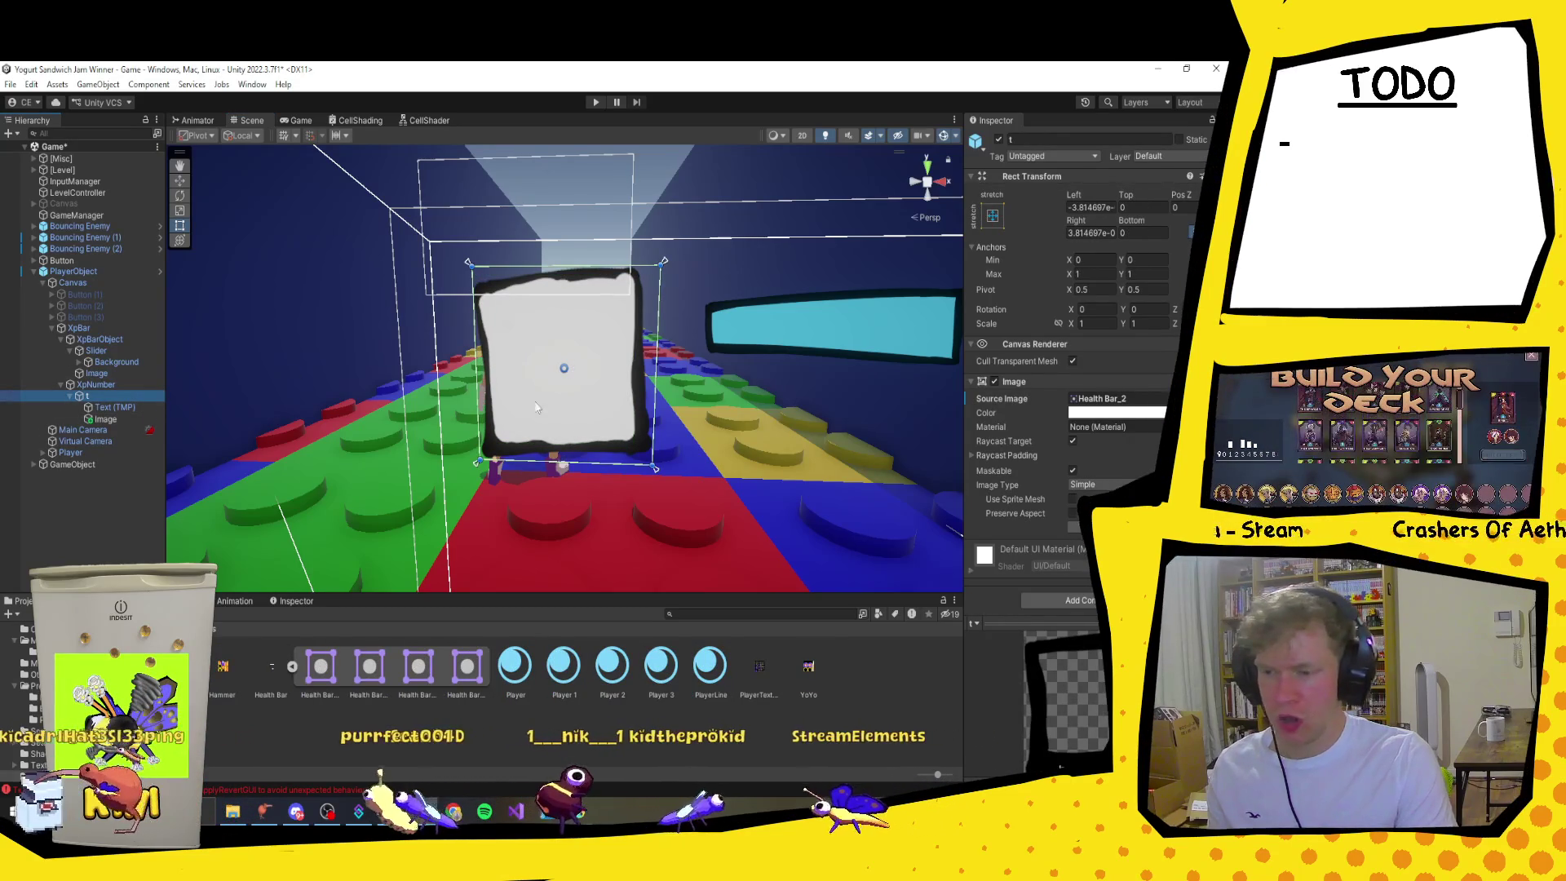
{"action": "left_click", "coordinate": [1174, 398]}
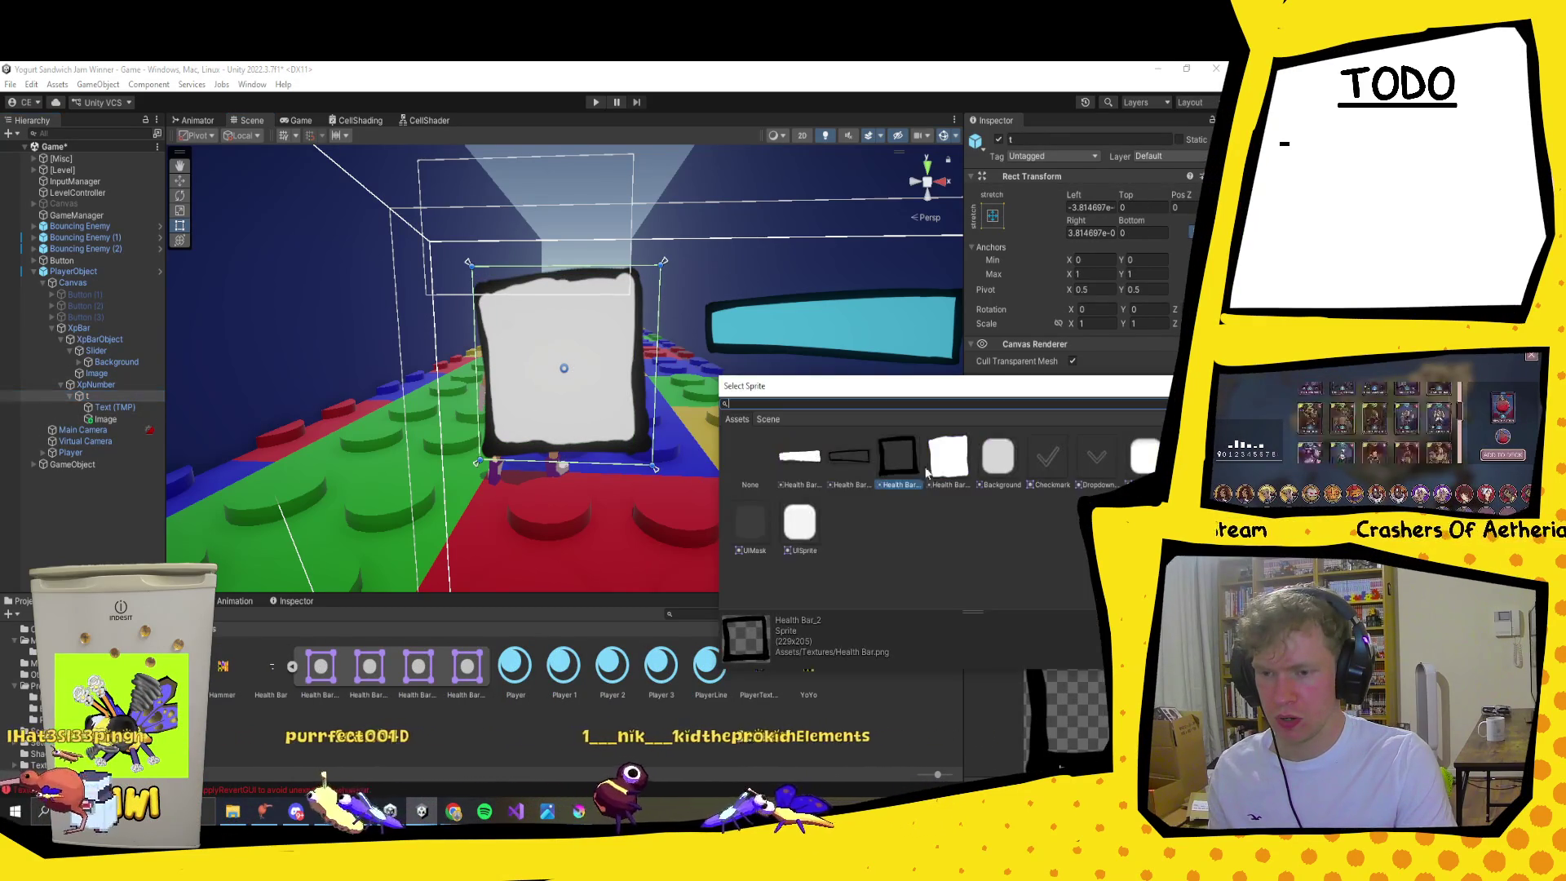
{"action": "left_click", "coordinate": [950, 469]}
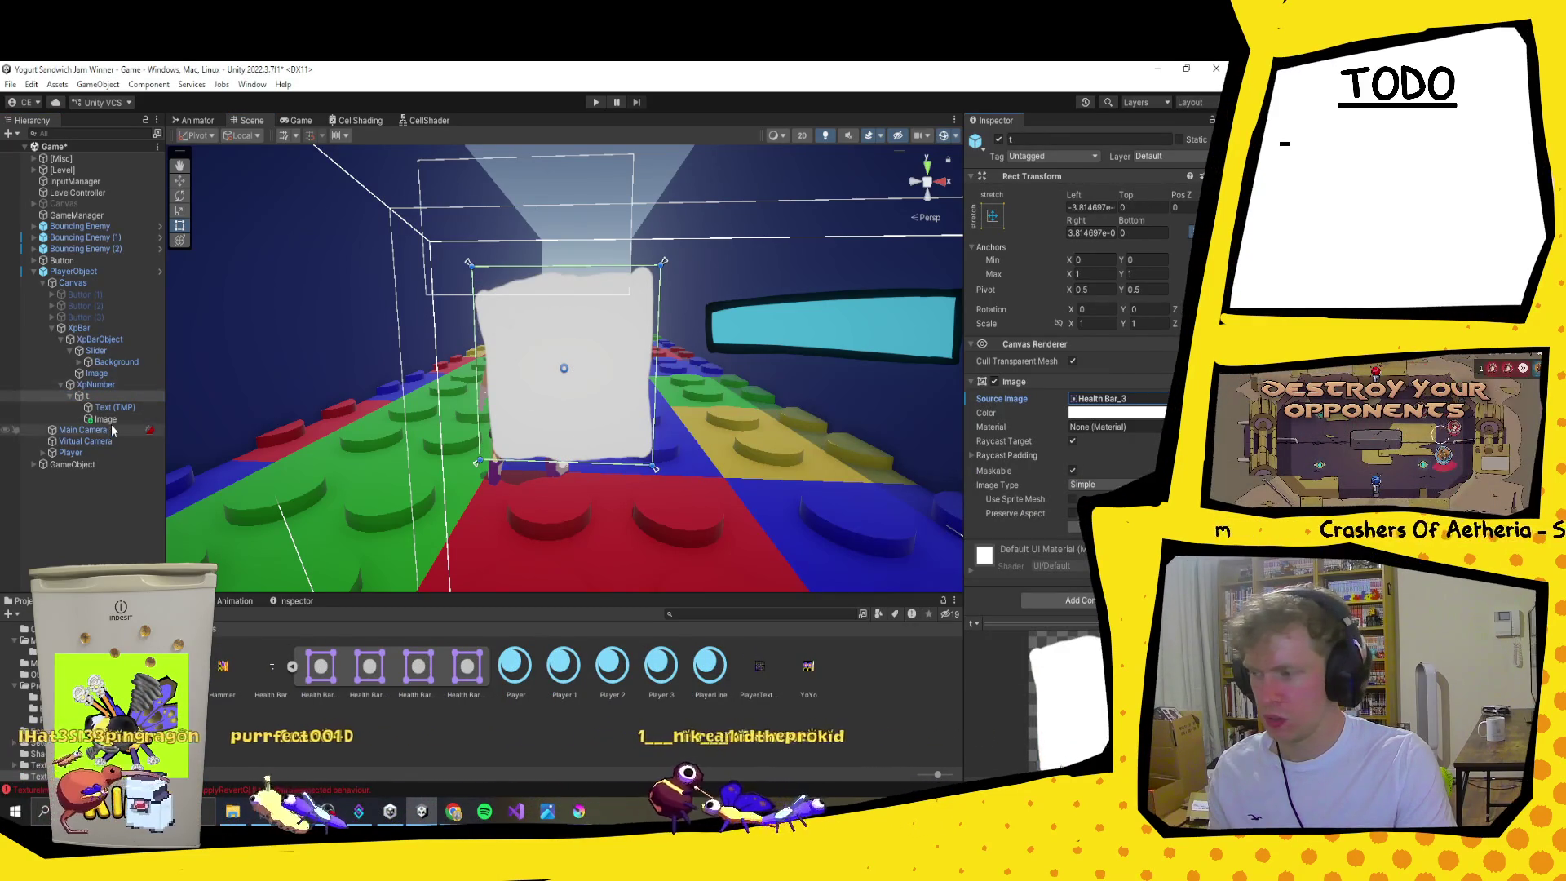
{"action": "left_click", "coordinate": [105, 418]}
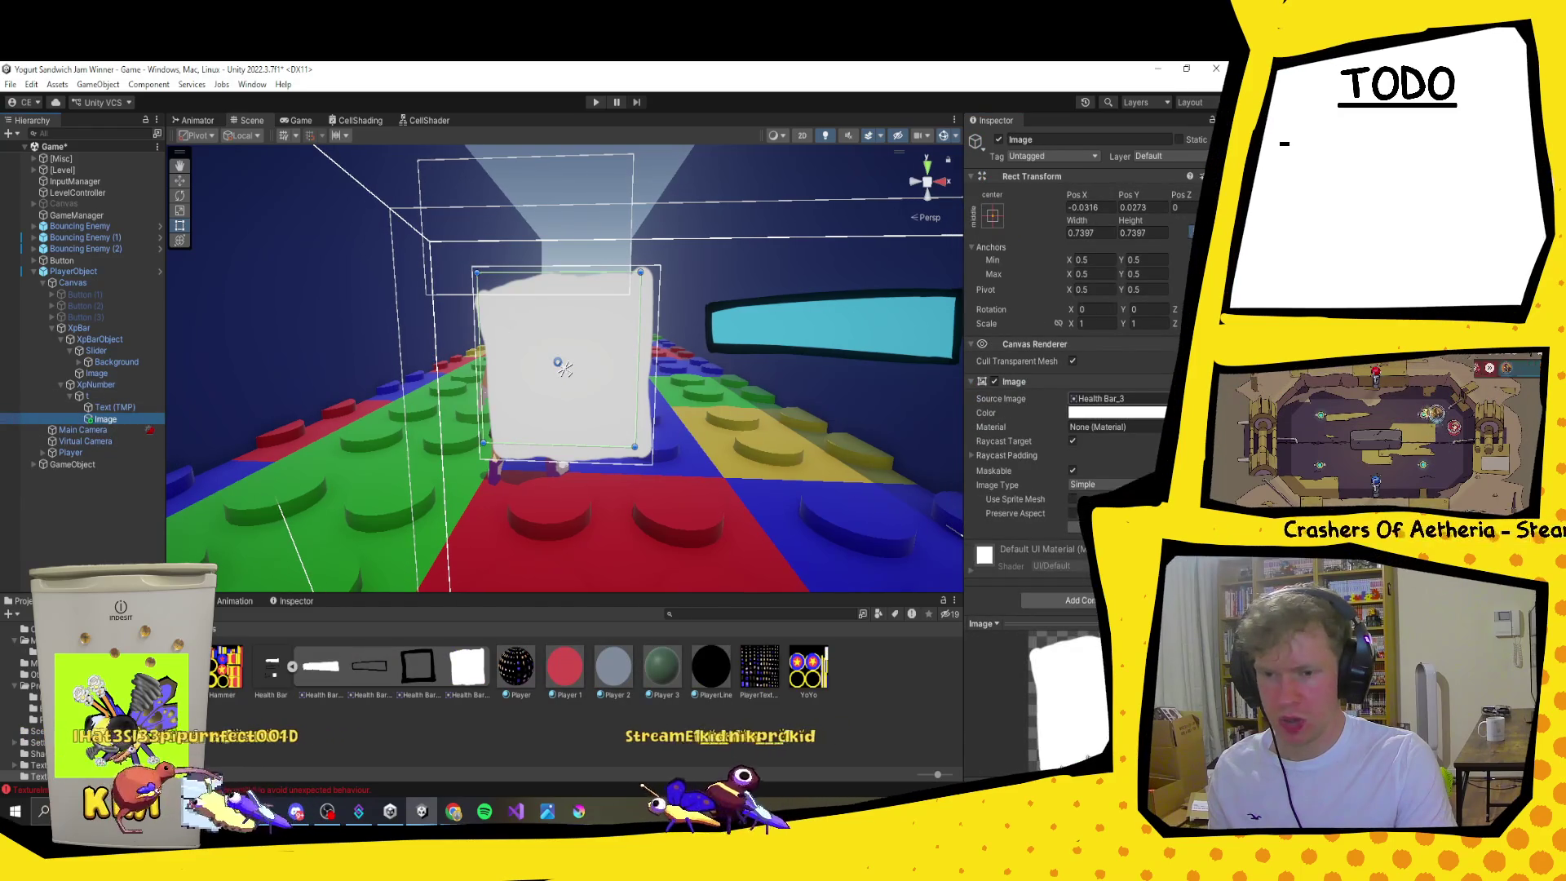
{"action": "left_click", "coordinate": [1174, 398]}
{"action": "double_click", "coordinate": [902, 457]}
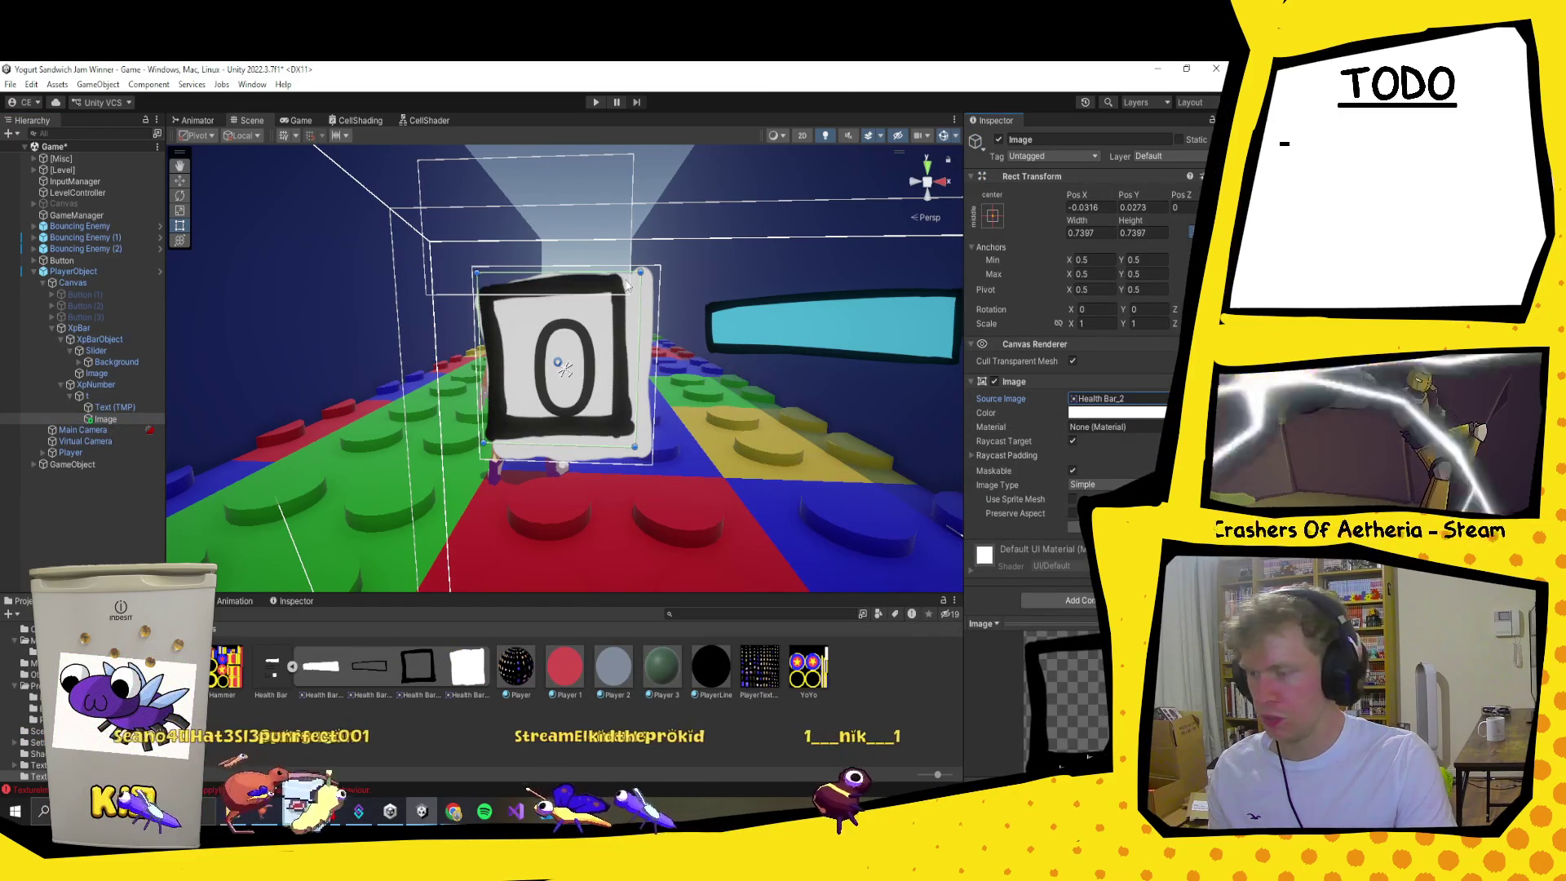
{"action": "mouse_move", "coordinate": [640, 271]}
{"action": "left_mouse_down"}
{"action": "mouse_move", "coordinate": [534, 358]}
{"action": "mouse_move", "coordinate": [714, 333]}
{"action": "left_mouse_up"}
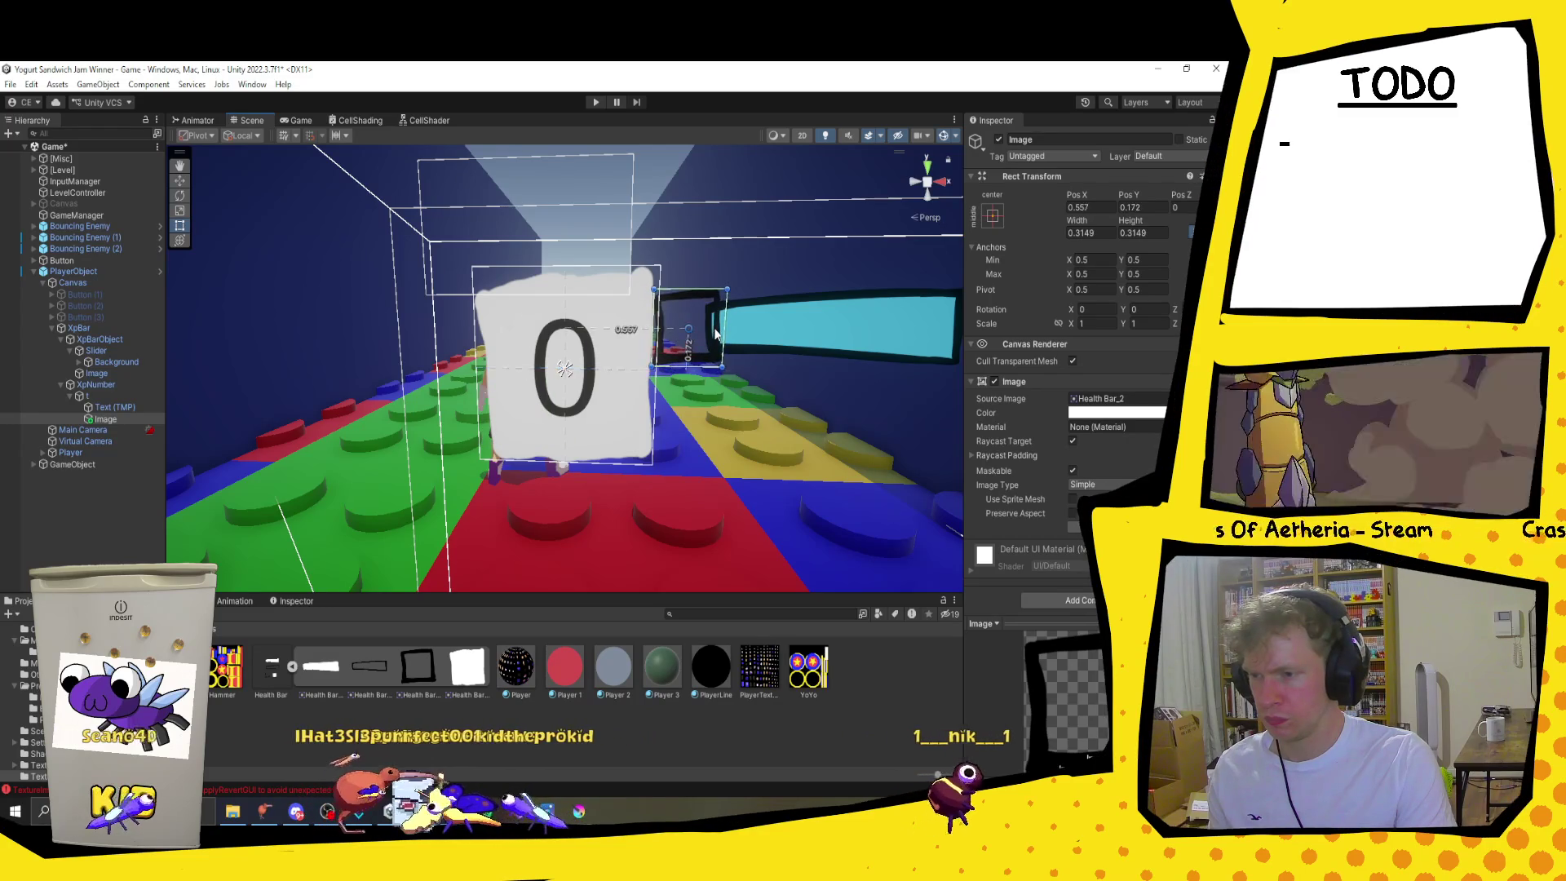
Step: Enlarge the frame image slightly and shrink t's white background so both form one small framed square
{"action": "key", "text": "w"}
{"action": "key", "text": "d"}
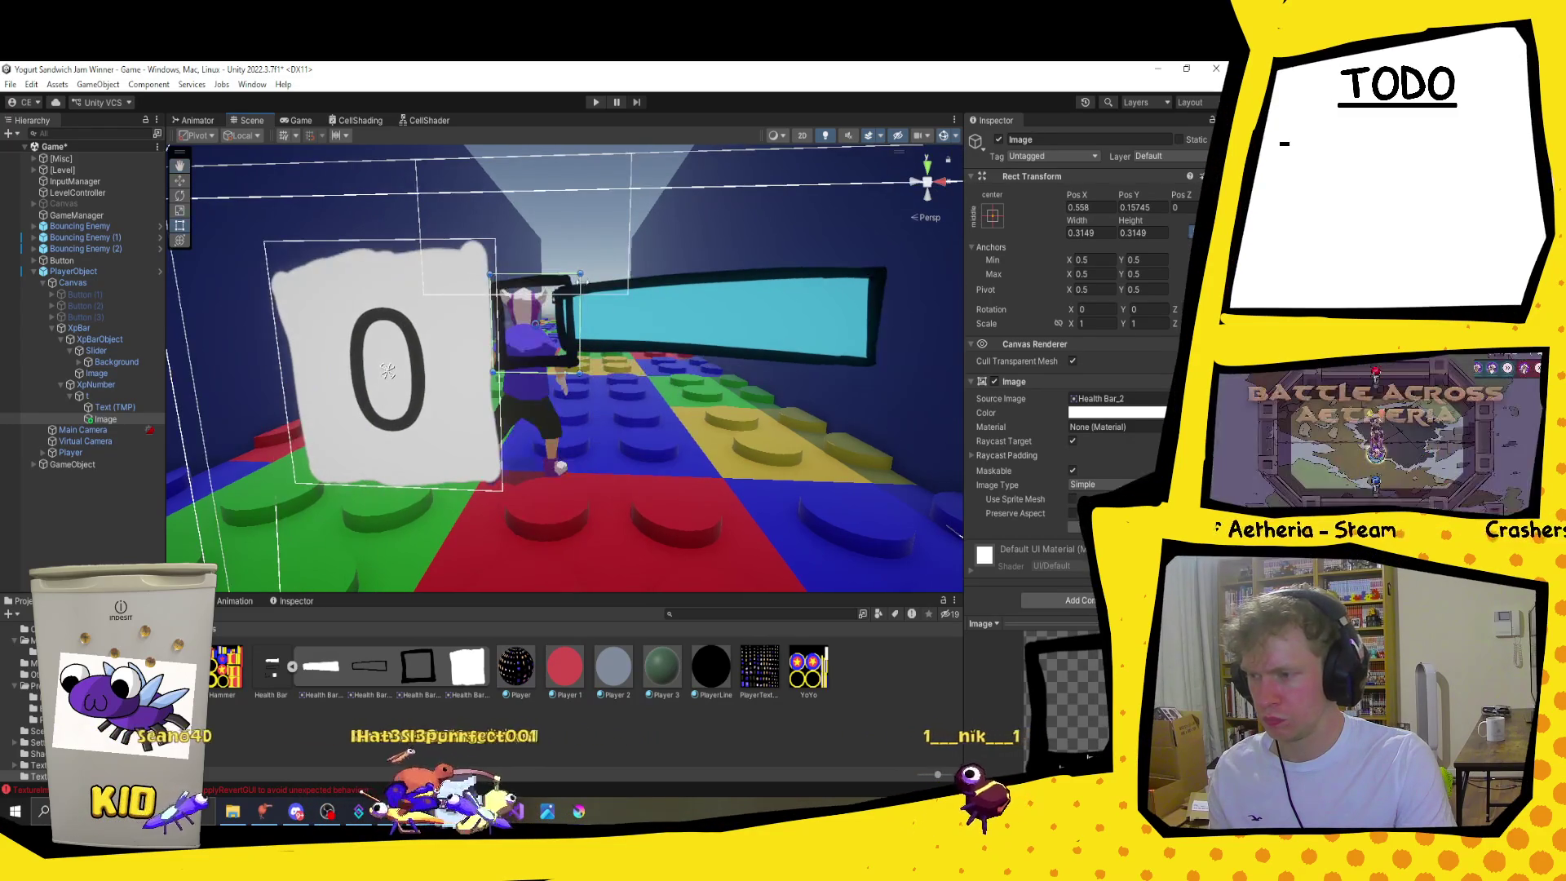
{"action": "left_click_drag", "start_coordinate": [578, 276], "coordinate": [589, 266]}
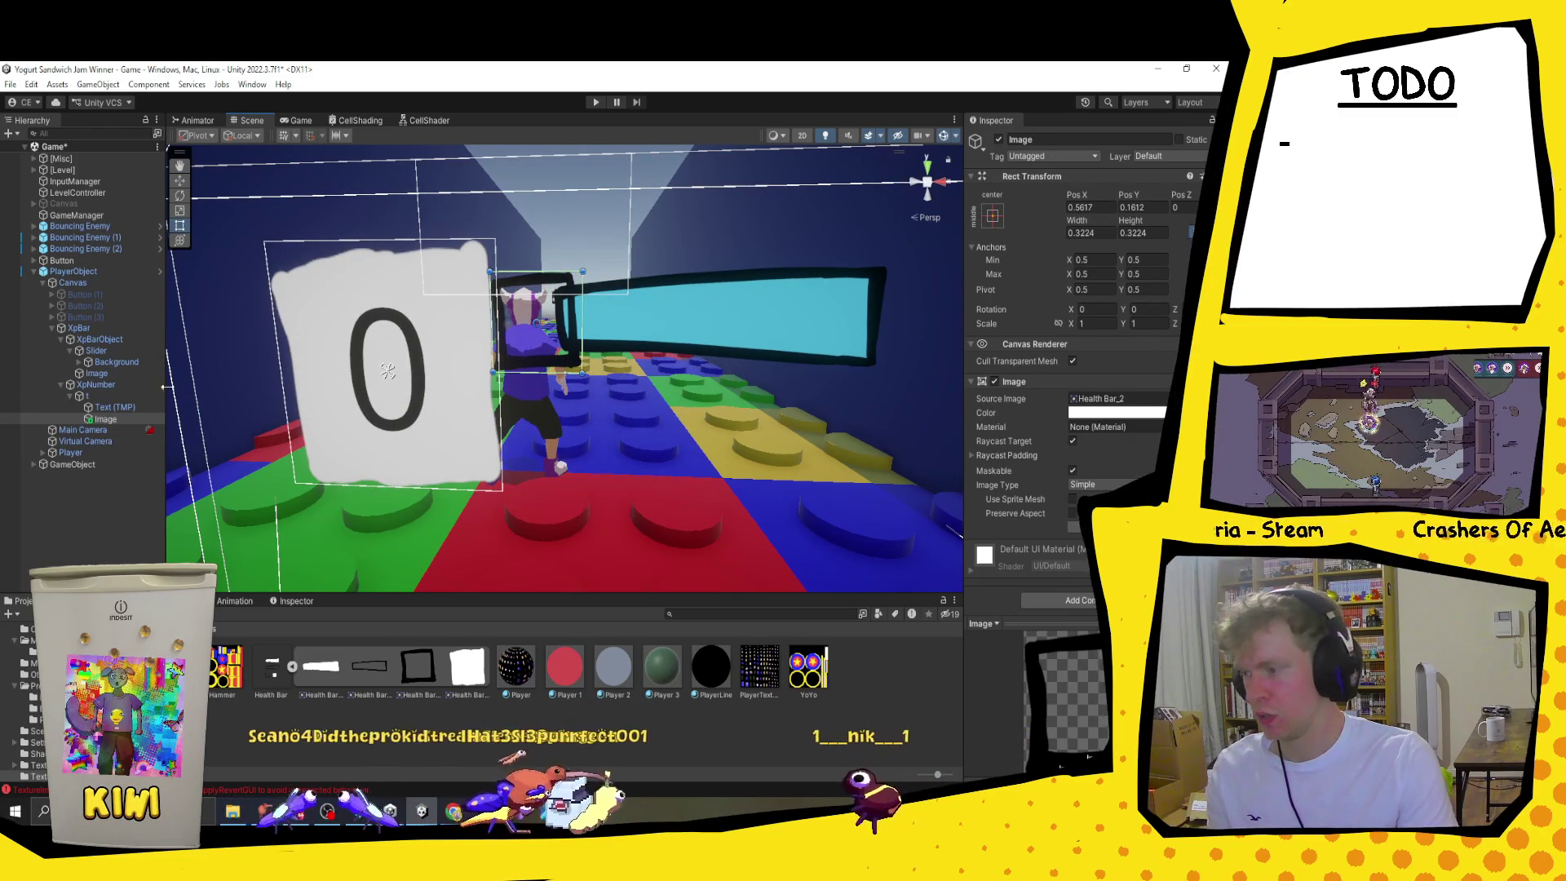
{"action": "left_click", "coordinate": [108, 397]}
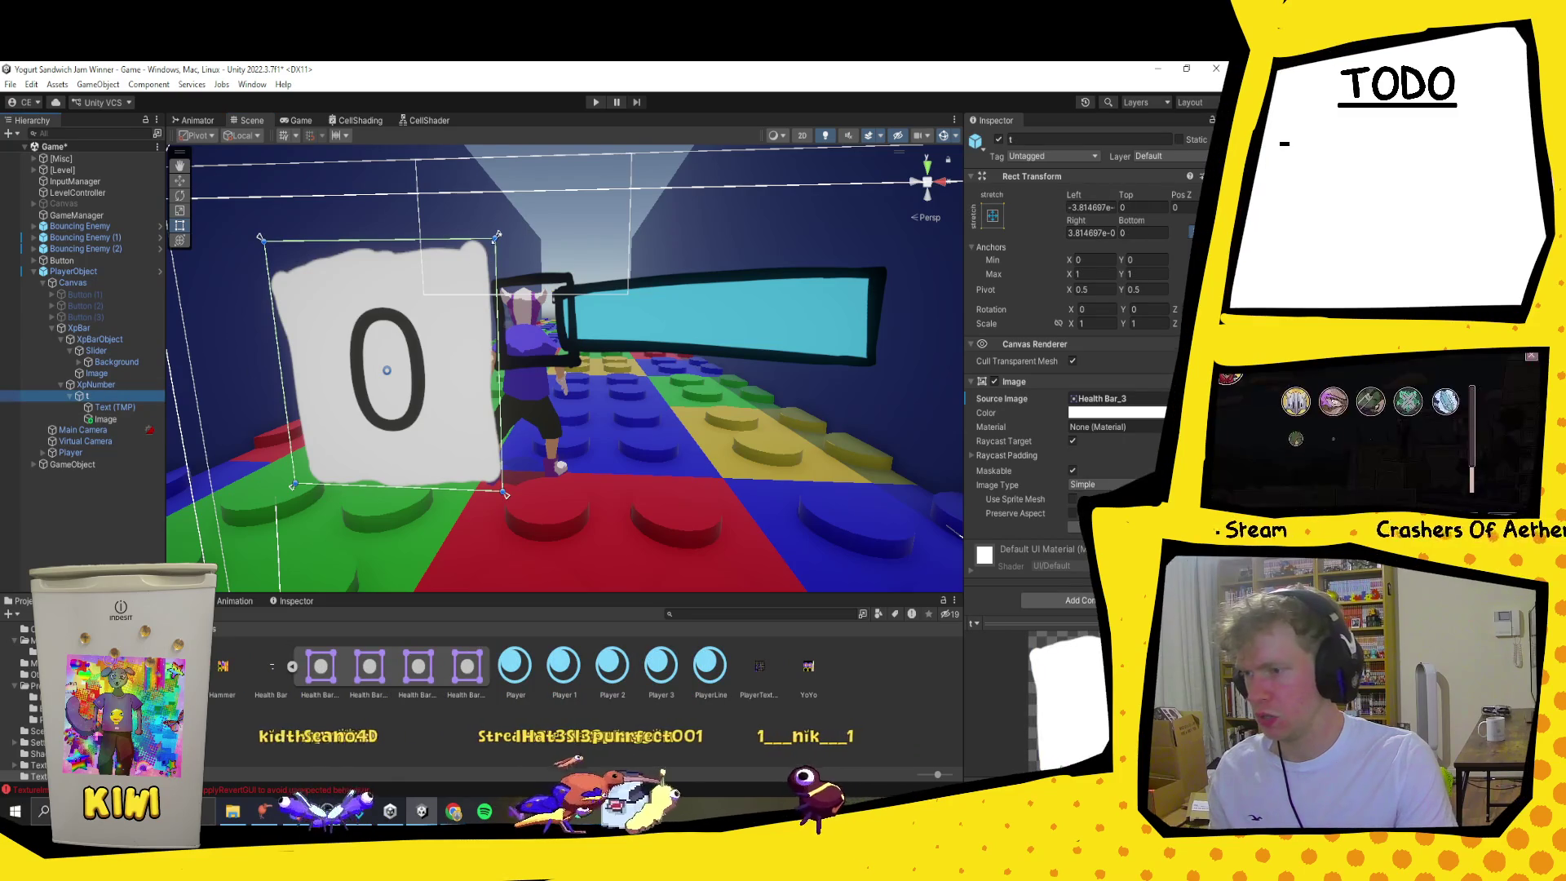
{"action": "left_click_drag", "start_coordinate": [497, 234], "coordinate": [495, 237]}
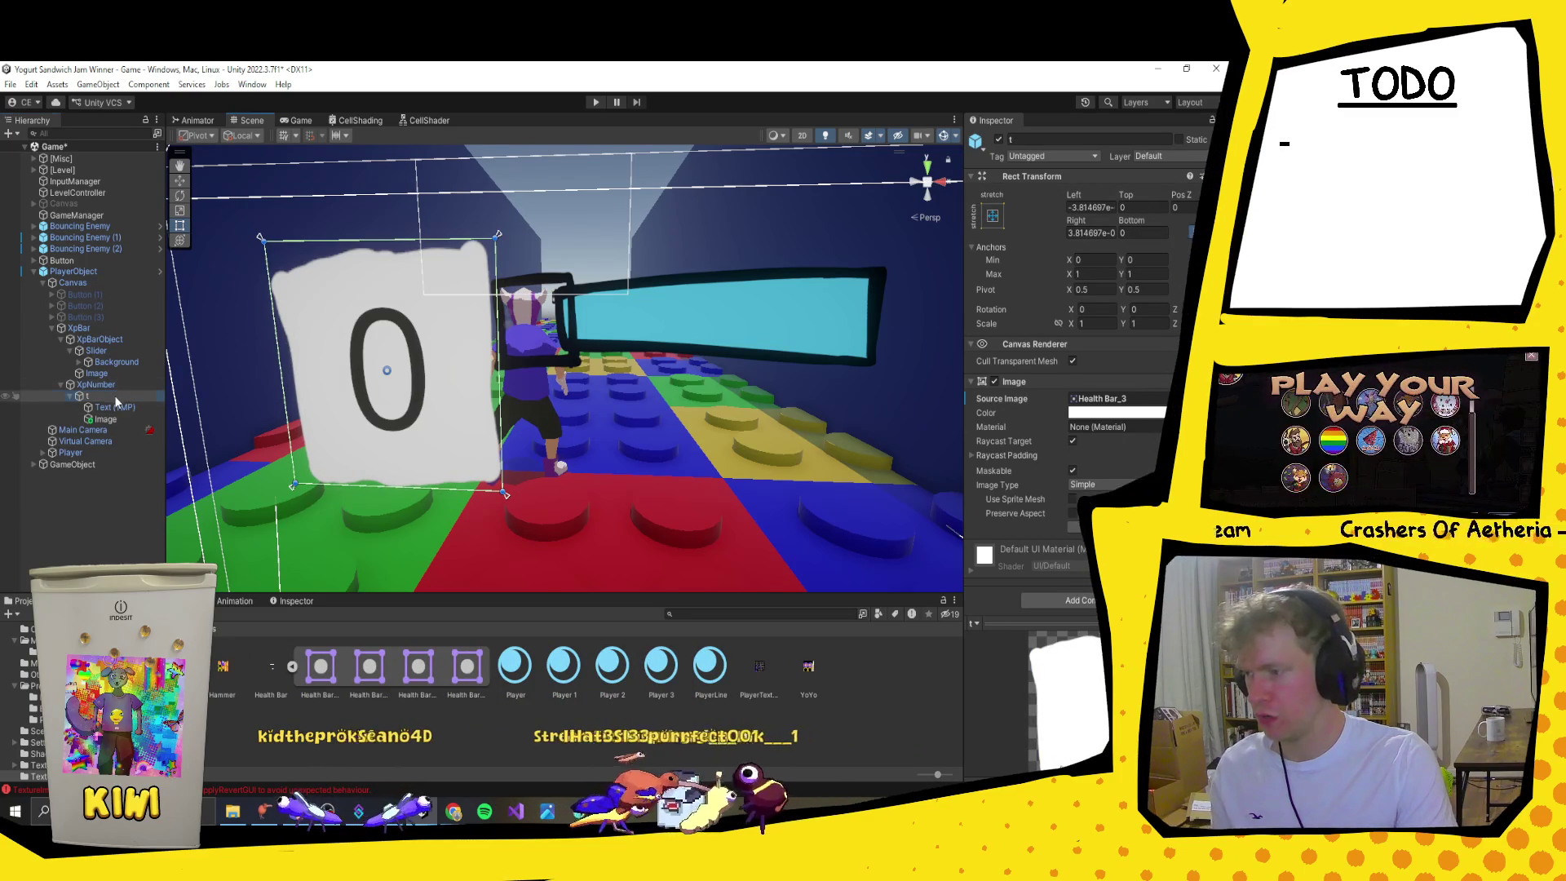
{"action": "mouse_move", "coordinate": [496, 235]}
{"action": "left_mouse_down"}
{"action": "mouse_move", "coordinate": [381, 343]}
{"action": "mouse_move", "coordinate": [365, 405]}
{"action": "mouse_move", "coordinate": [526, 371]}
{"action": "mouse_move", "coordinate": [576, 323]}
{"action": "left_mouse_up"}
{"action": "left_click", "coordinate": [121, 428]}
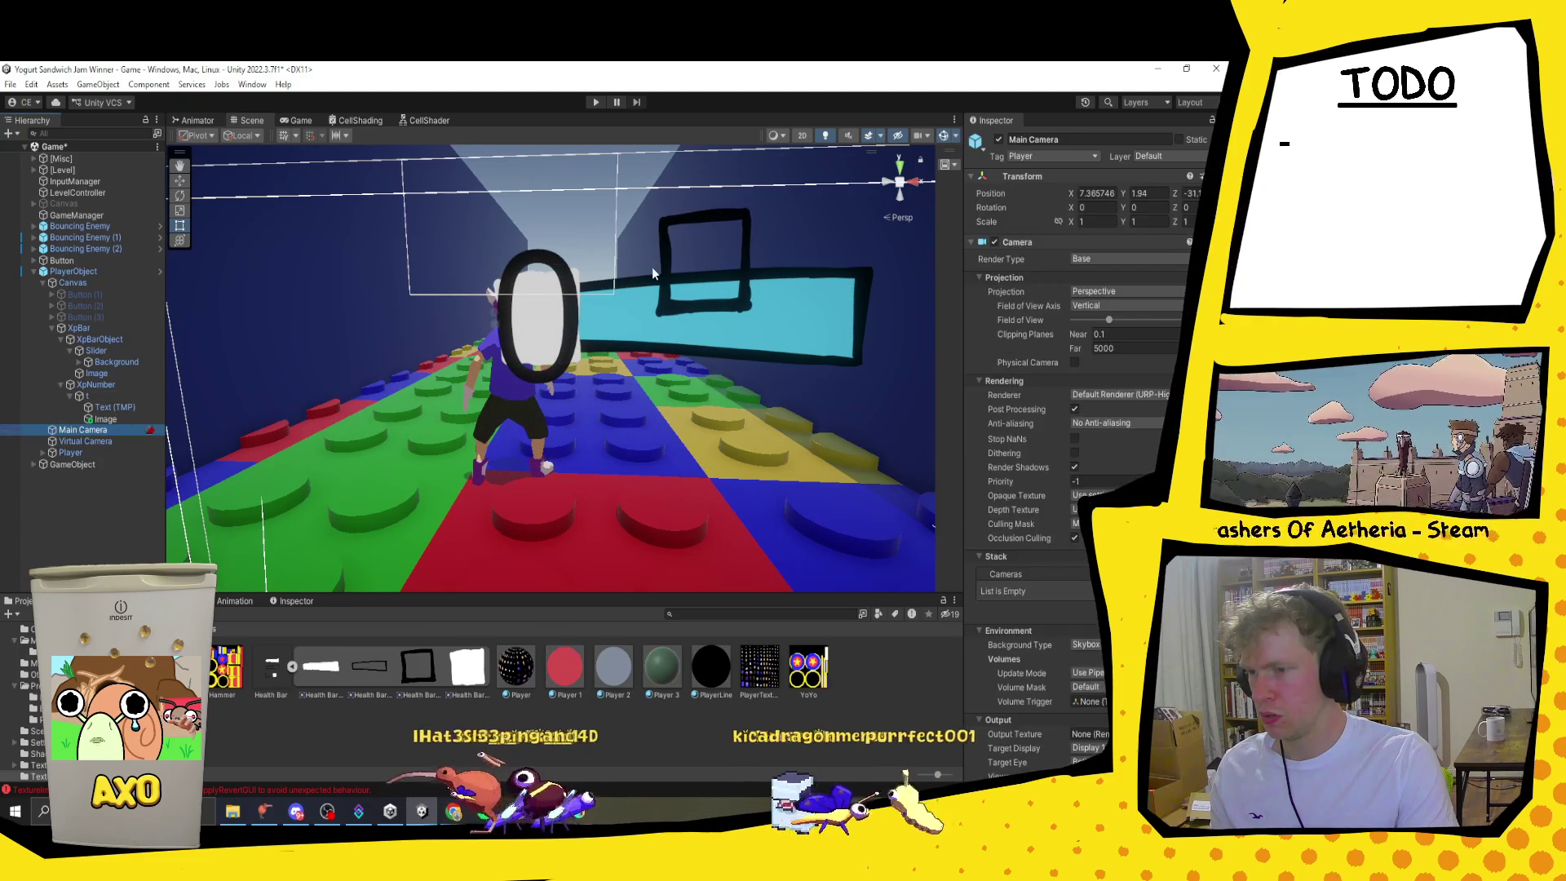
{"action": "double_click", "coordinate": [105, 418]}
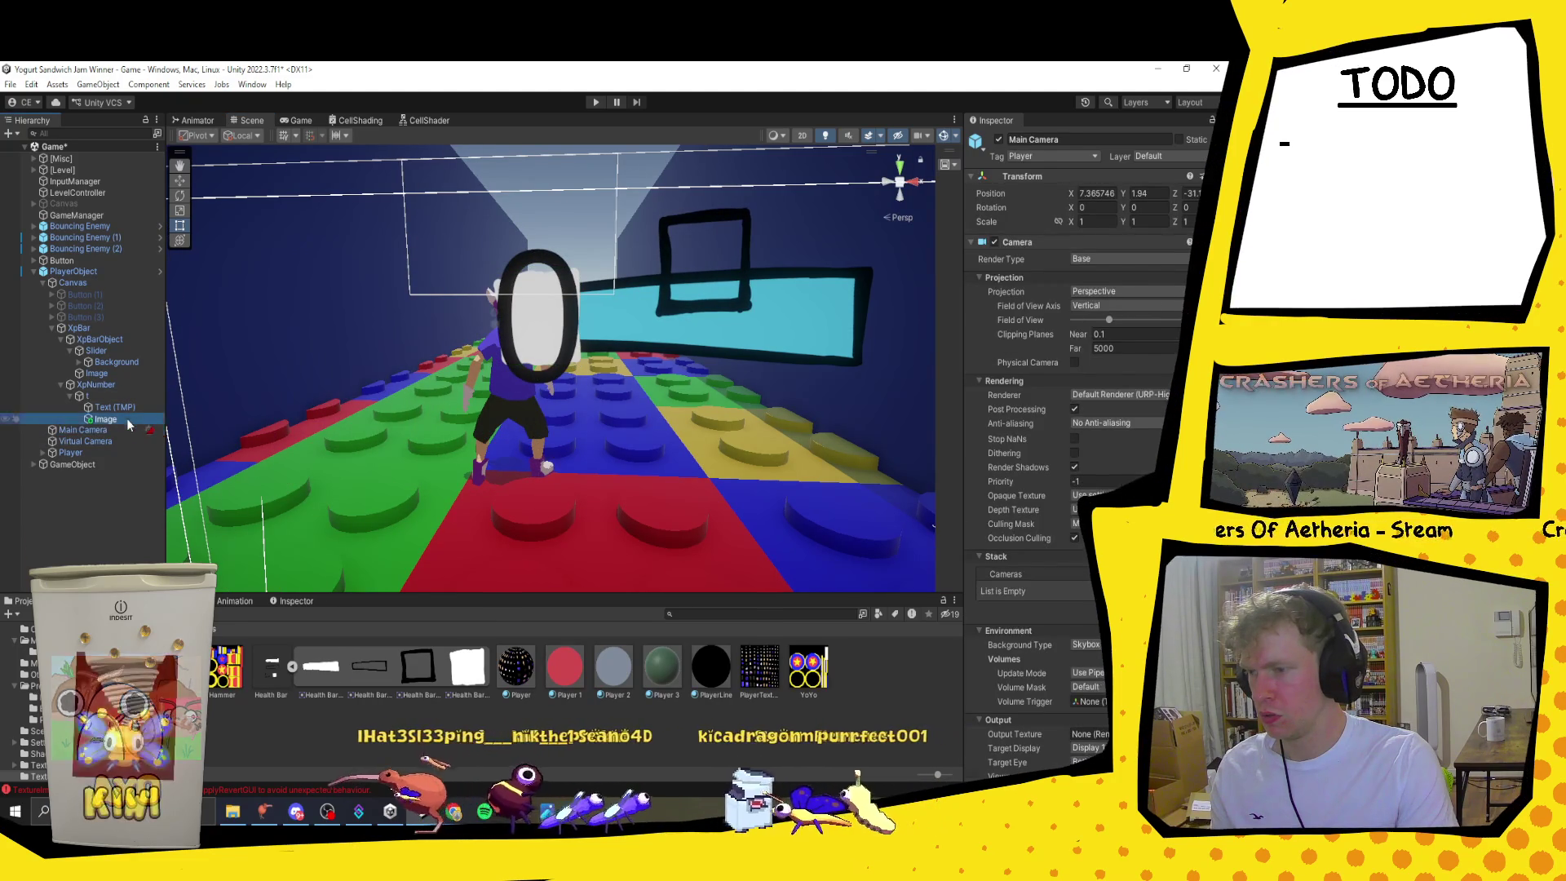
{"action": "left_click", "coordinate": [554, 318]}
Step: Hide the 0 text, nudge the frame image down-right, and shrink the badge background to match it
{"action": "left_click", "coordinate": [999, 139]}
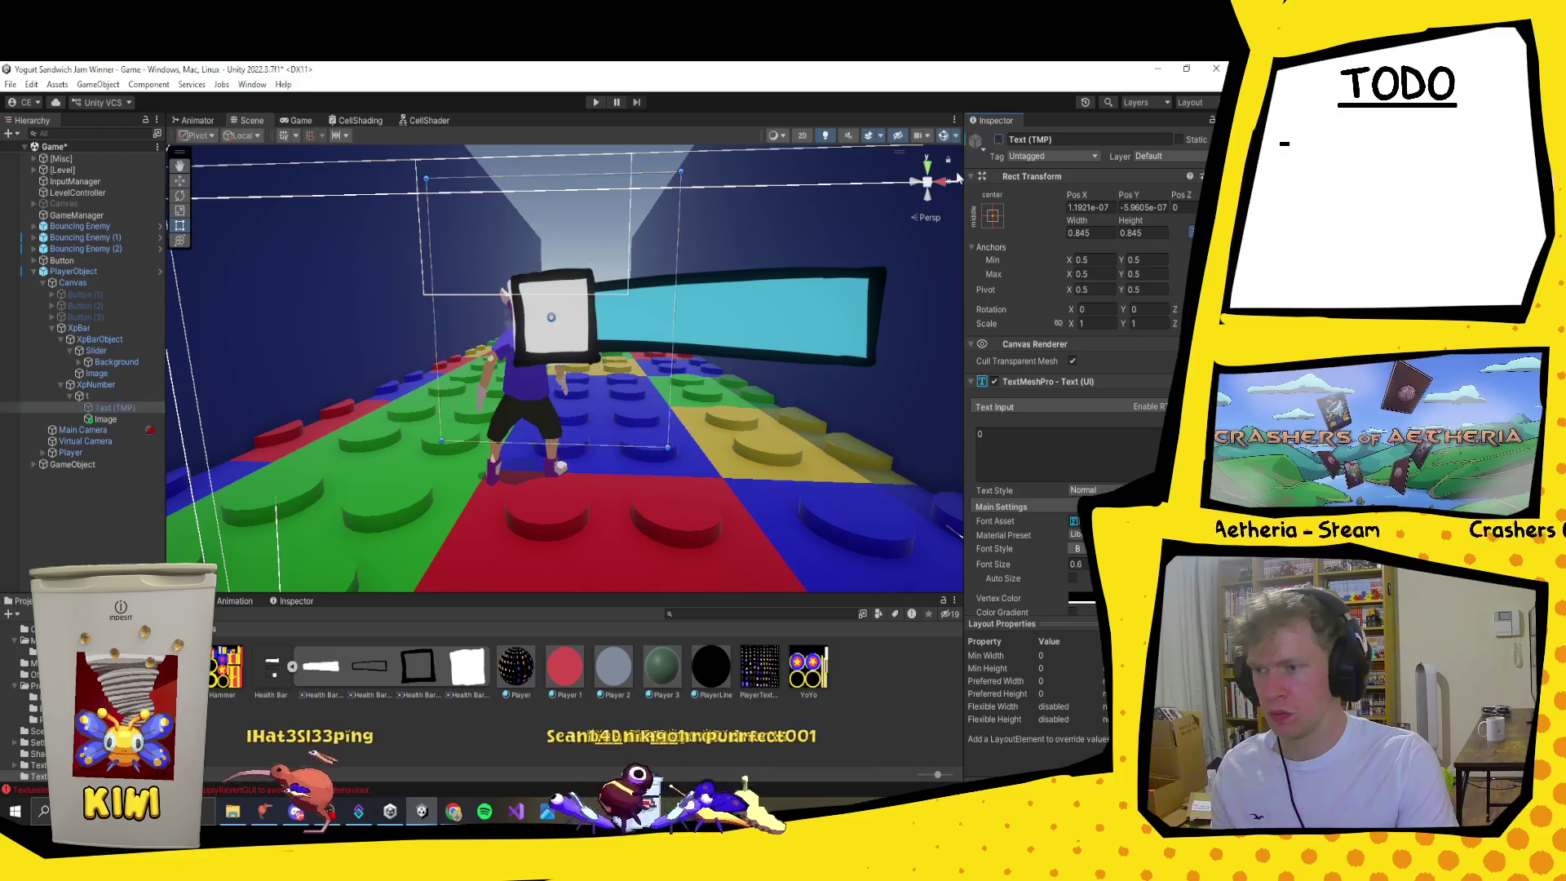
{"action": "left_click", "coordinate": [114, 419]}
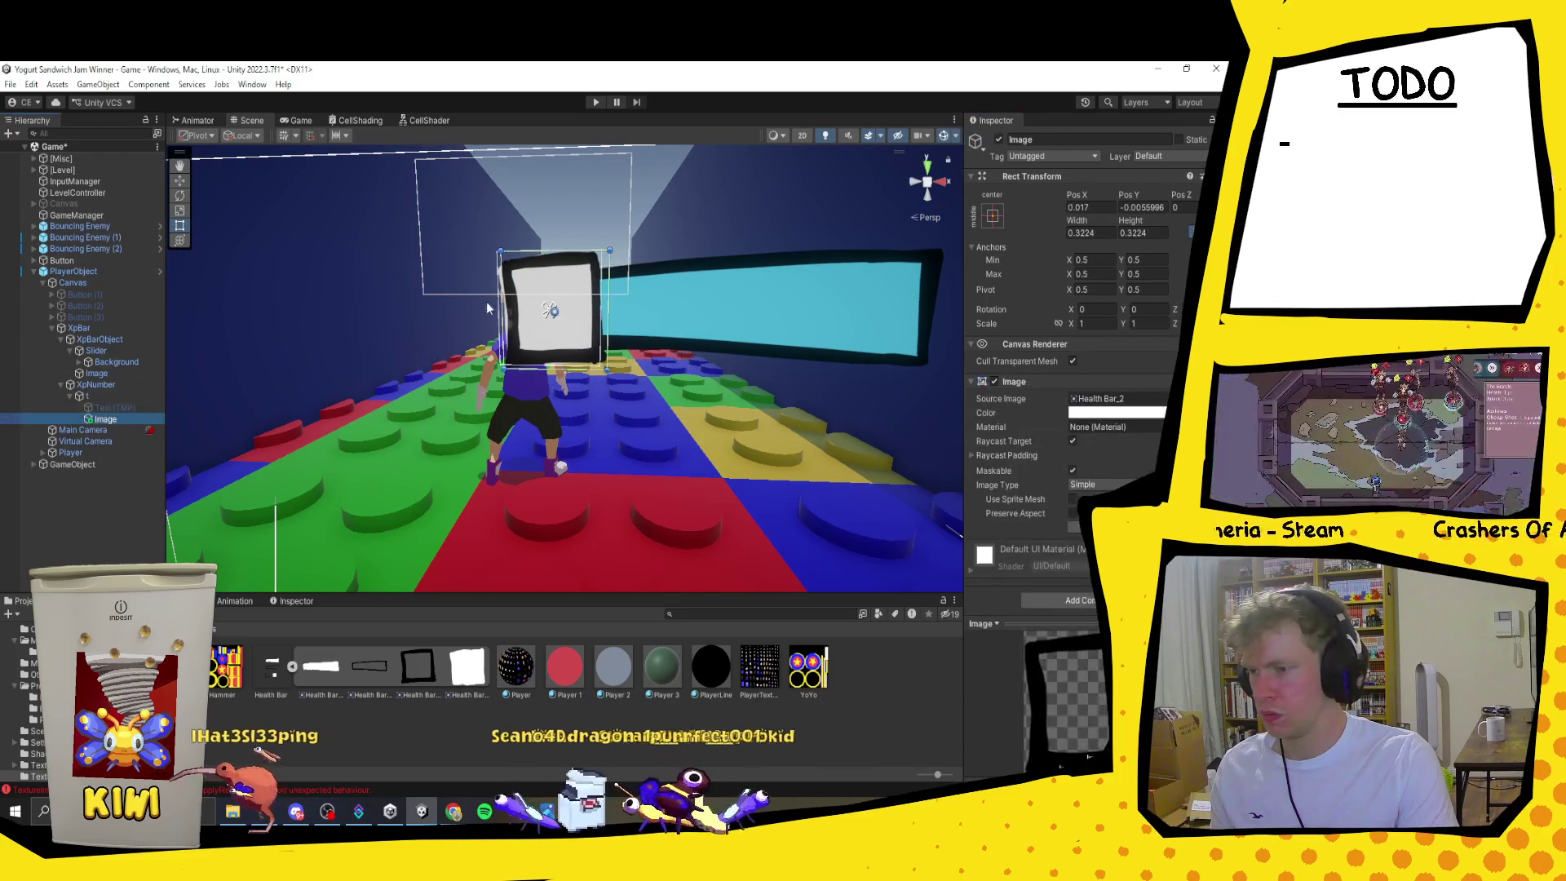
{"action": "left_click_drag", "start_coordinate": [549, 306], "coordinate": [552, 309]}
{"action": "left_click", "coordinate": [85, 395]}
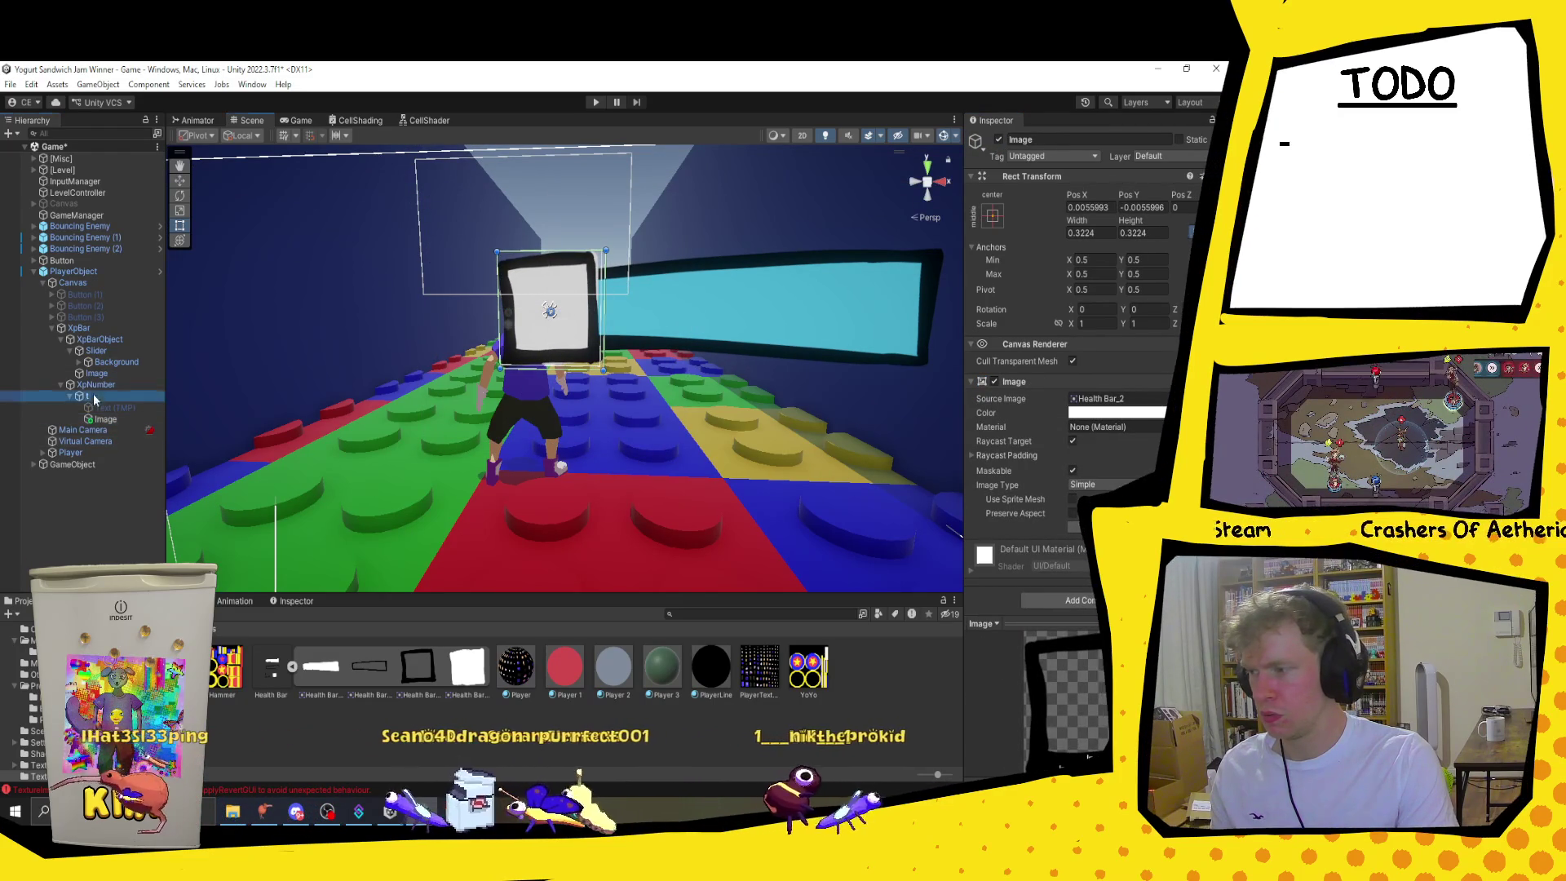
{"action": "left_click_drag", "start_coordinate": [604, 250], "coordinate": [593, 261]}
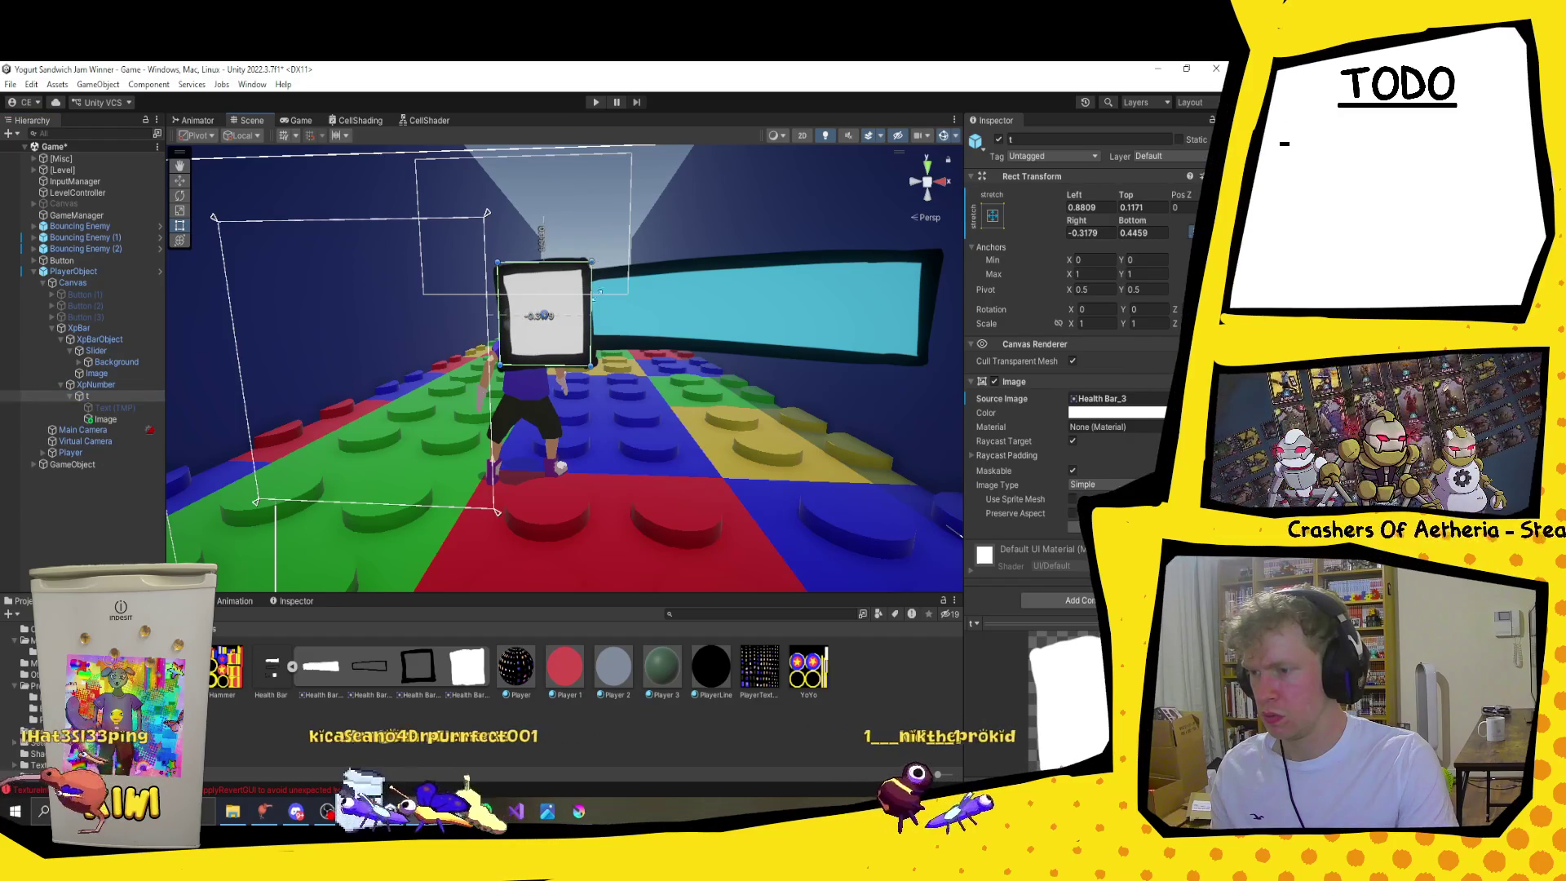
Step: Set the level number Text (TMP) font size to 0.2
{"action": "left_click", "coordinate": [604, 445]}
{"action": "left_click", "coordinate": [565, 278]}
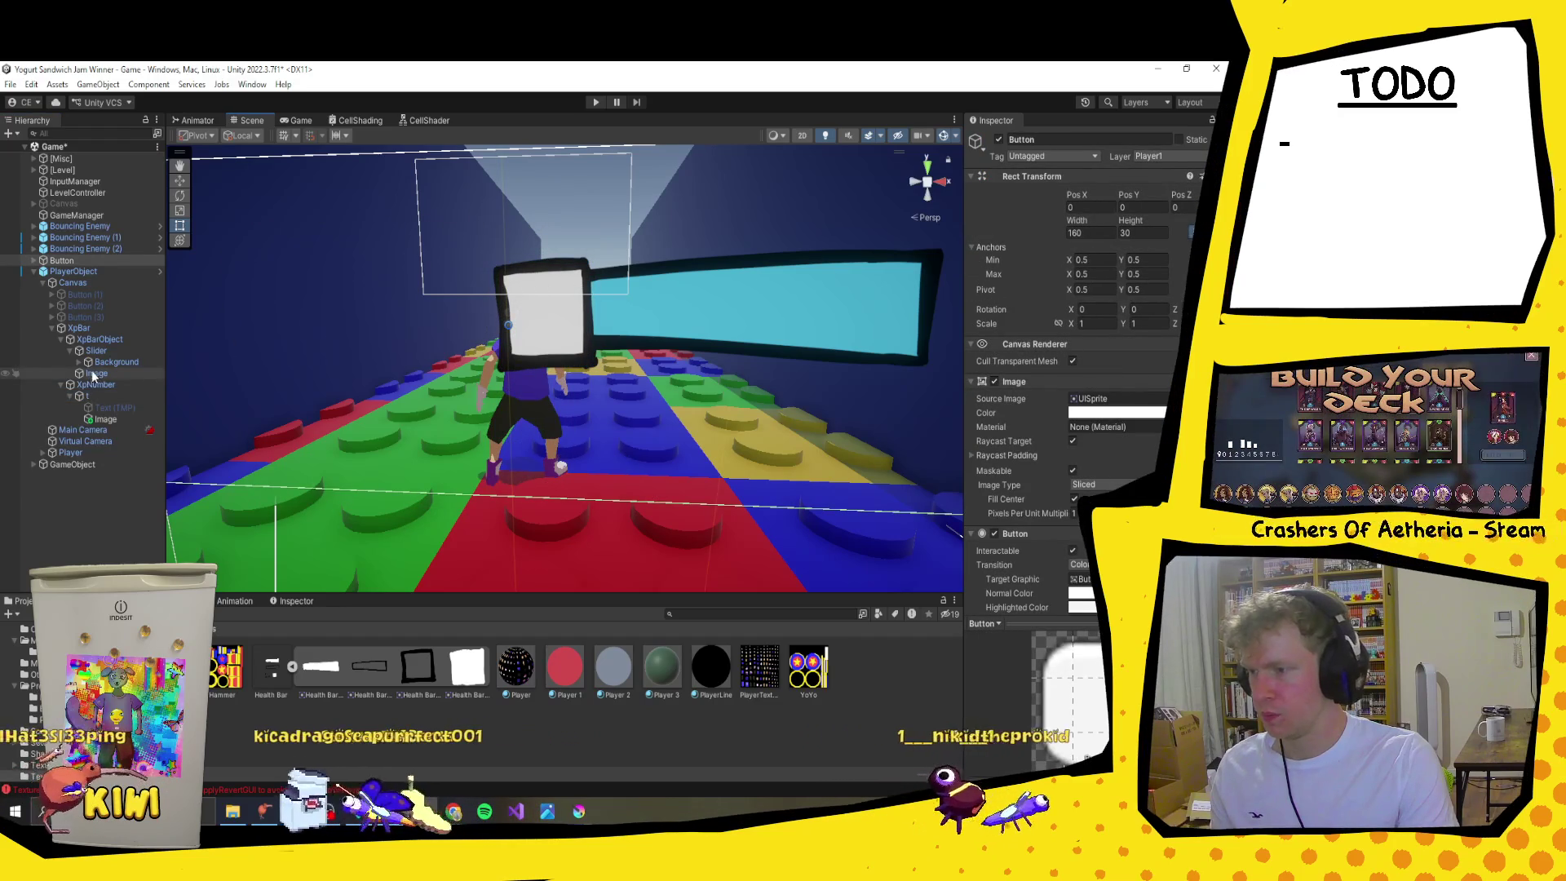
{"action": "left_click", "coordinate": [108, 405]}
{"action": "scroll", "coordinate": [1054, 409], "scroll_direction": "down", "scroll_amount": 2}
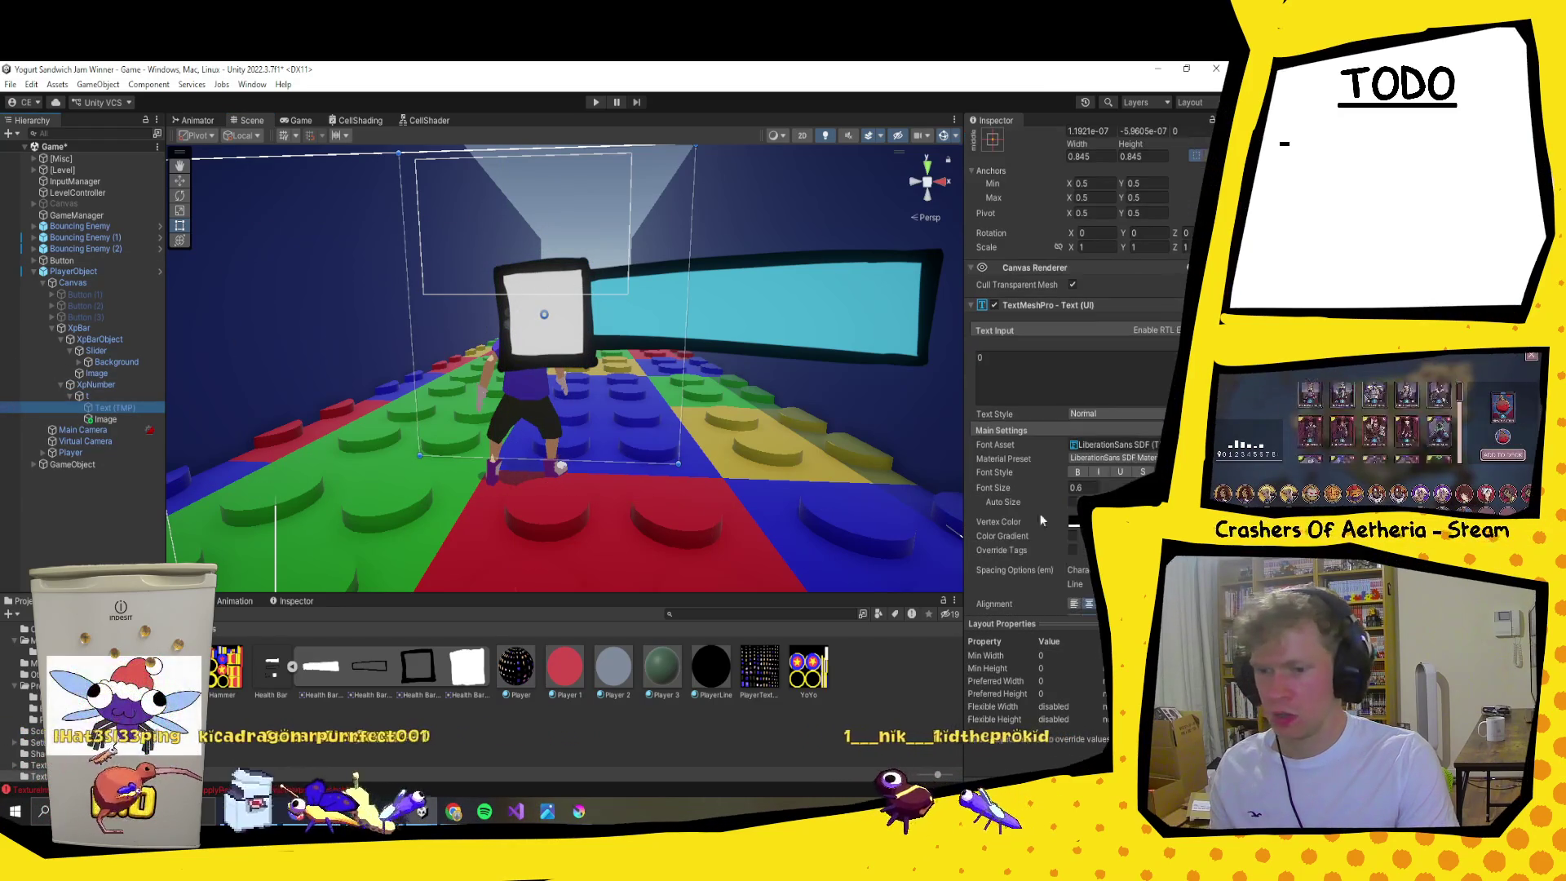
{"action": "left_click", "coordinate": [1086, 487]}
{"action": "type", "text": "0.2"}
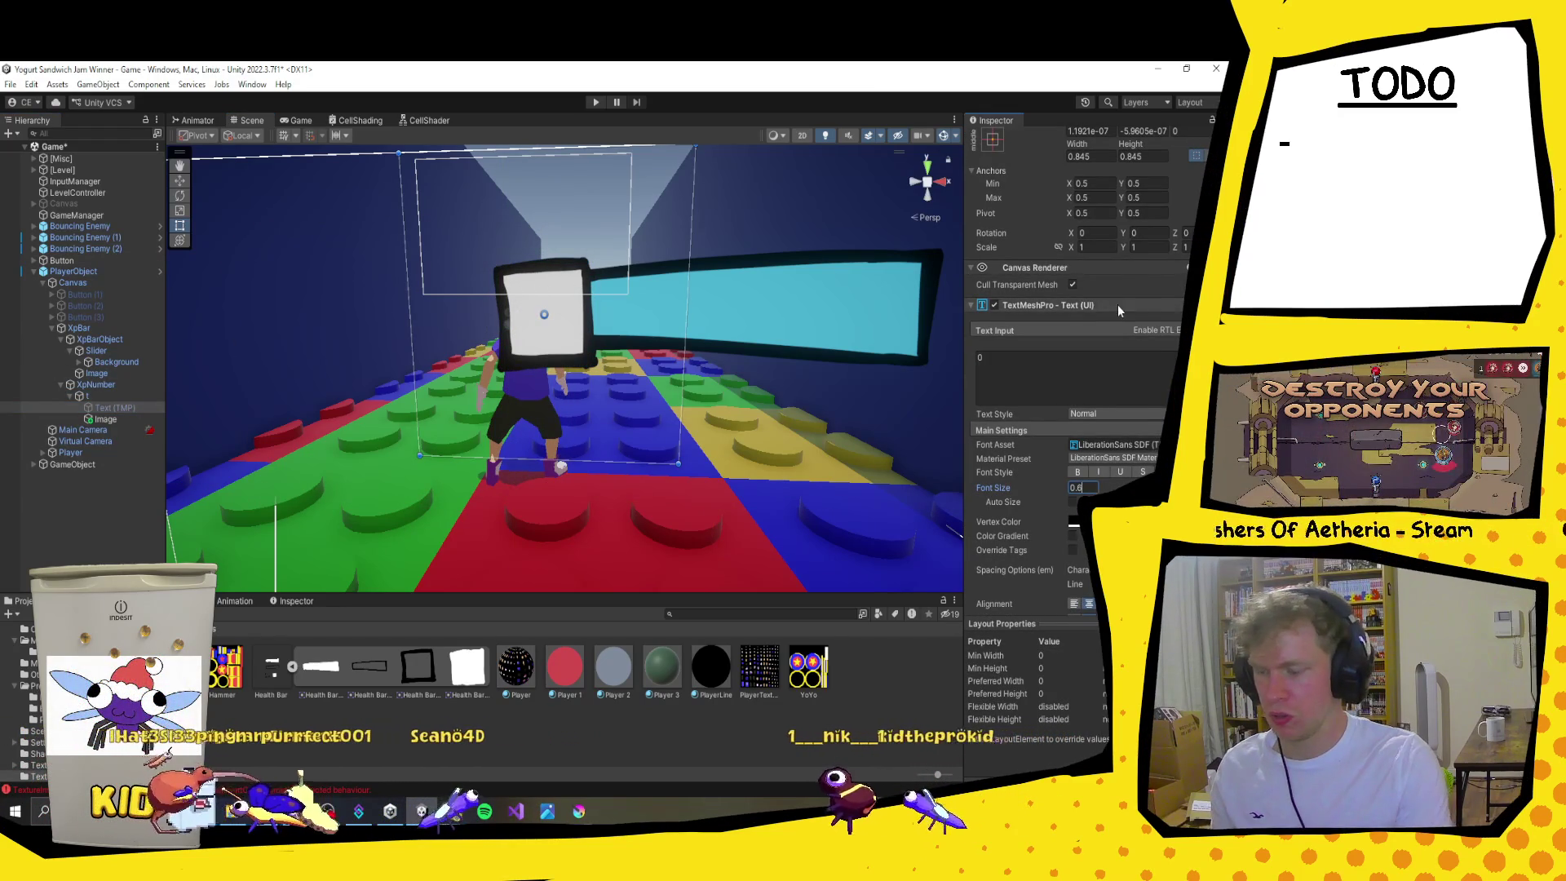
{"action": "key", "text": "Return"}
{"action": "scroll", "coordinate": [1027, 326], "scroll_direction": "up", "scroll_amount": 2}
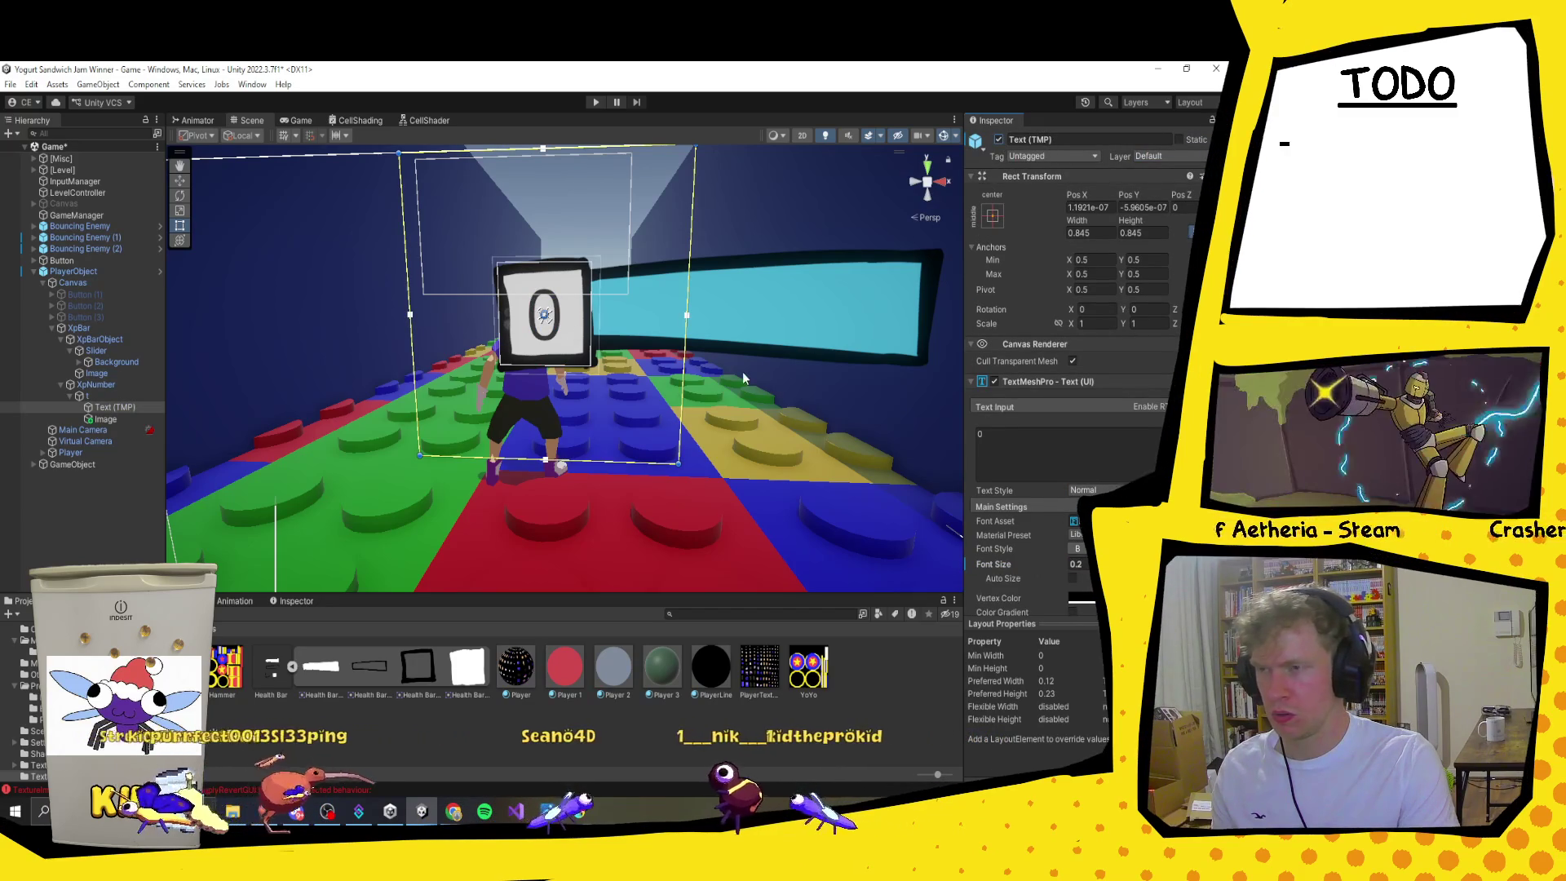
{"action": "scroll", "coordinate": [741, 370], "scroll_direction": "down", "scroll_amount": 5}
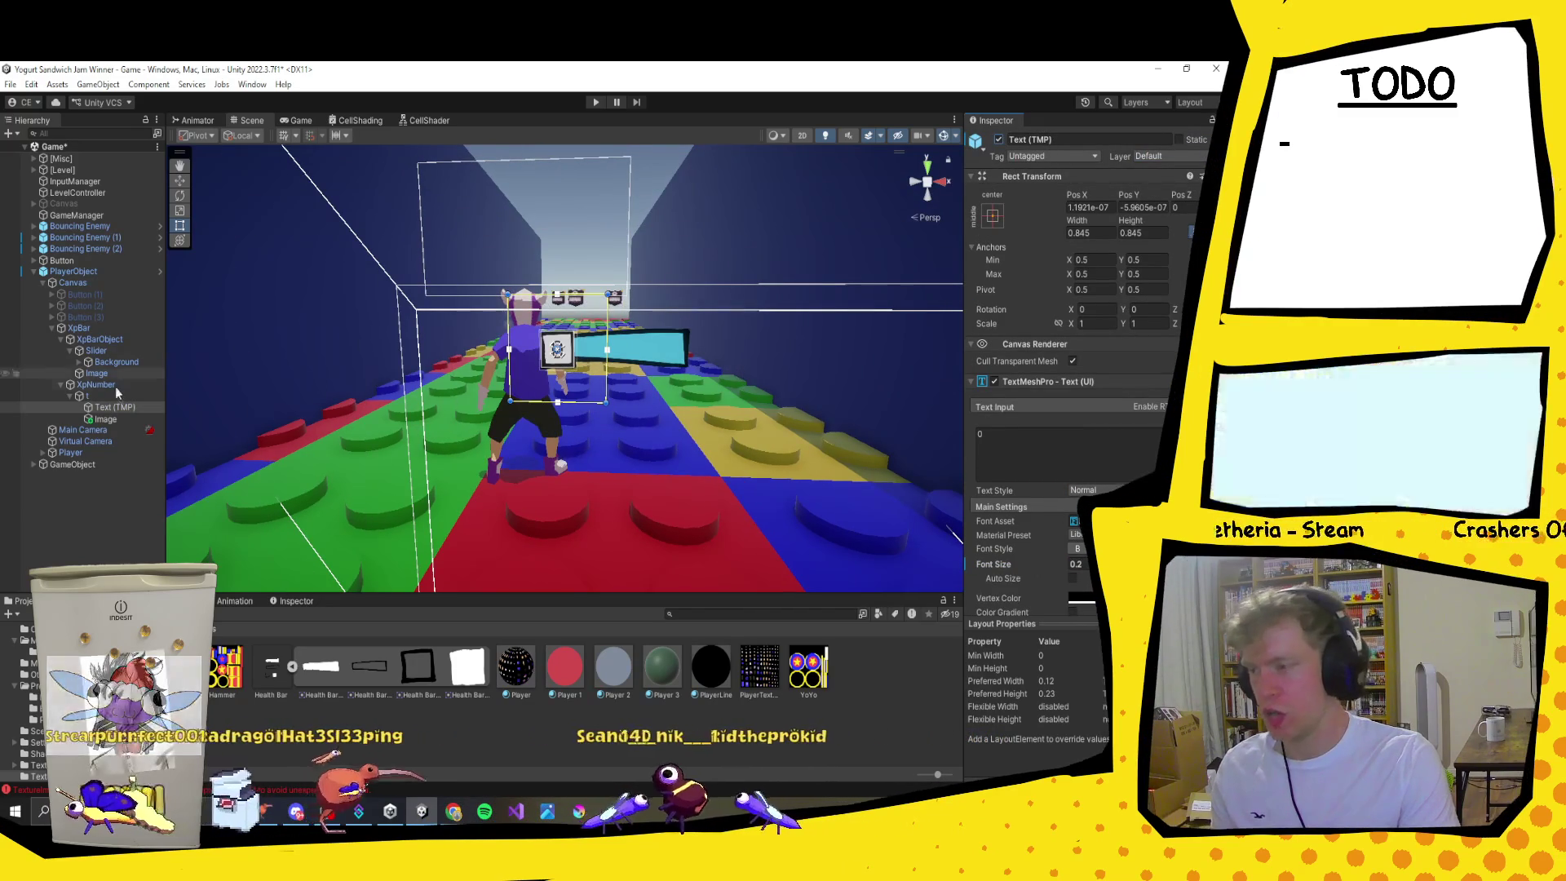
{"action": "left_click", "coordinate": [642, 349]}
Step: Remove the extra badge Image, move XpBar left and down, and anchor it to the top-left preset
{"action": "key", "text": "ctrl+z"}
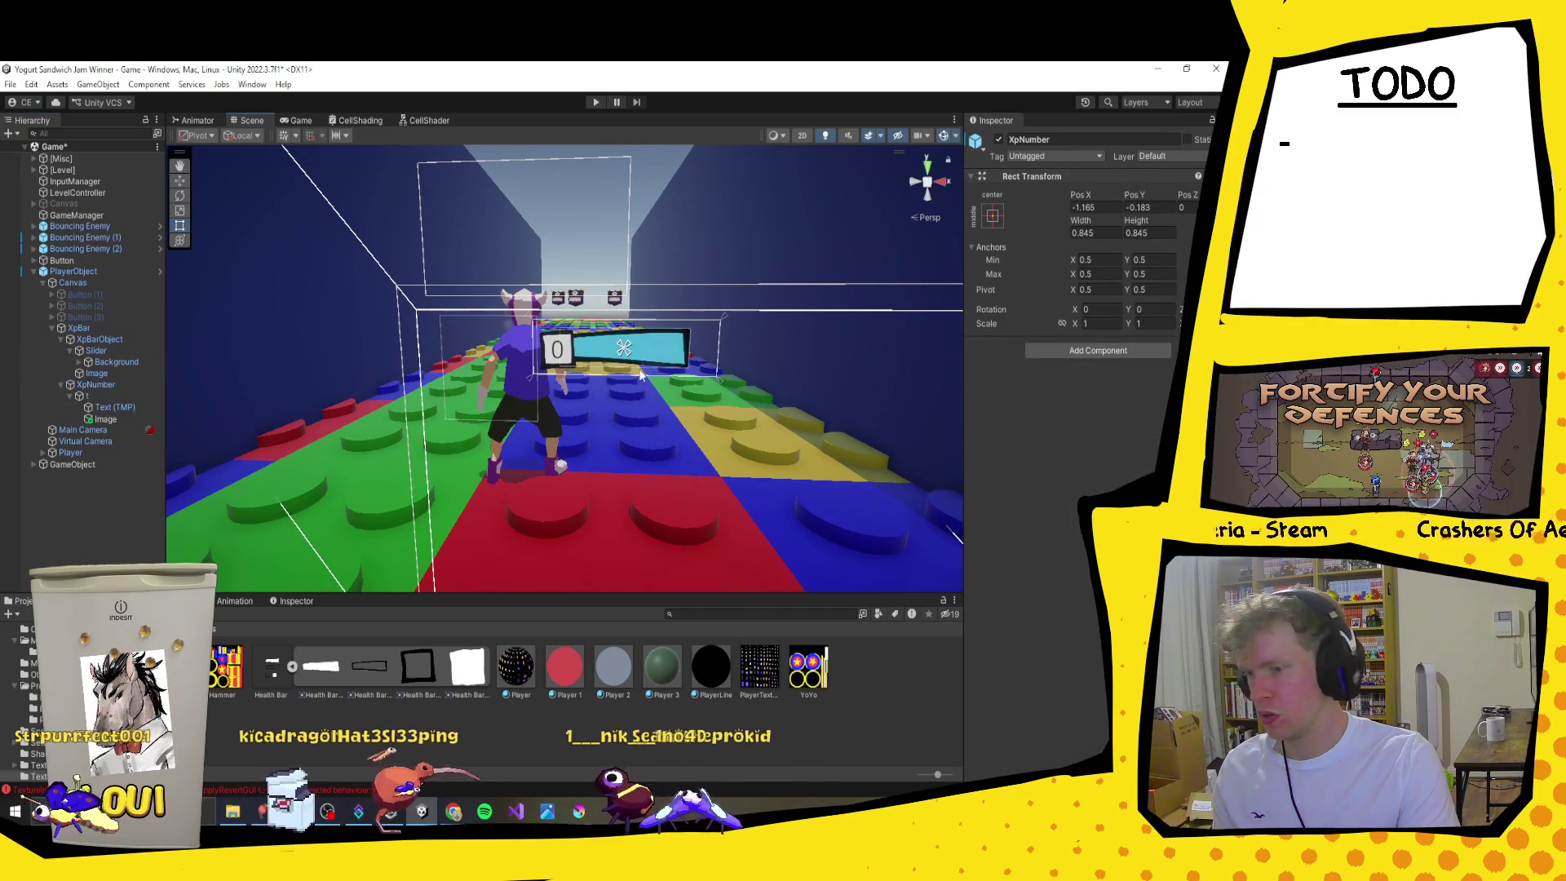
{"action": "left_click", "coordinate": [62, 384]}
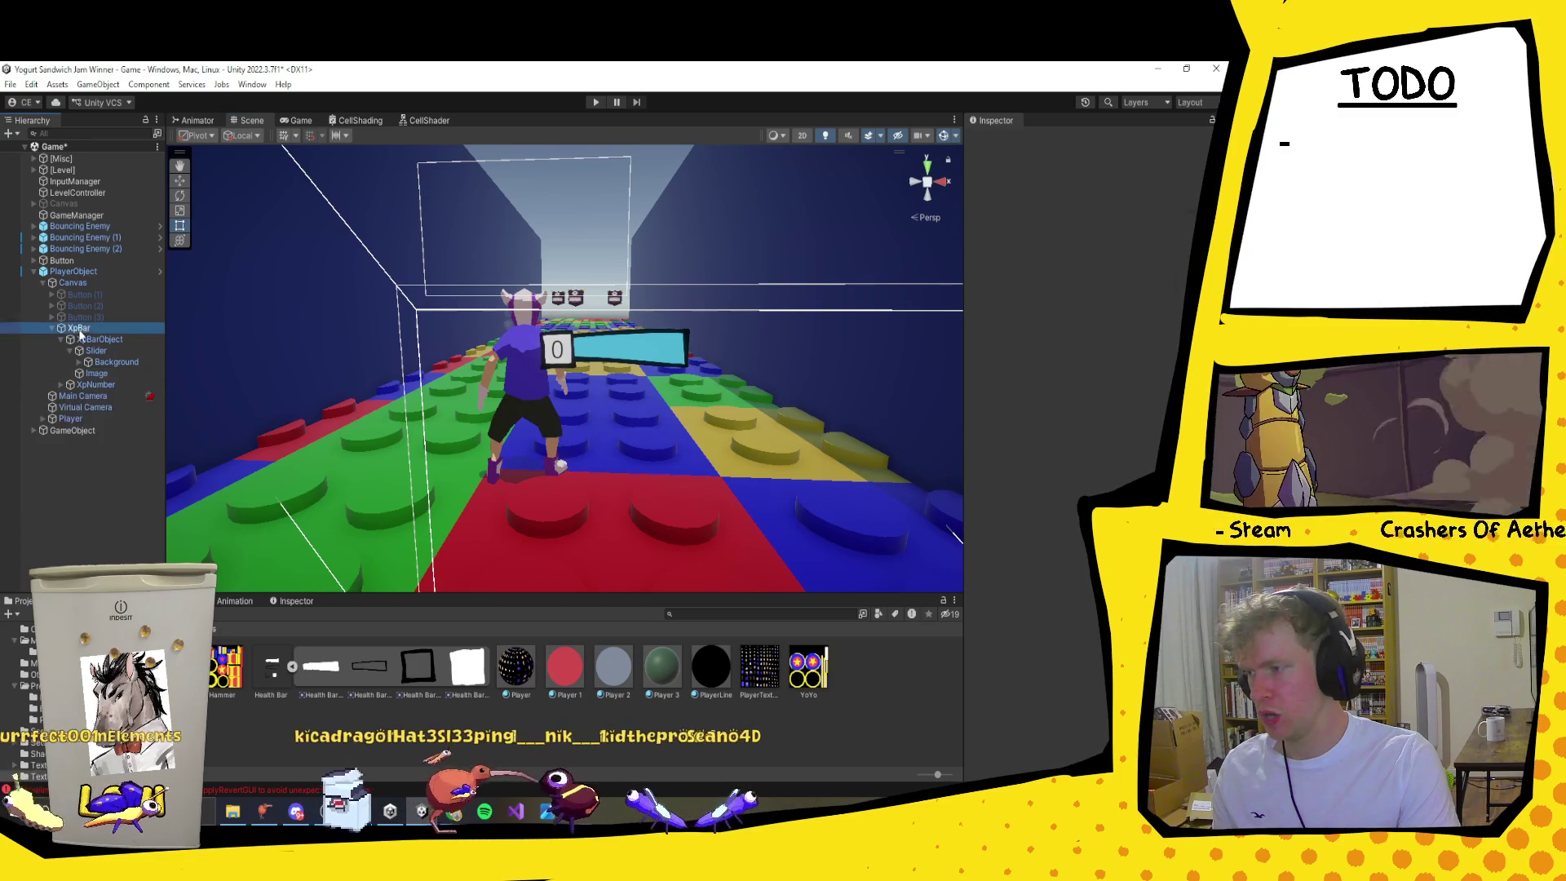
{"action": "left_click", "coordinate": [79, 328]}
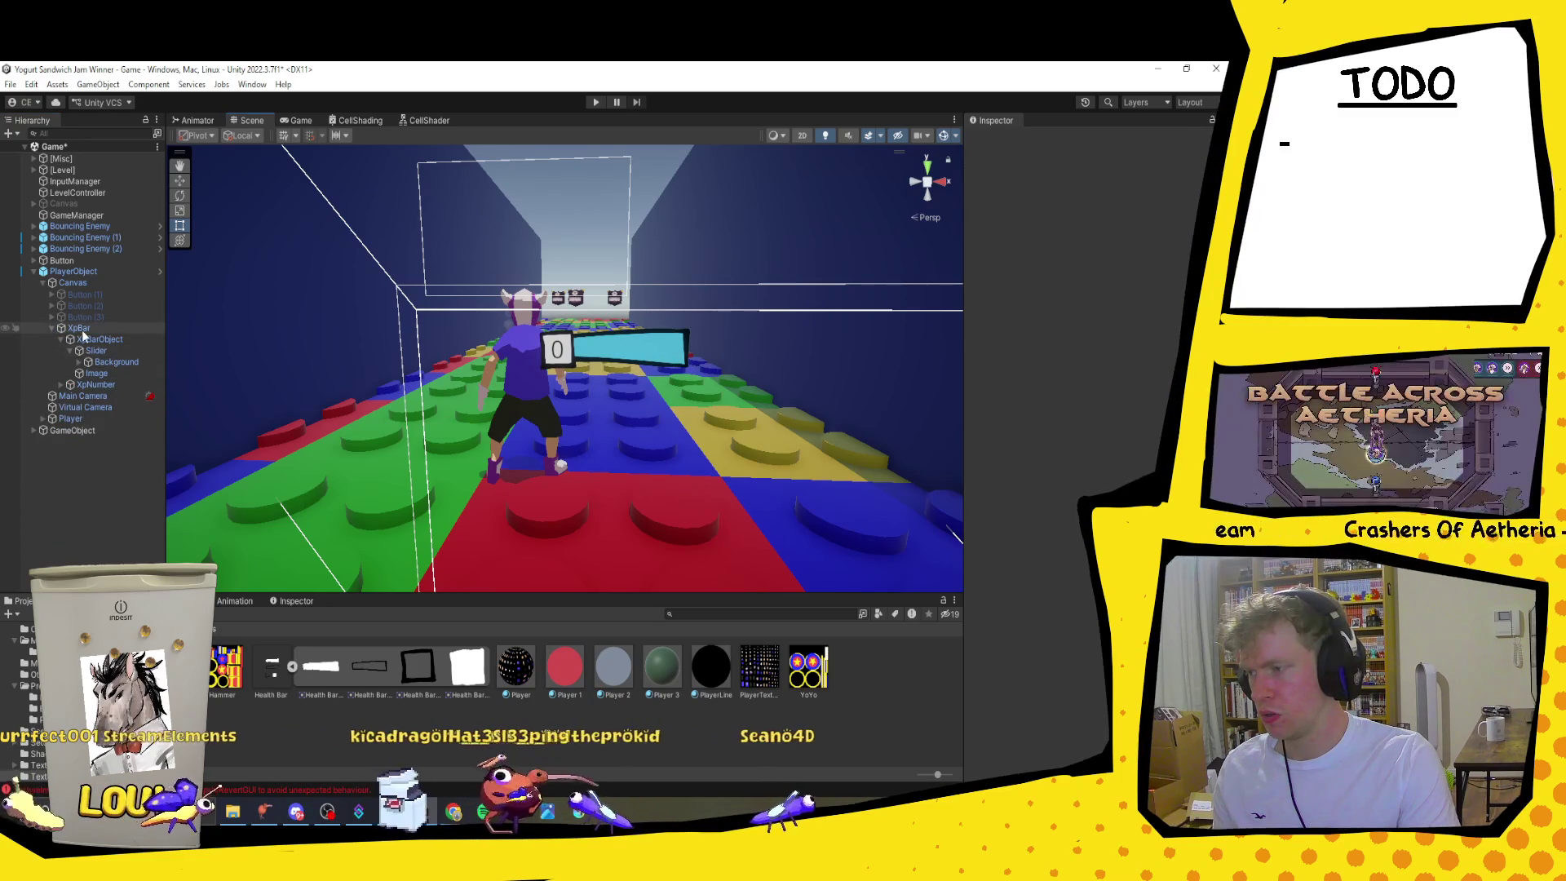
{"action": "left_click_drag", "start_coordinate": [601, 375], "coordinate": [528, 385]}
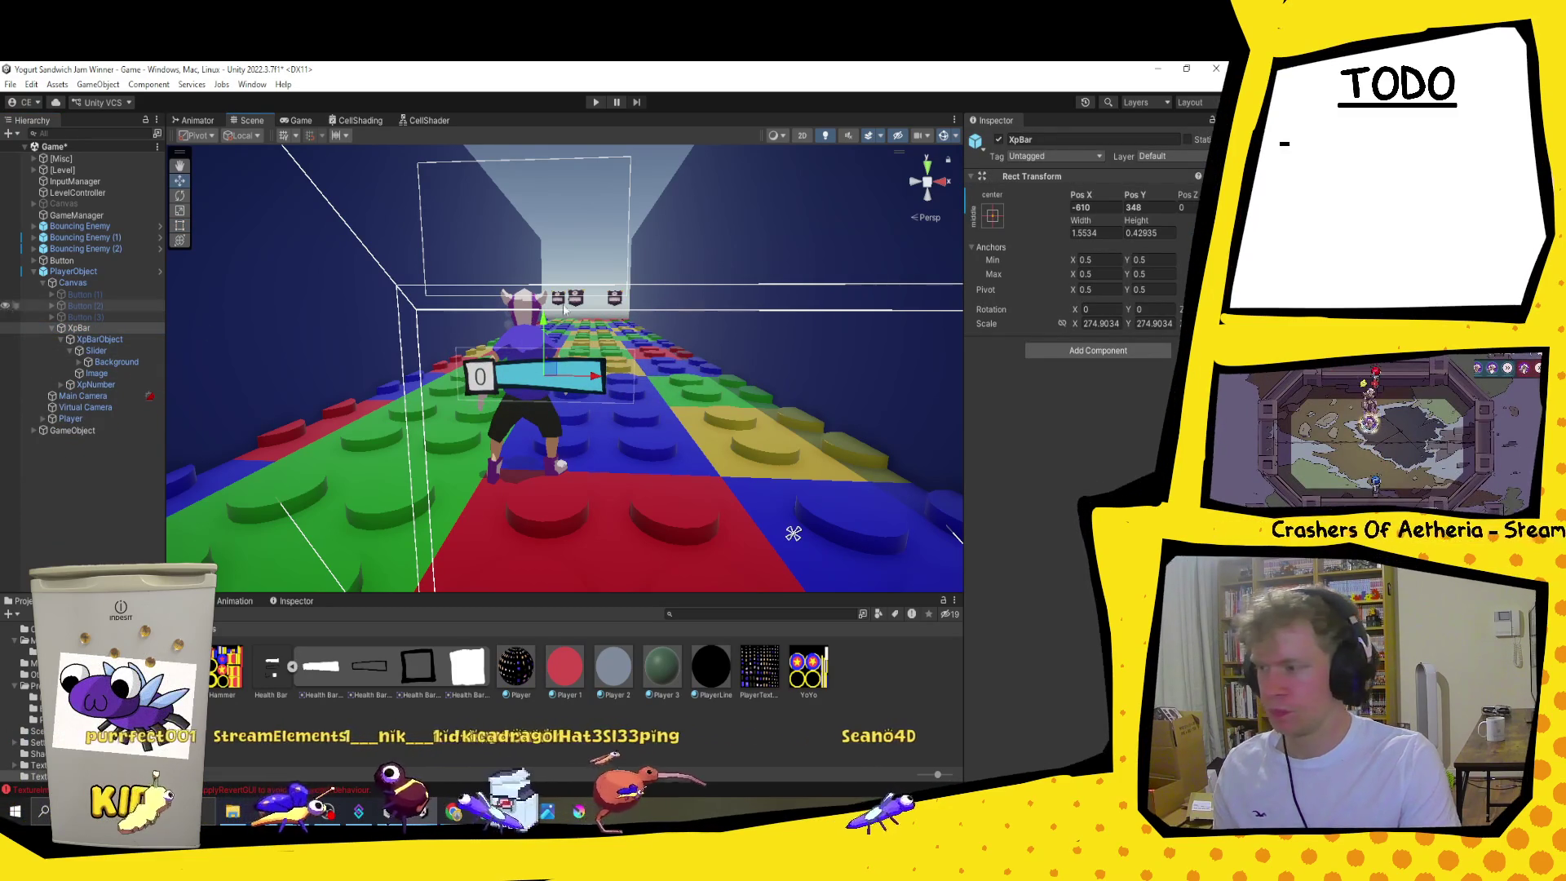
{"action": "left_click", "coordinate": [991, 216]}
{"action": "left_click", "coordinate": [1036, 327]}
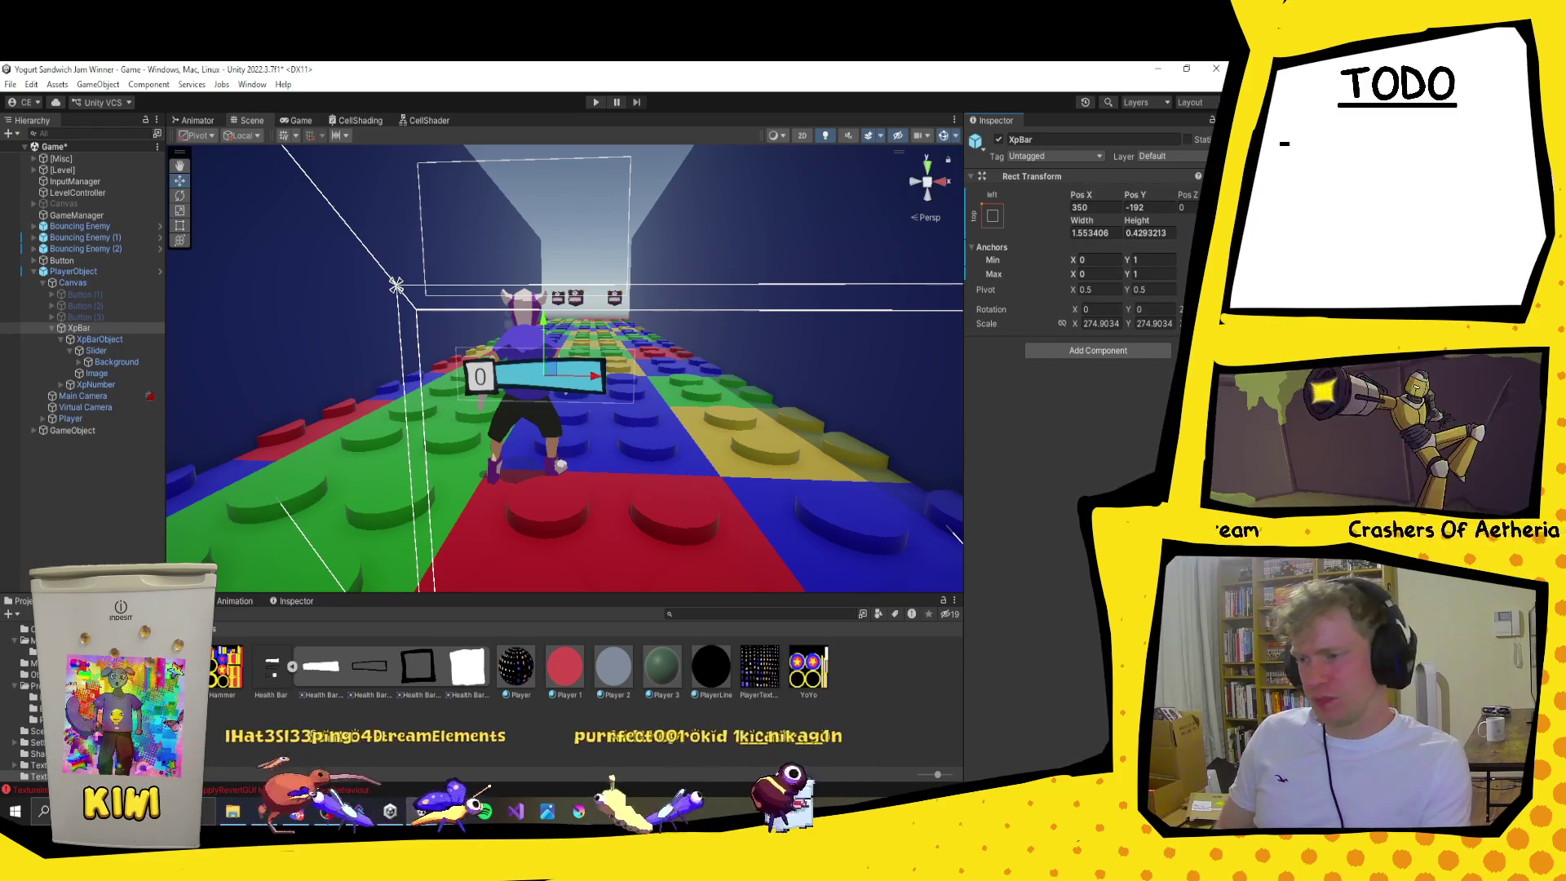
{"action": "left_click", "coordinate": [52, 328]}
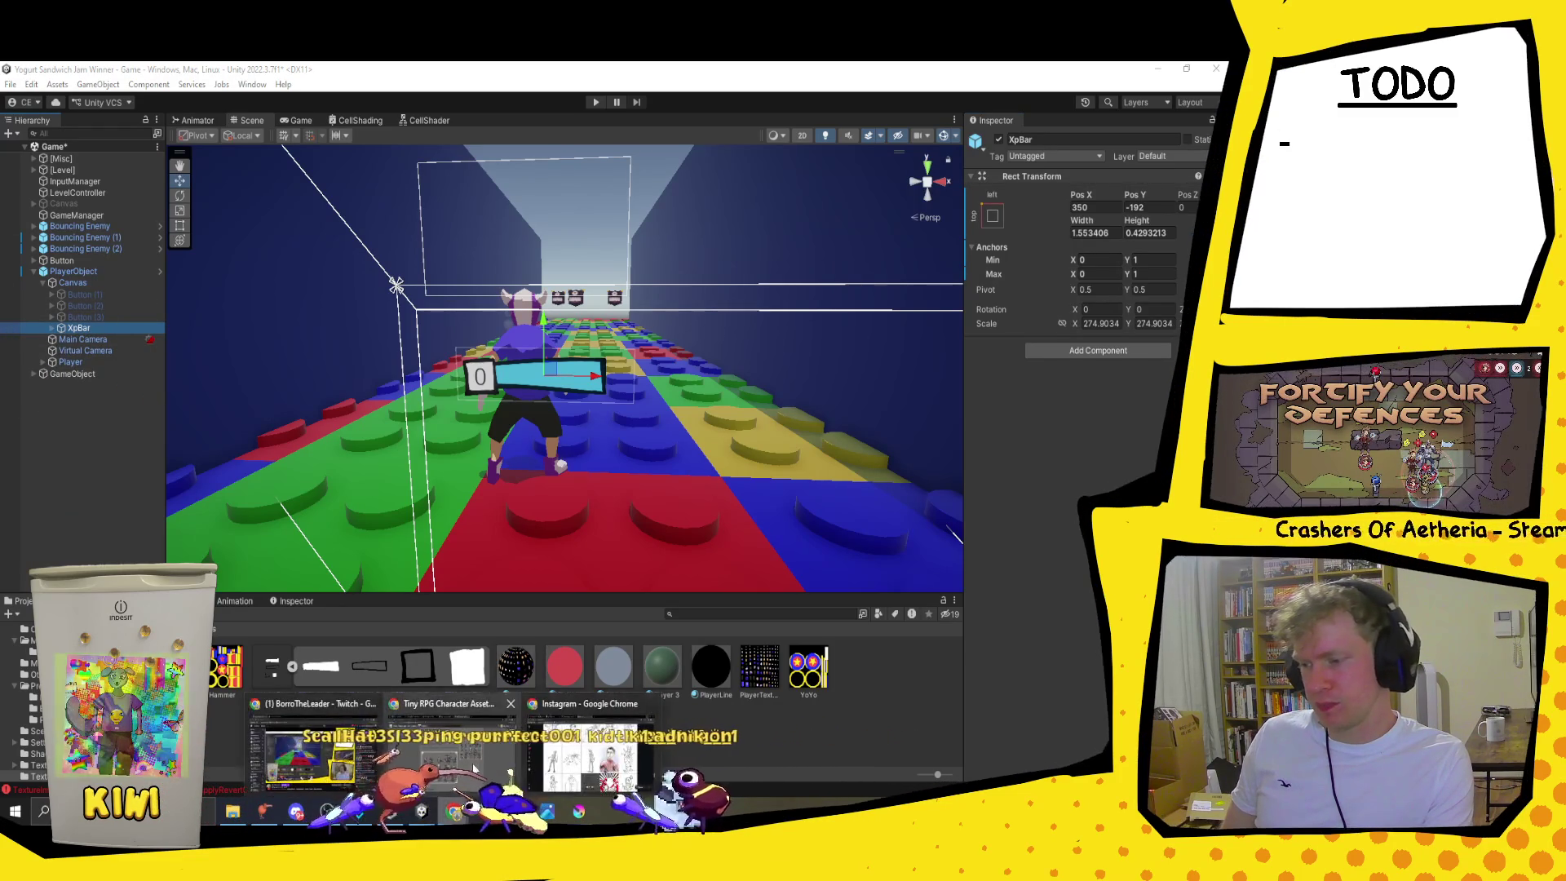
{"action": "left_click", "coordinate": [453, 810]}
Step: Search the web for 'dafont' and open the dafont.com homepage
{"action": "left_click", "coordinate": [593, 98]}
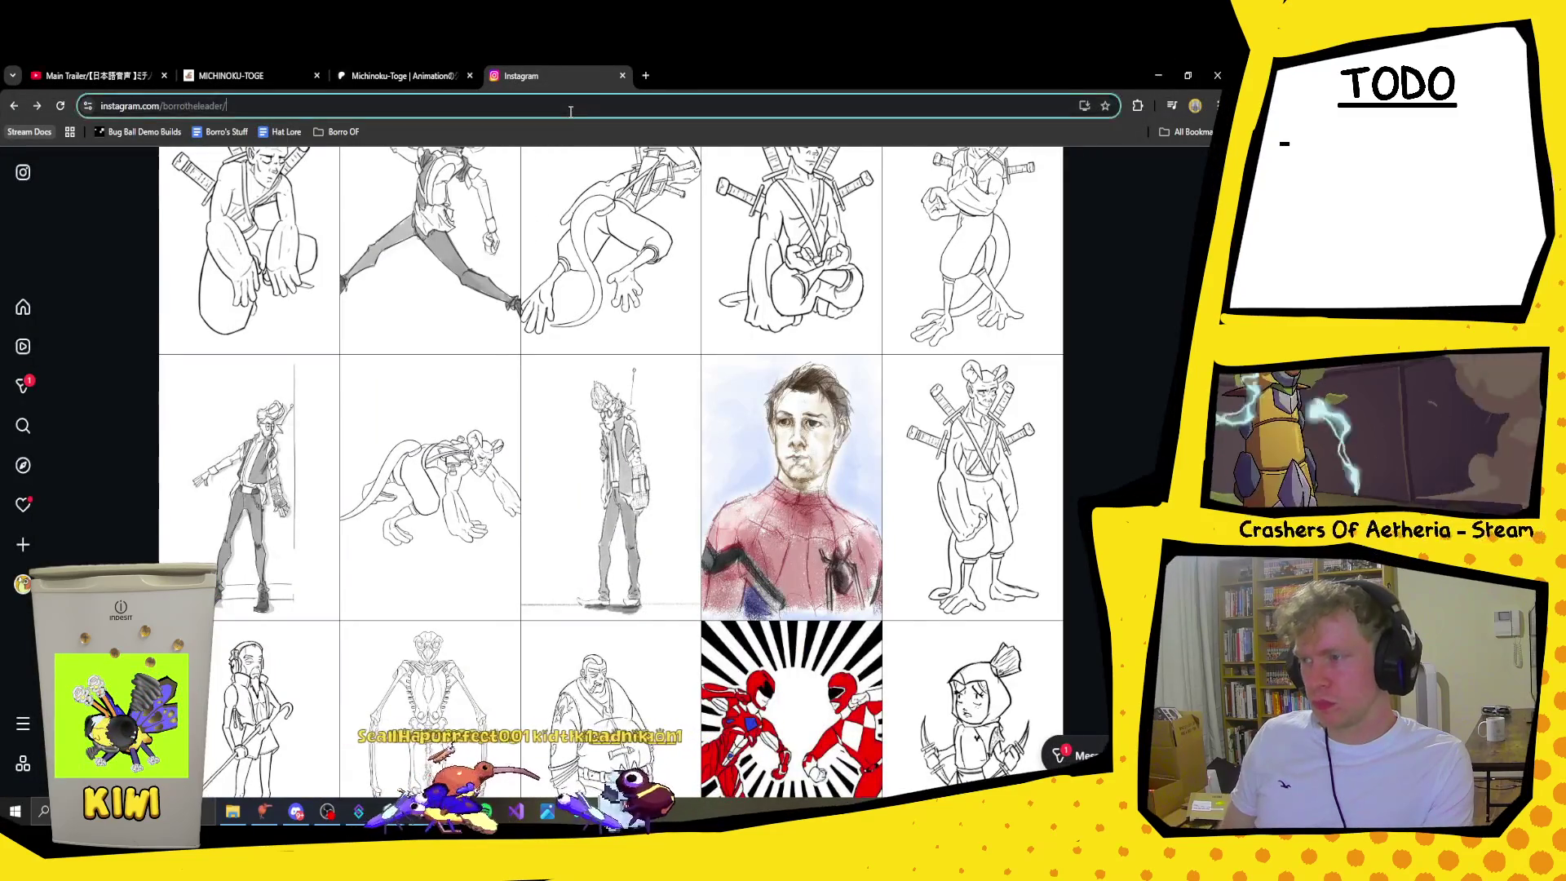
{"action": "type", "text": "dafont"}
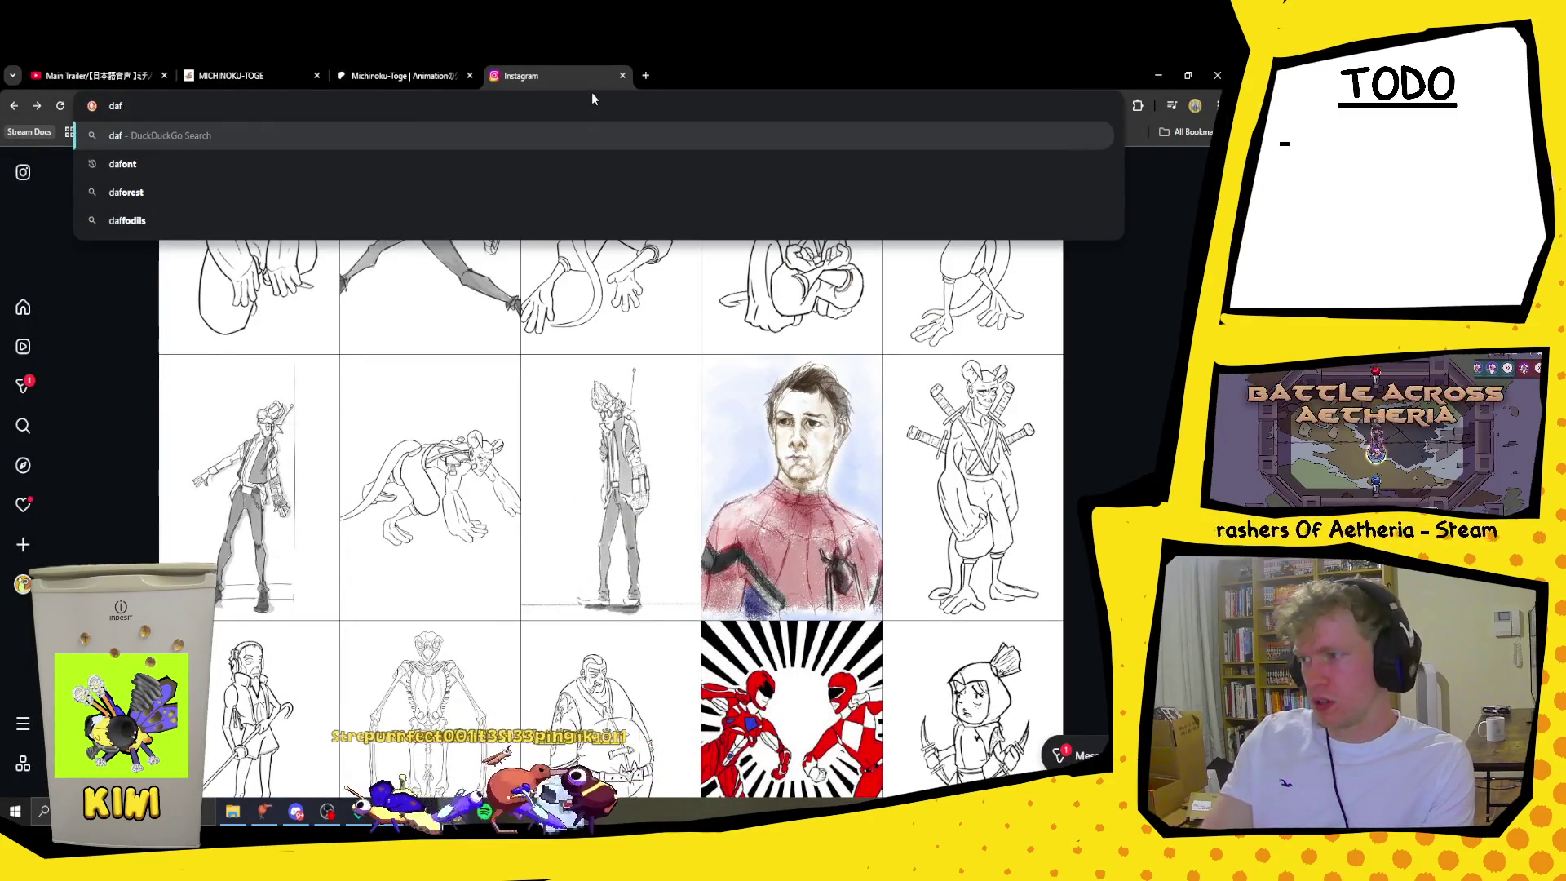
{"action": "key", "text": "Return"}
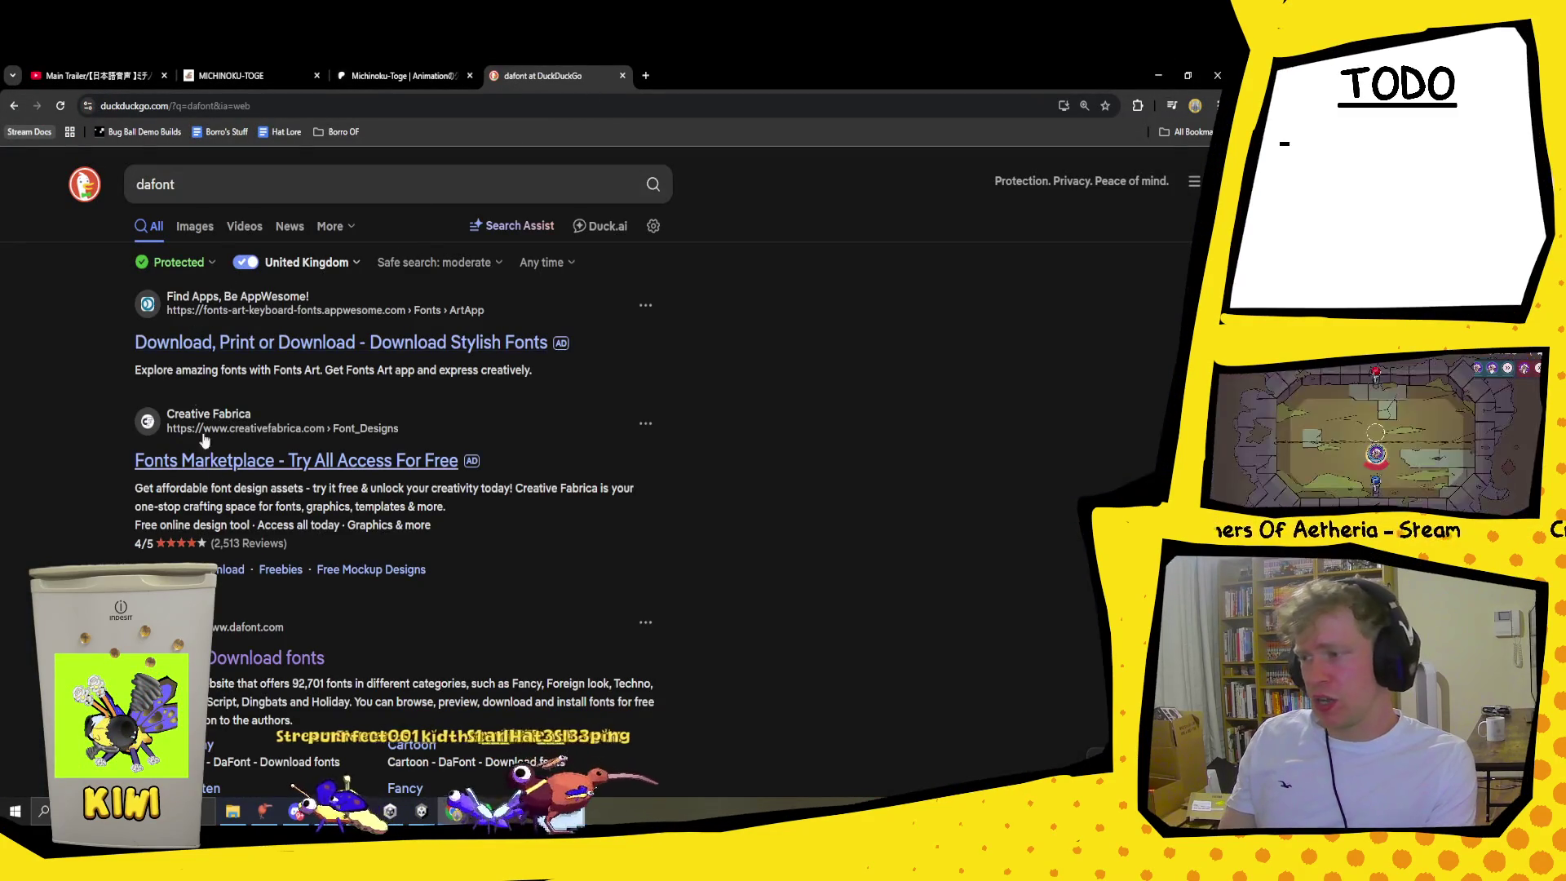
{"action": "scroll", "coordinate": [247, 511], "scroll_direction": "down", "scroll_amount": 2}
{"action": "left_click", "coordinate": [247, 511]}
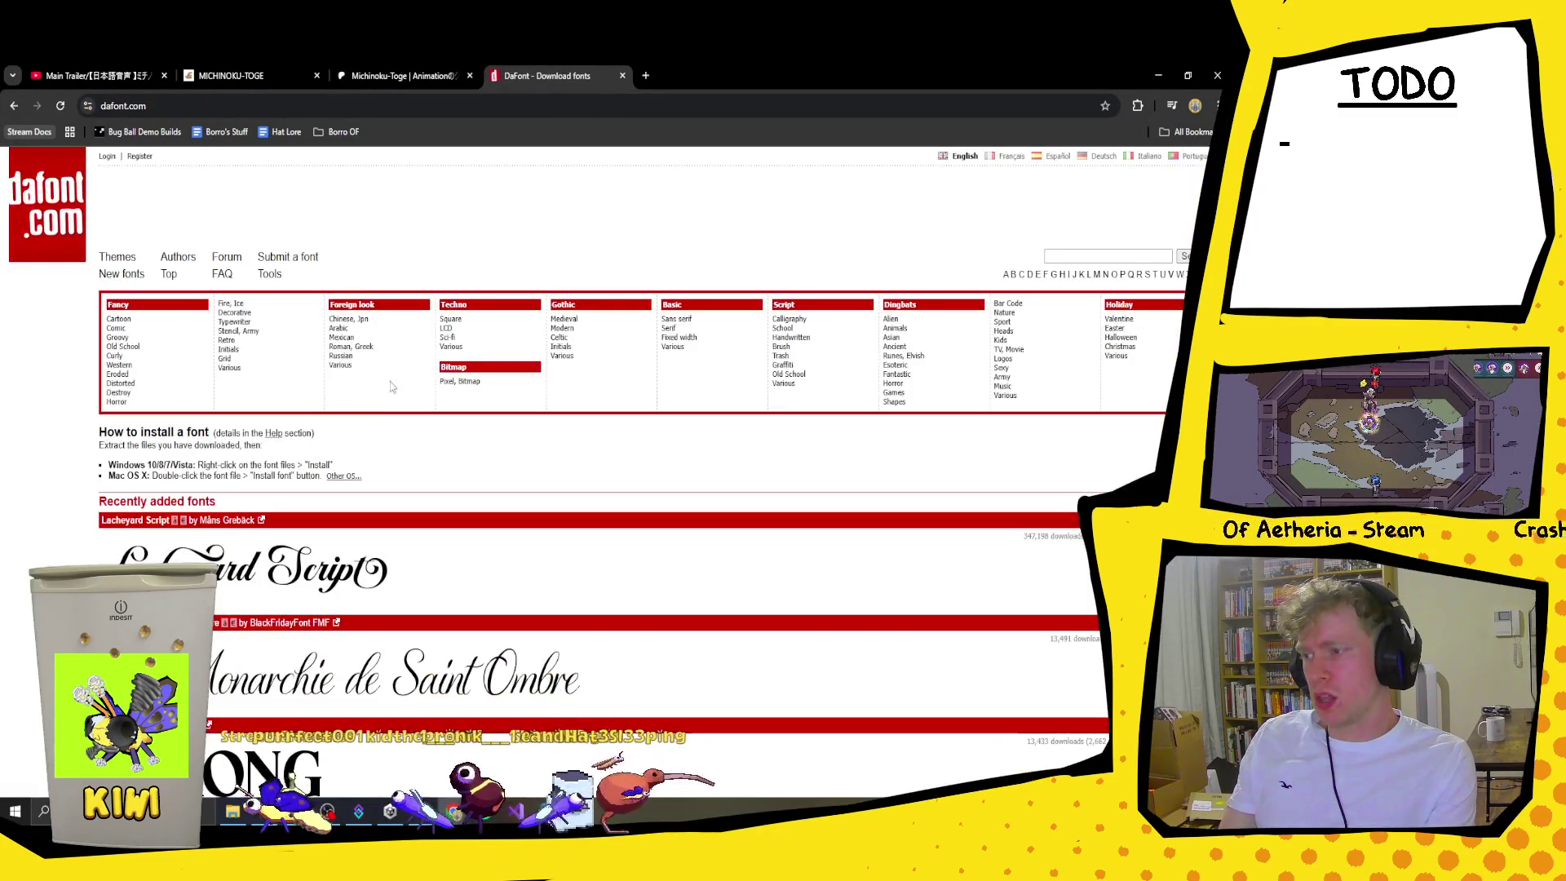
Step: Search dafont for 'clown' and scroll through the 19 matching fonts
{"action": "left_click", "coordinate": [1117, 257]}
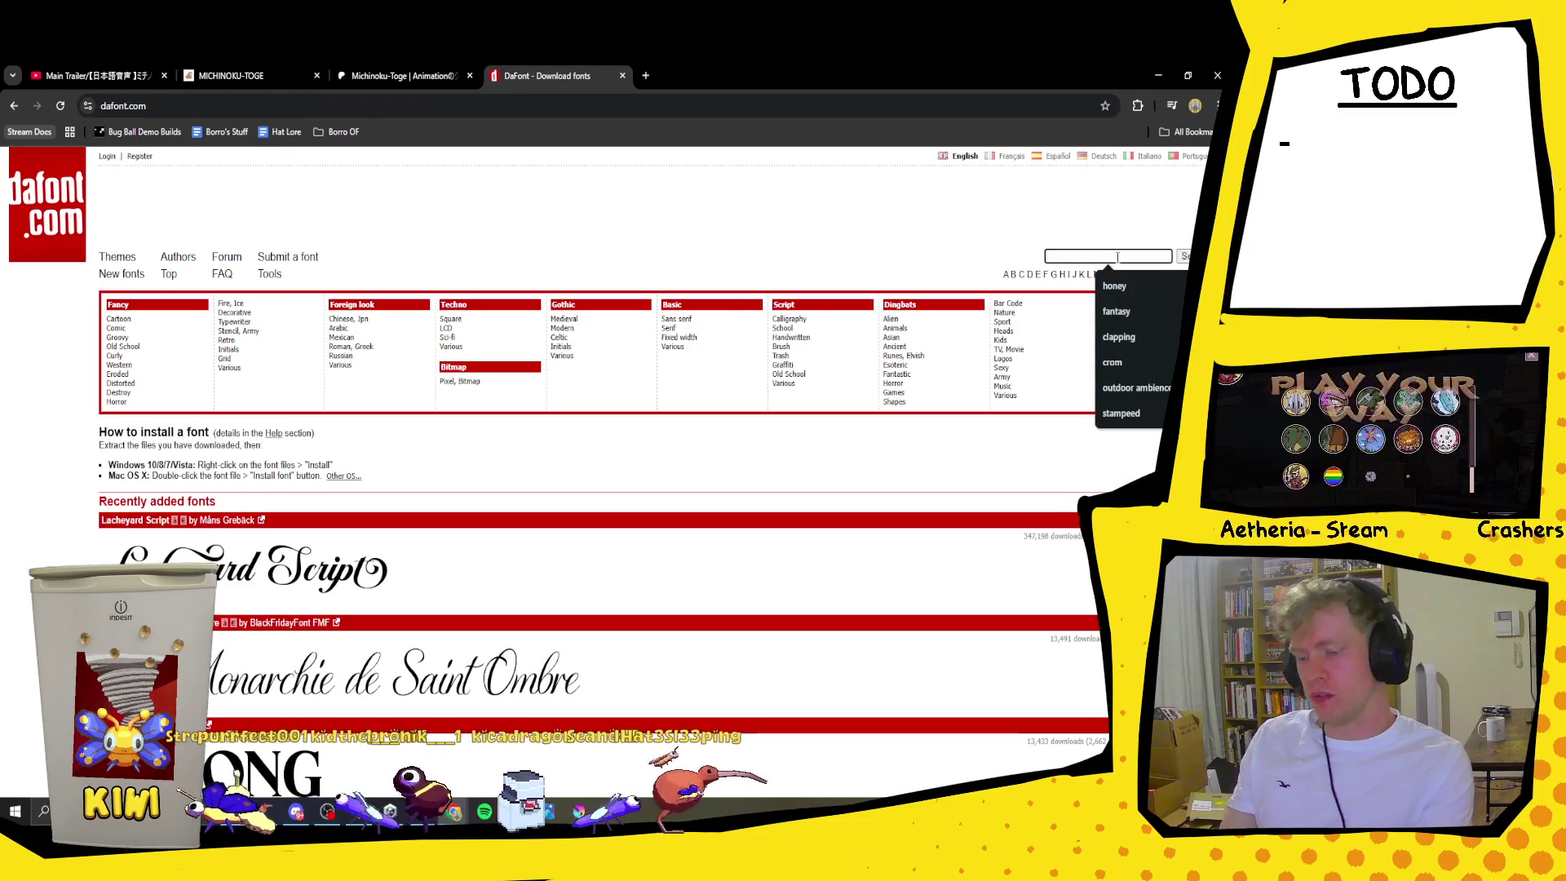
{"action": "type", "text": "clown"}
{"action": "key", "text": "Return"}
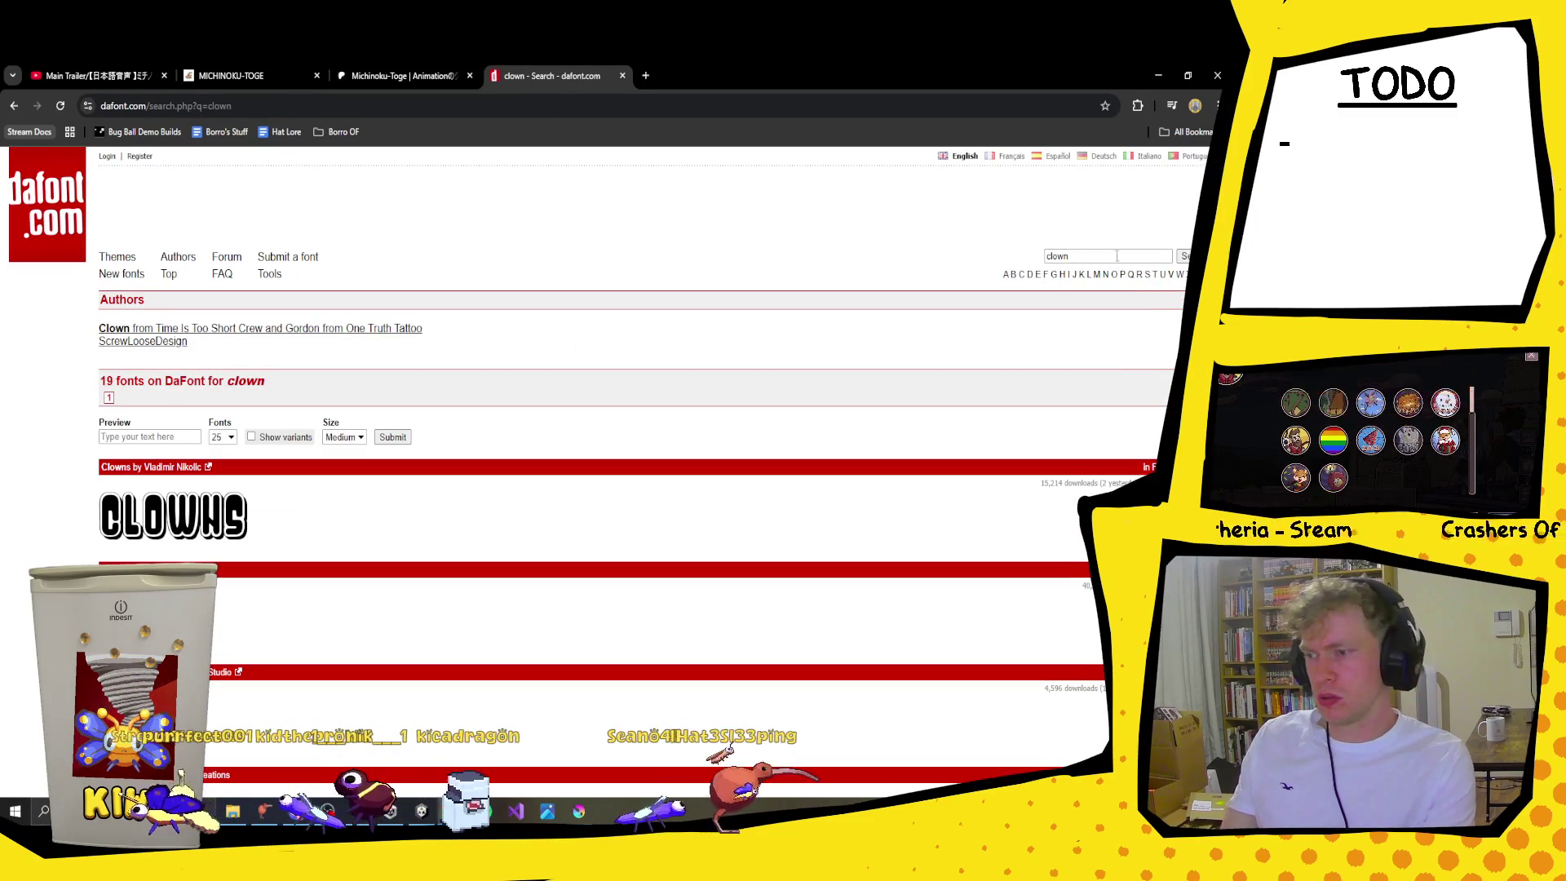
{"action": "scroll", "coordinate": [188, 502], "scroll_direction": "down", "scroll_amount": 2}
{"action": "scroll", "coordinate": [187, 501], "scroll_direction": "down", "scroll_amount": 3}
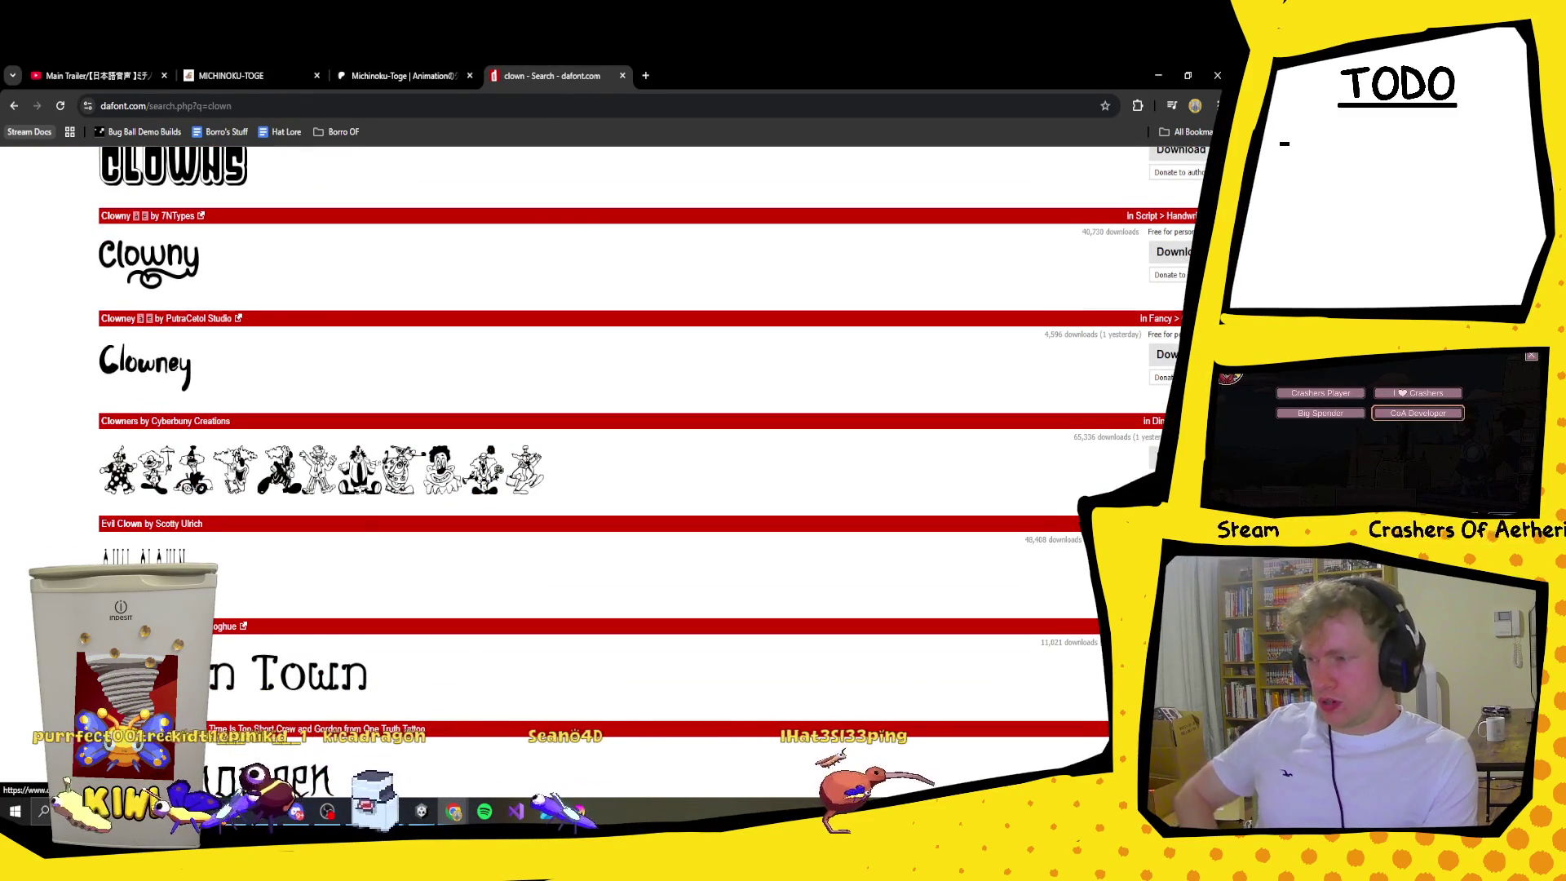
{"action": "scroll", "coordinate": [400, 283], "scroll_direction": "down", "scroll_amount": 2}
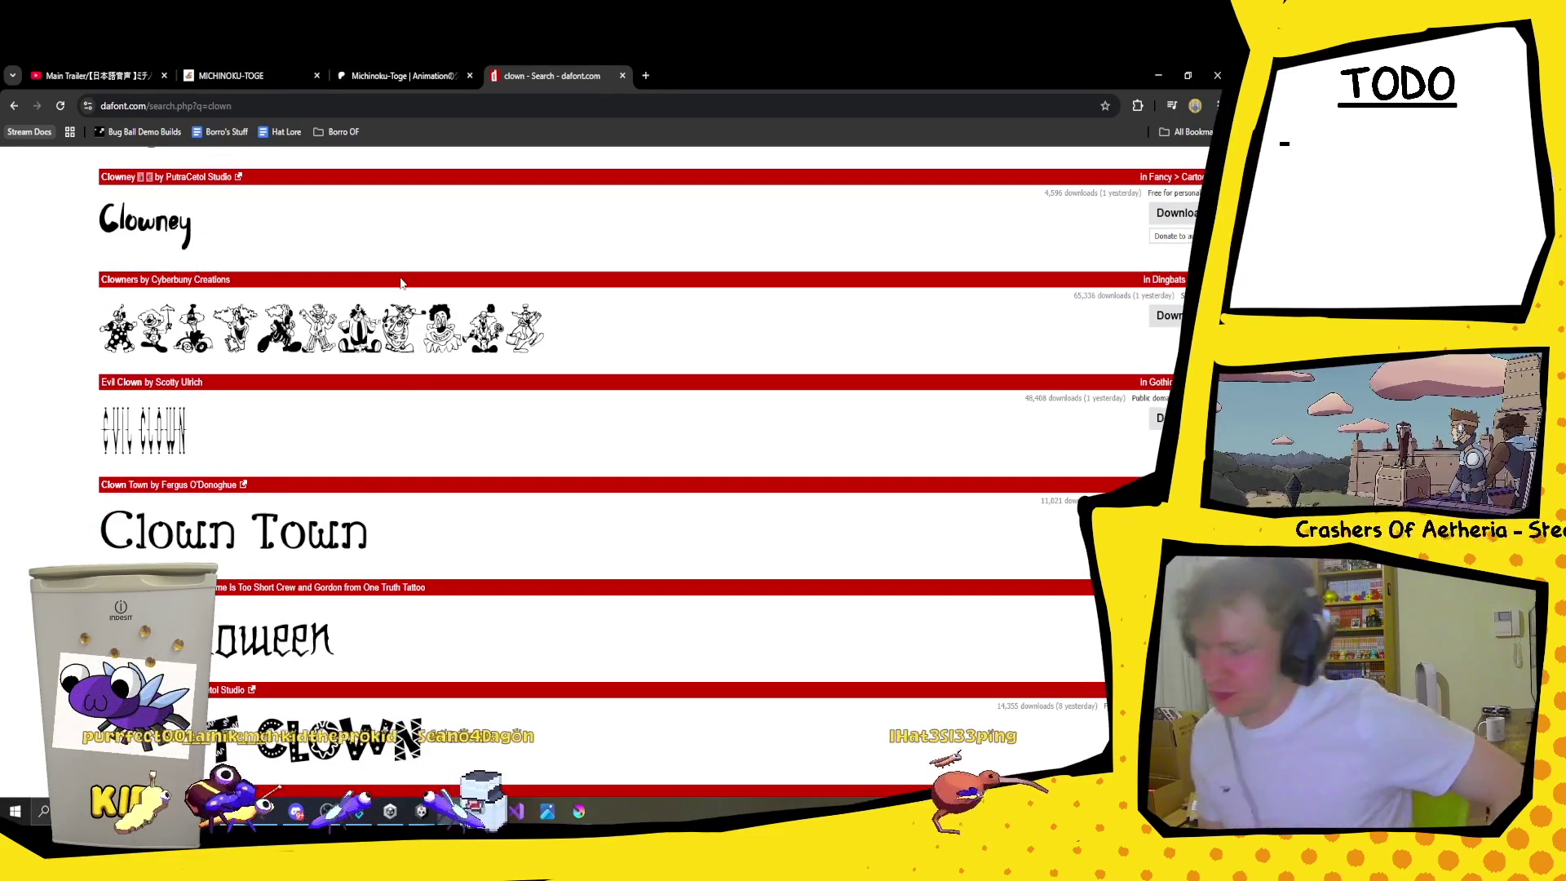
{"action": "scroll", "coordinate": [397, 485], "scroll_direction": "down", "scroll_amount": 6}
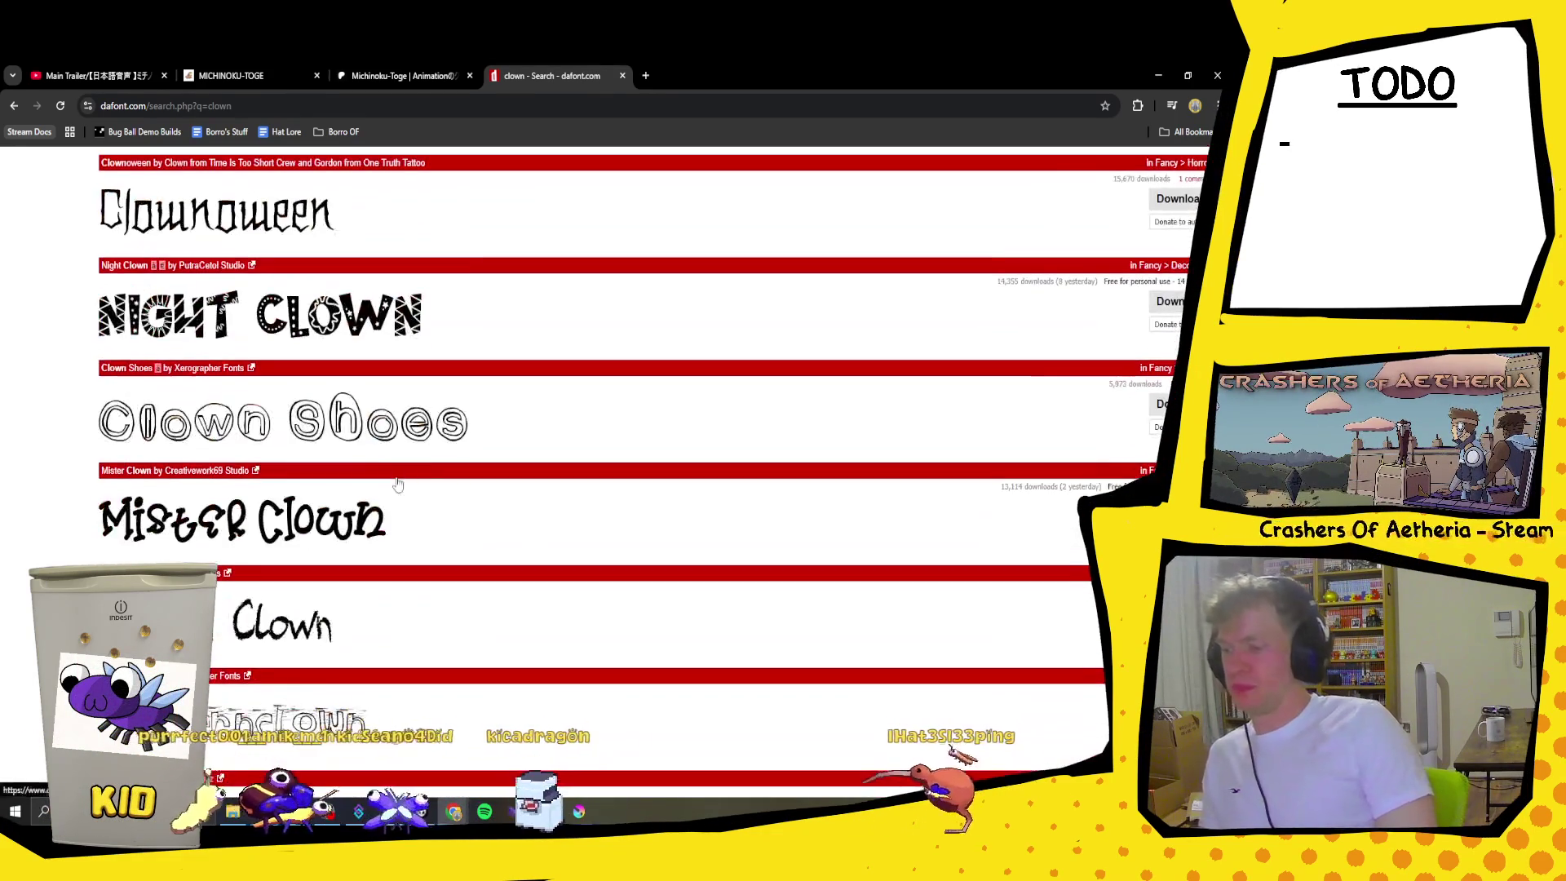
{"action": "scroll", "coordinate": [489, 492], "scroll_direction": "down", "scroll_amount": 5}
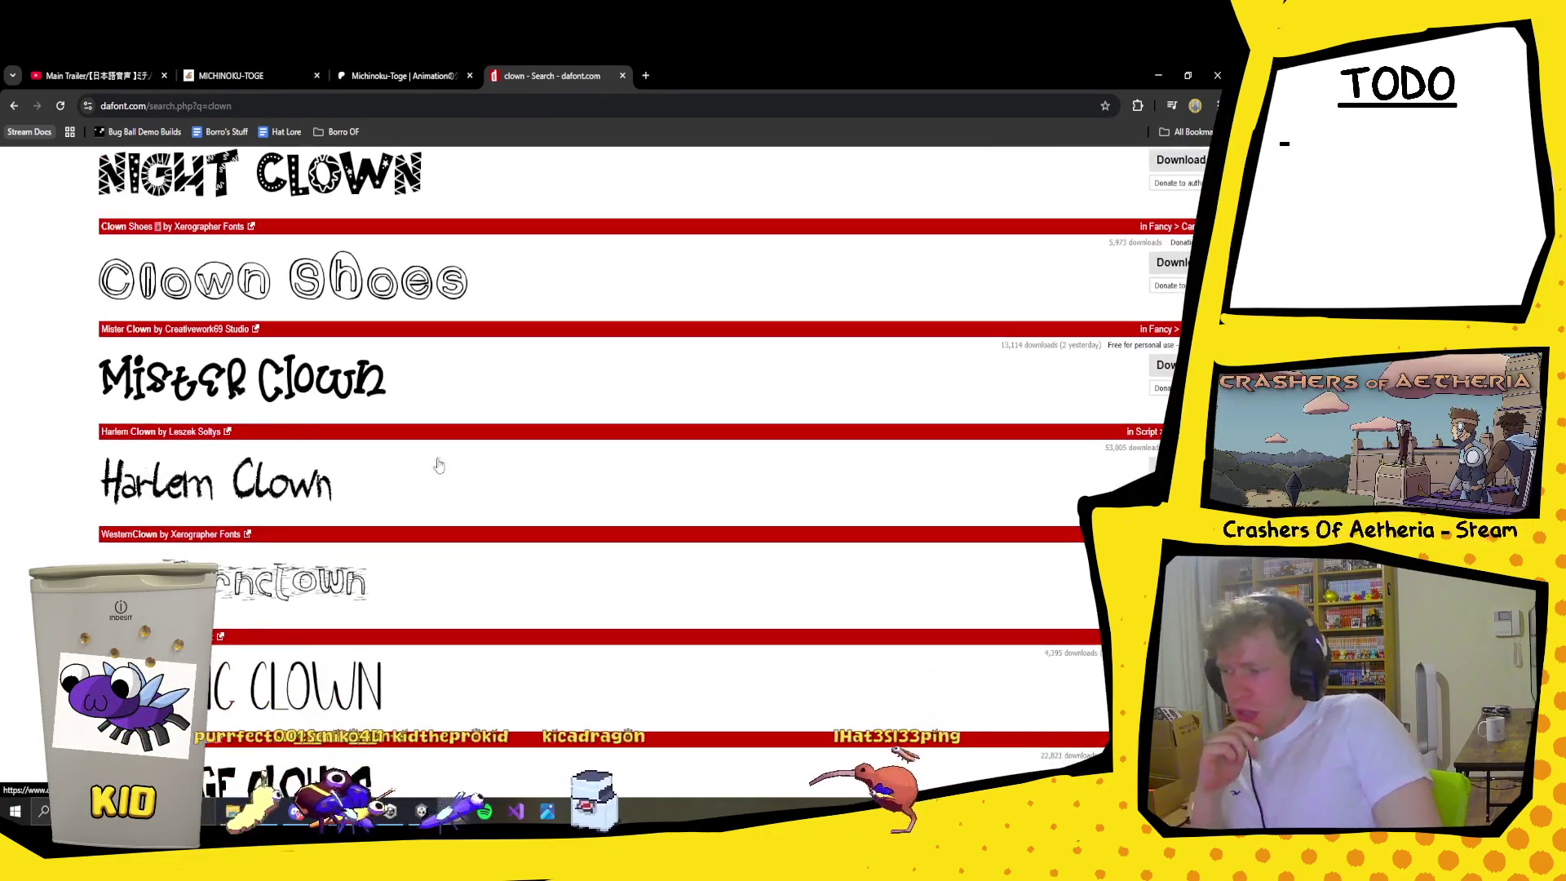
{"action": "scroll", "coordinate": [490, 492], "scroll_direction": "down", "scroll_amount": 8}
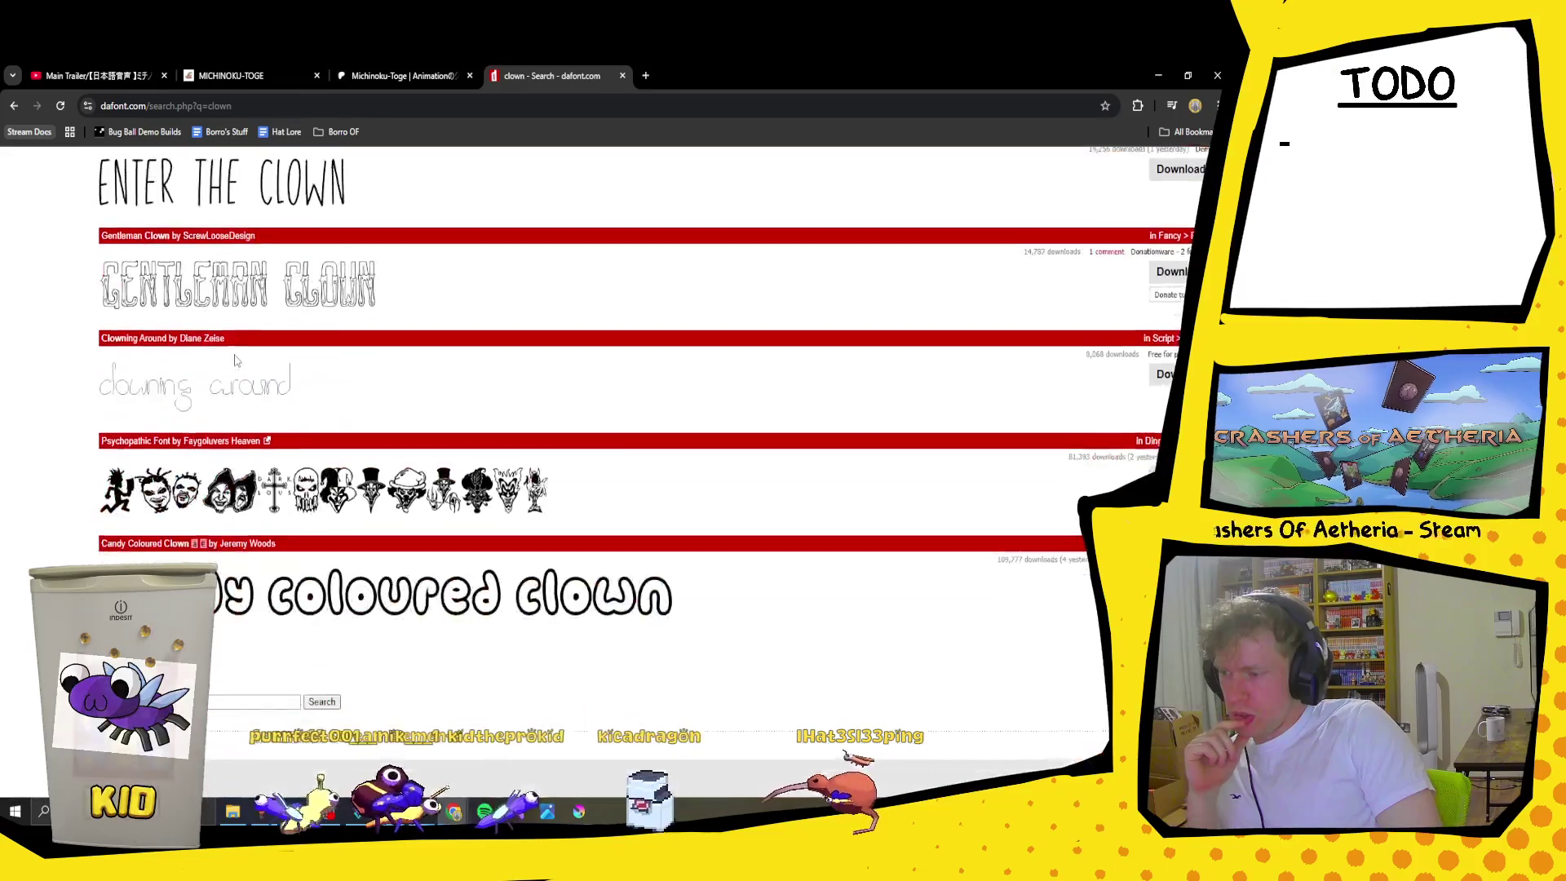
{"action": "scroll", "coordinate": [489, 492], "scroll_direction": "up", "scroll_amount": 20}
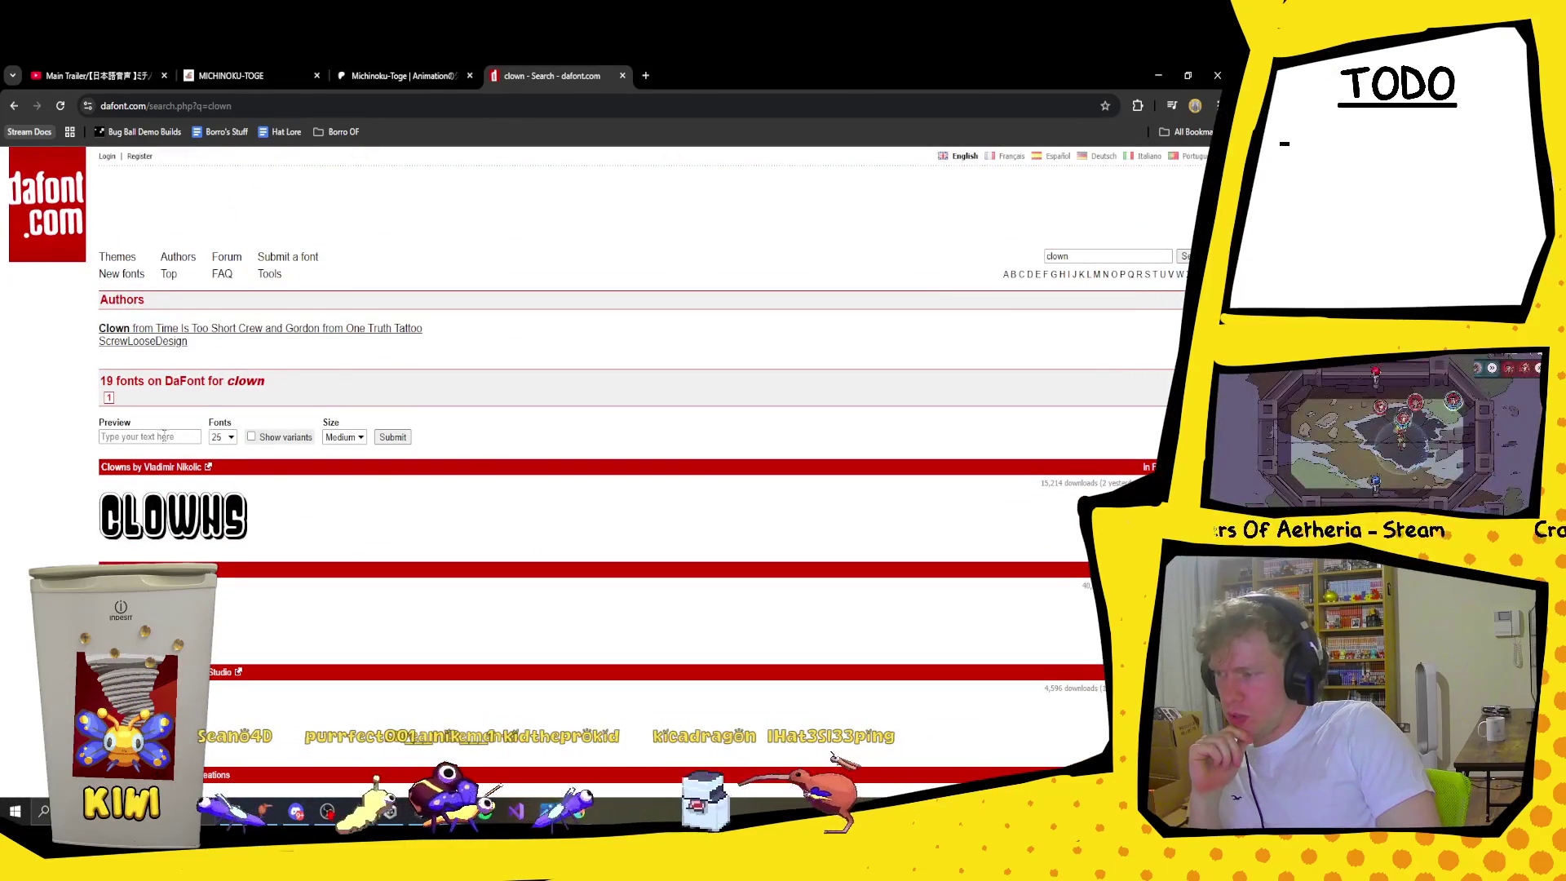
{"action": "left_click", "coordinate": [162, 438]}
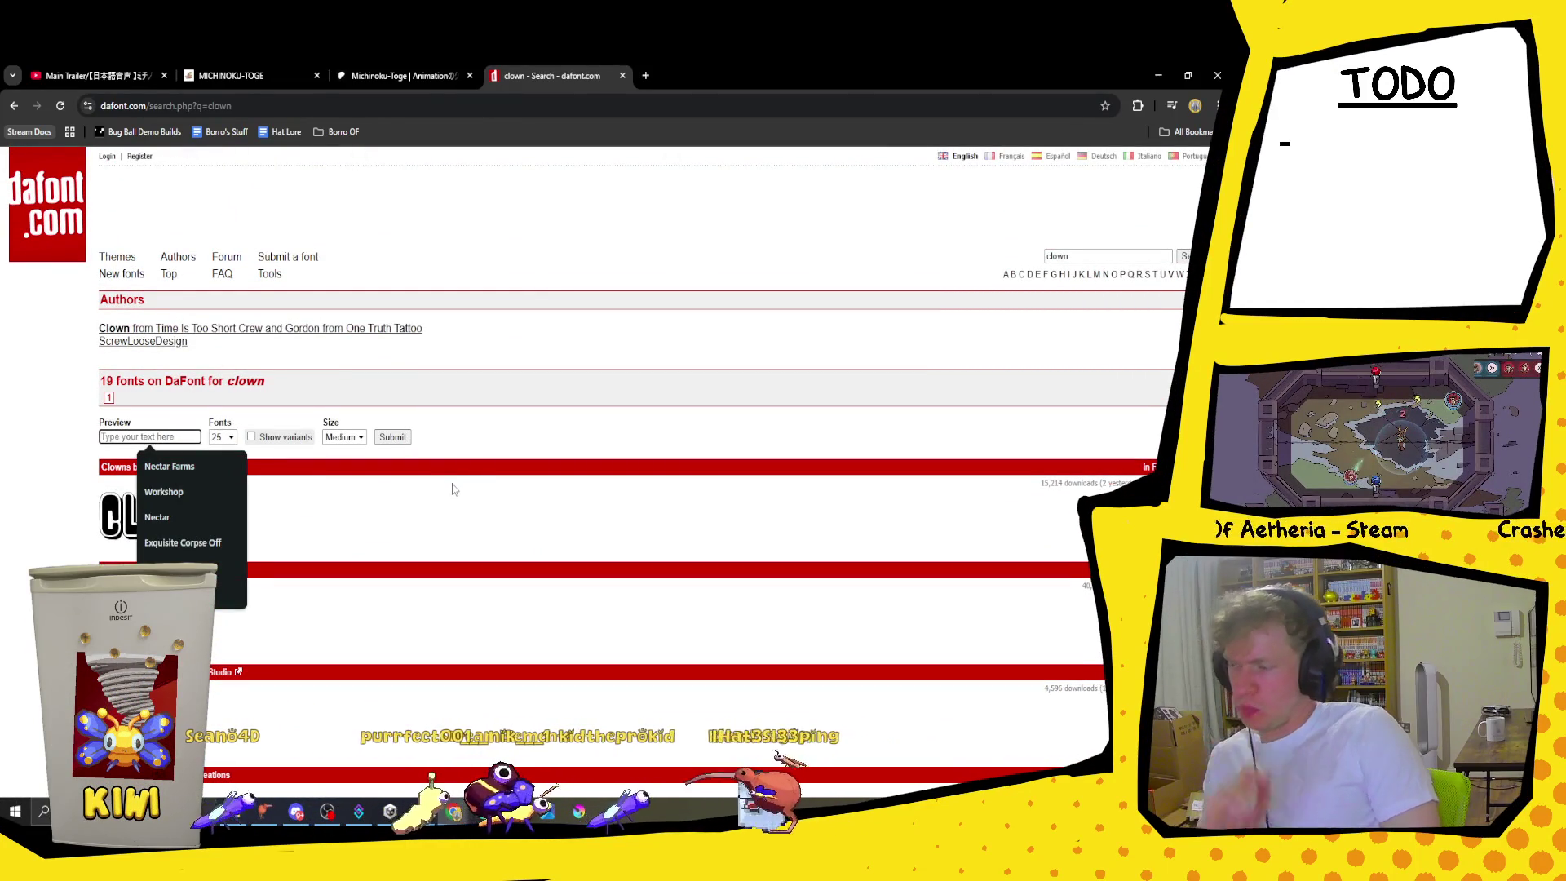
{"action": "type", "text": "10"}
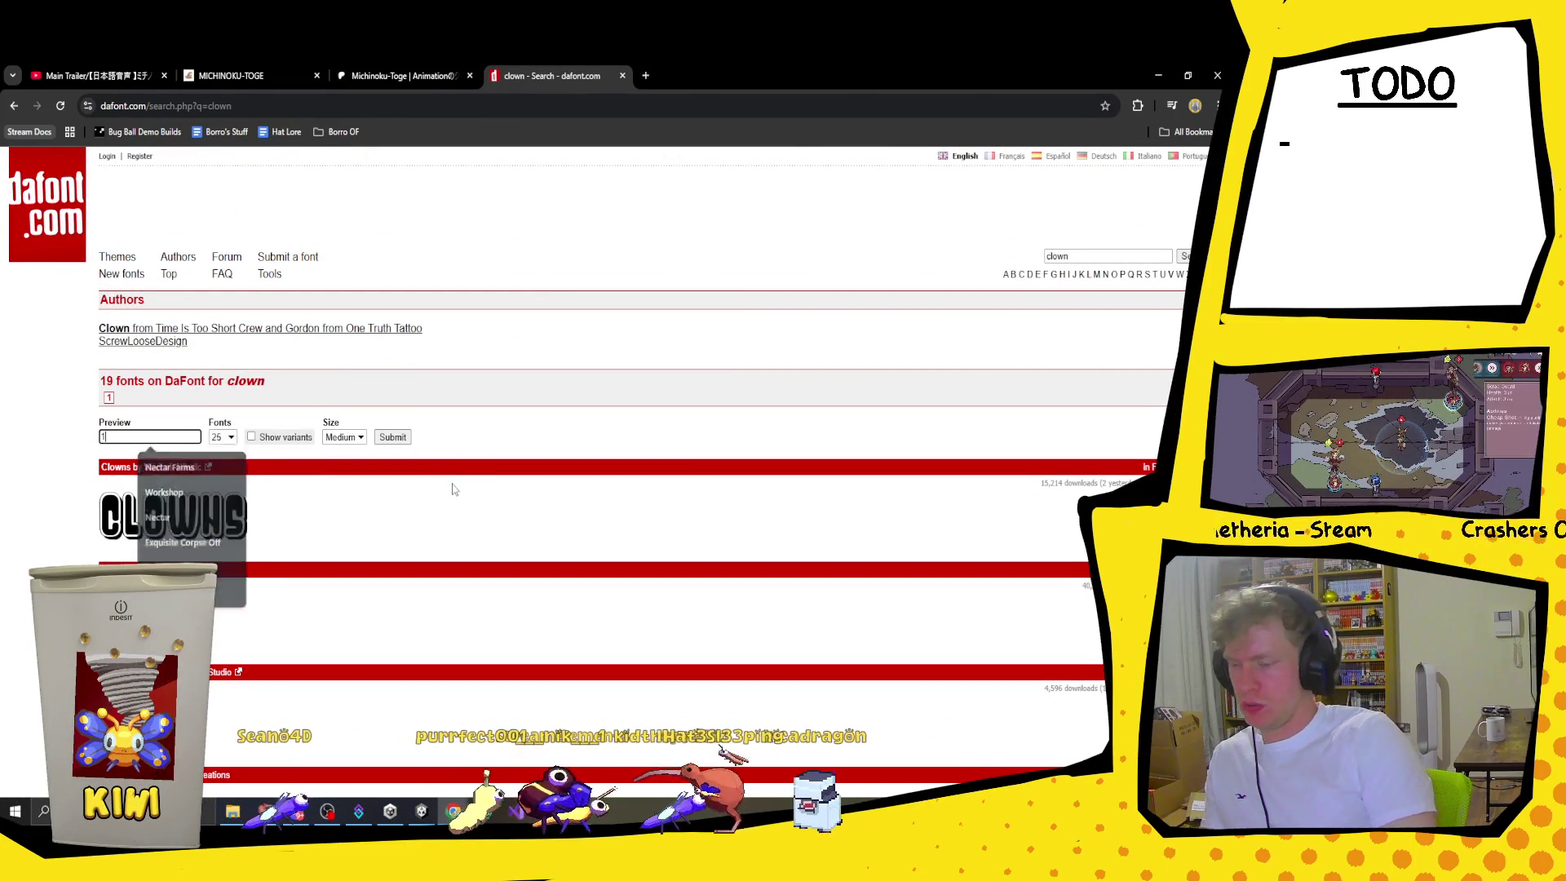
{"action": "left_click", "coordinate": [399, 439]}
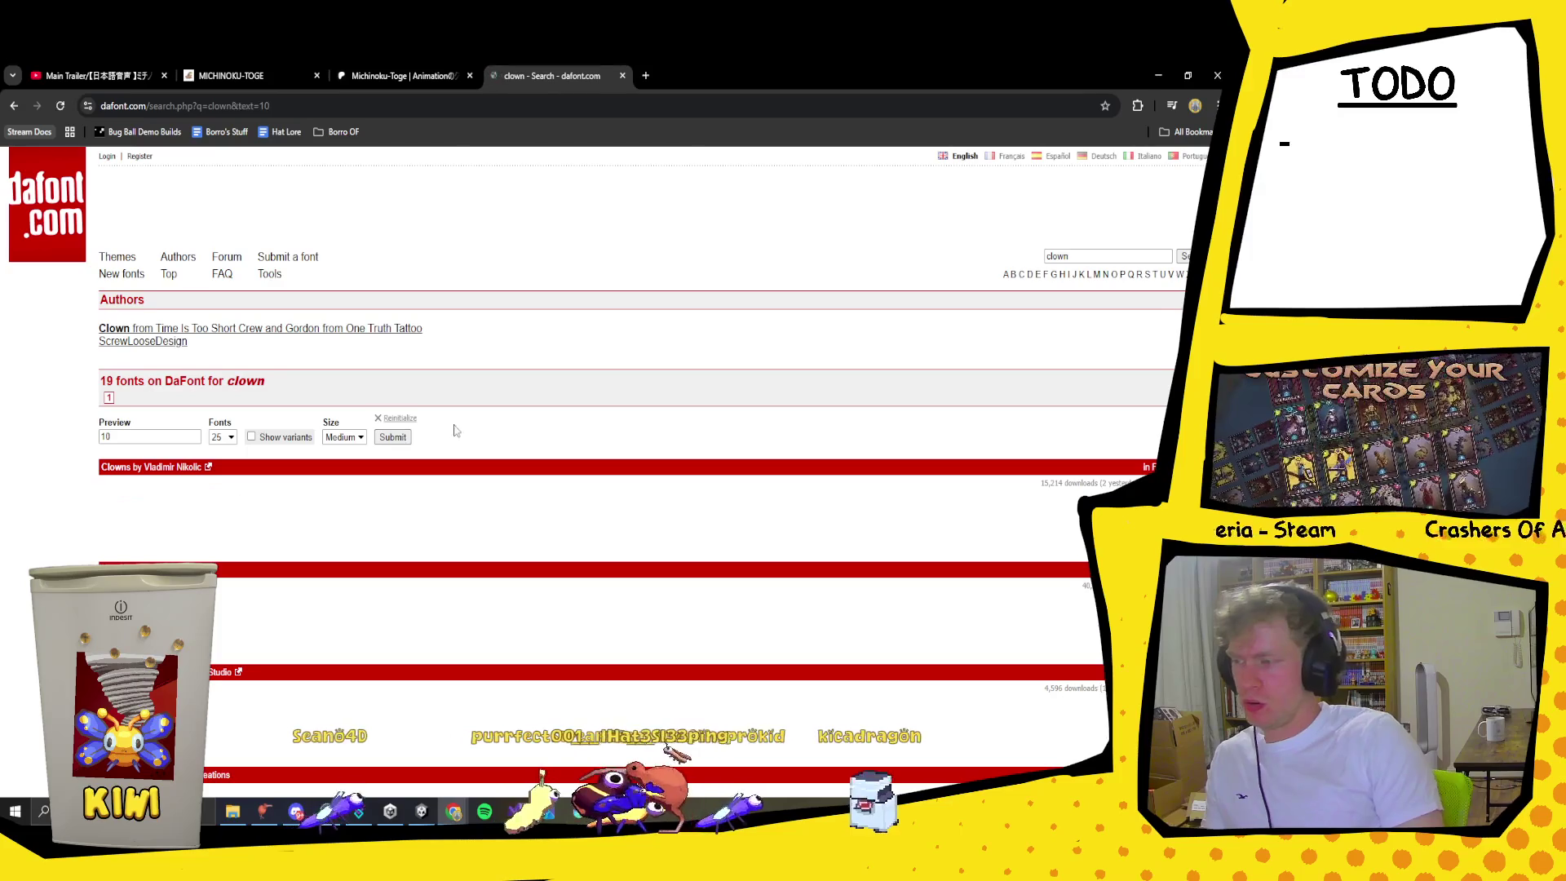
{"action": "double_click", "coordinate": [106, 436]}
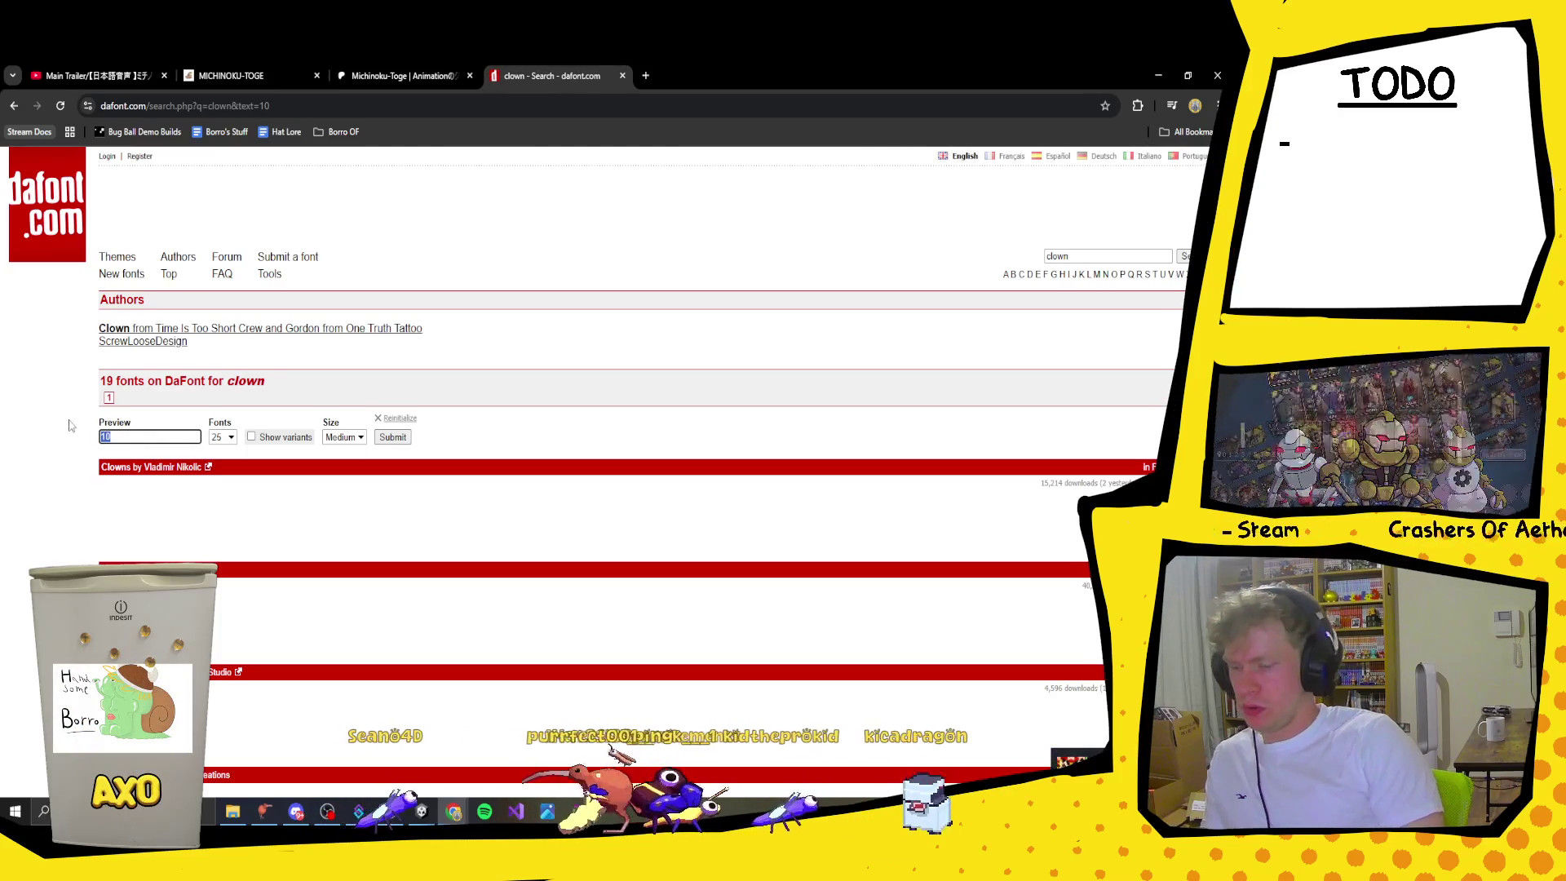
{"action": "type", "text": "123456789"}
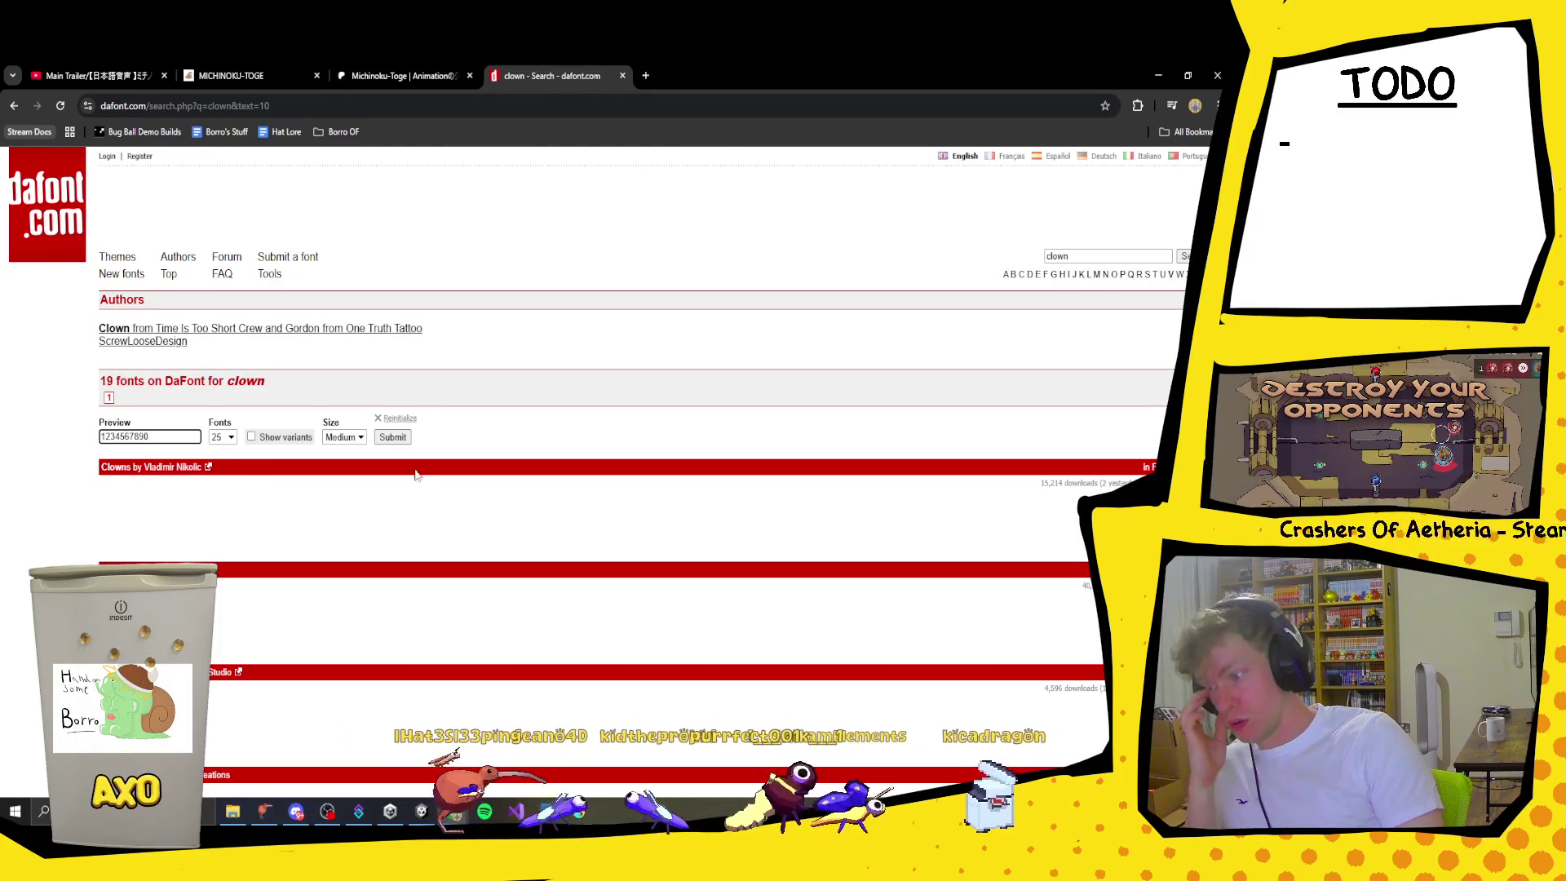
{"action": "left_click", "coordinate": [391, 444]}
Step: Browse the clown fonts' digit previews, such as Singing Clown and Strange Clowns
{"action": "scroll", "coordinate": [481, 435], "scroll_direction": "down", "scroll_amount": 4}
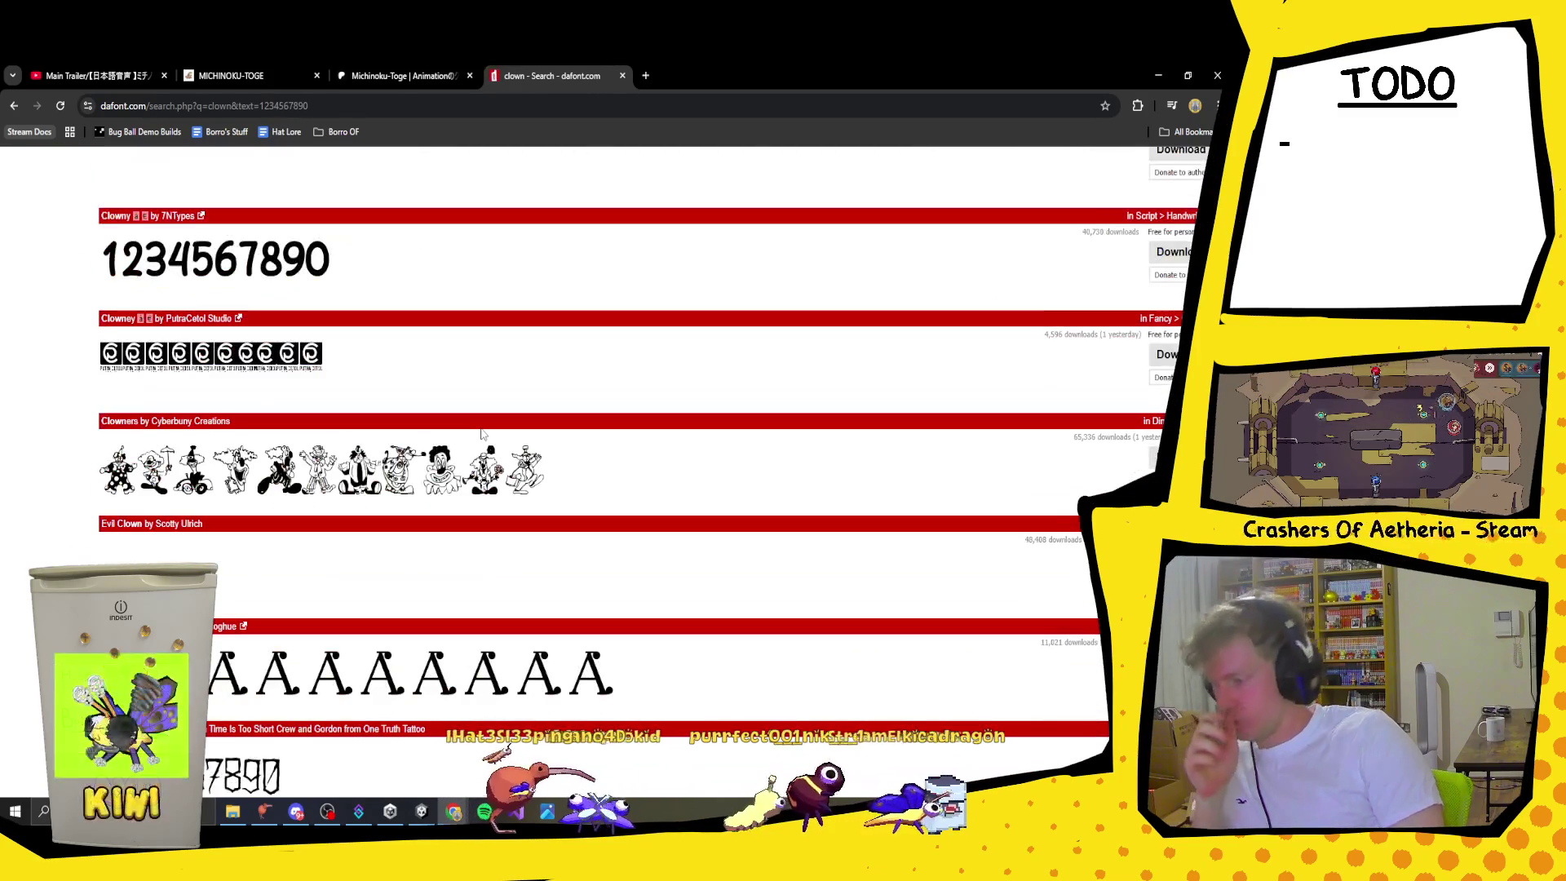
{"action": "scroll", "coordinate": [481, 435], "scroll_direction": "down", "scroll_amount": 3}
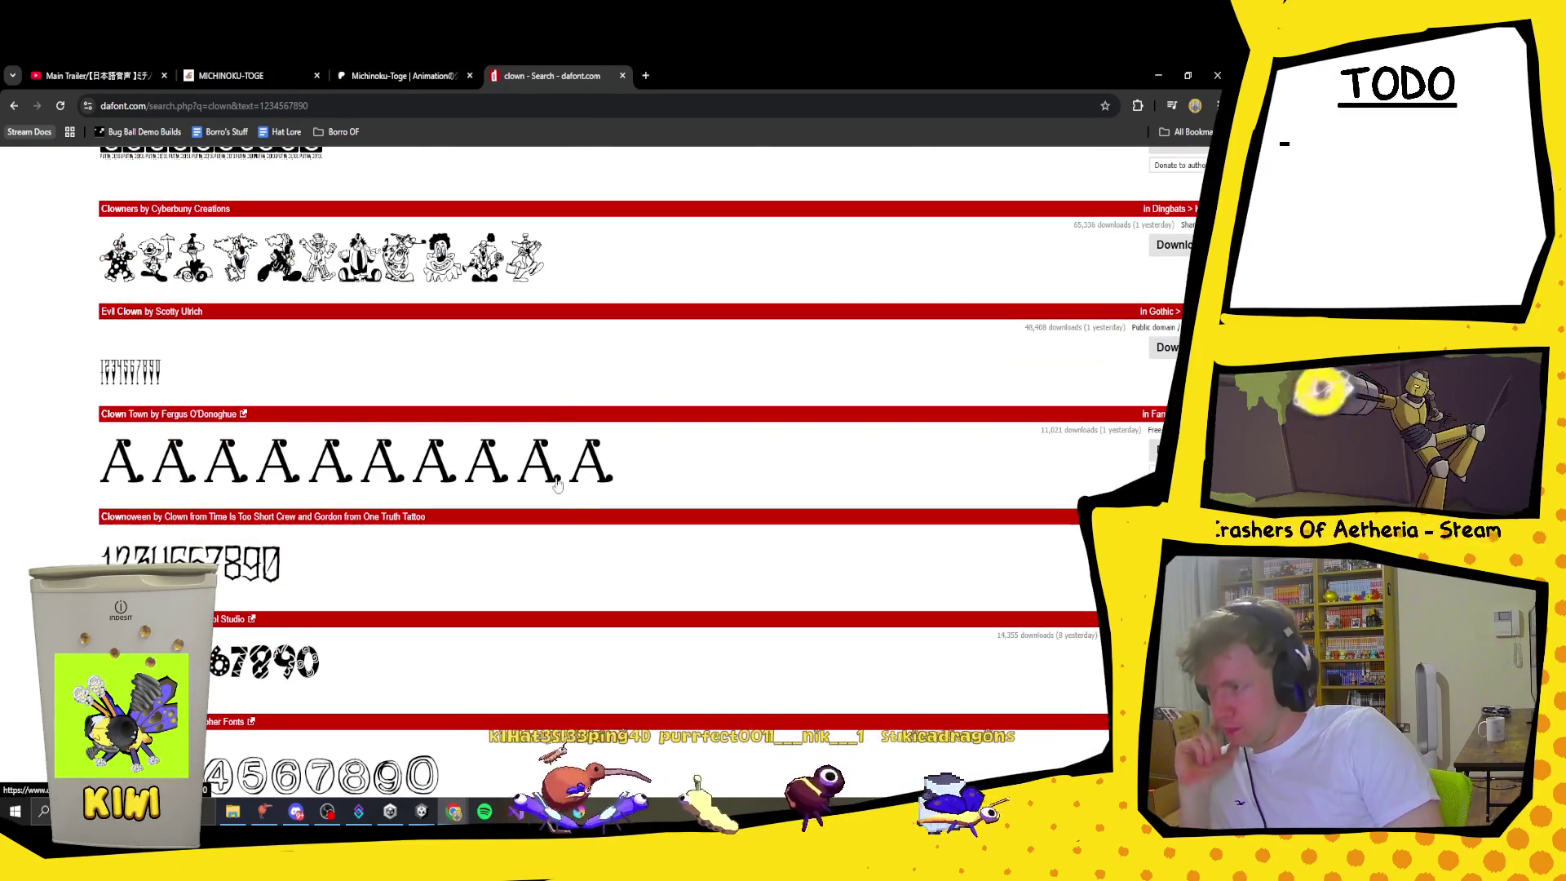
{"action": "scroll", "coordinate": [571, 488], "scroll_direction": "down", "scroll_amount": 5}
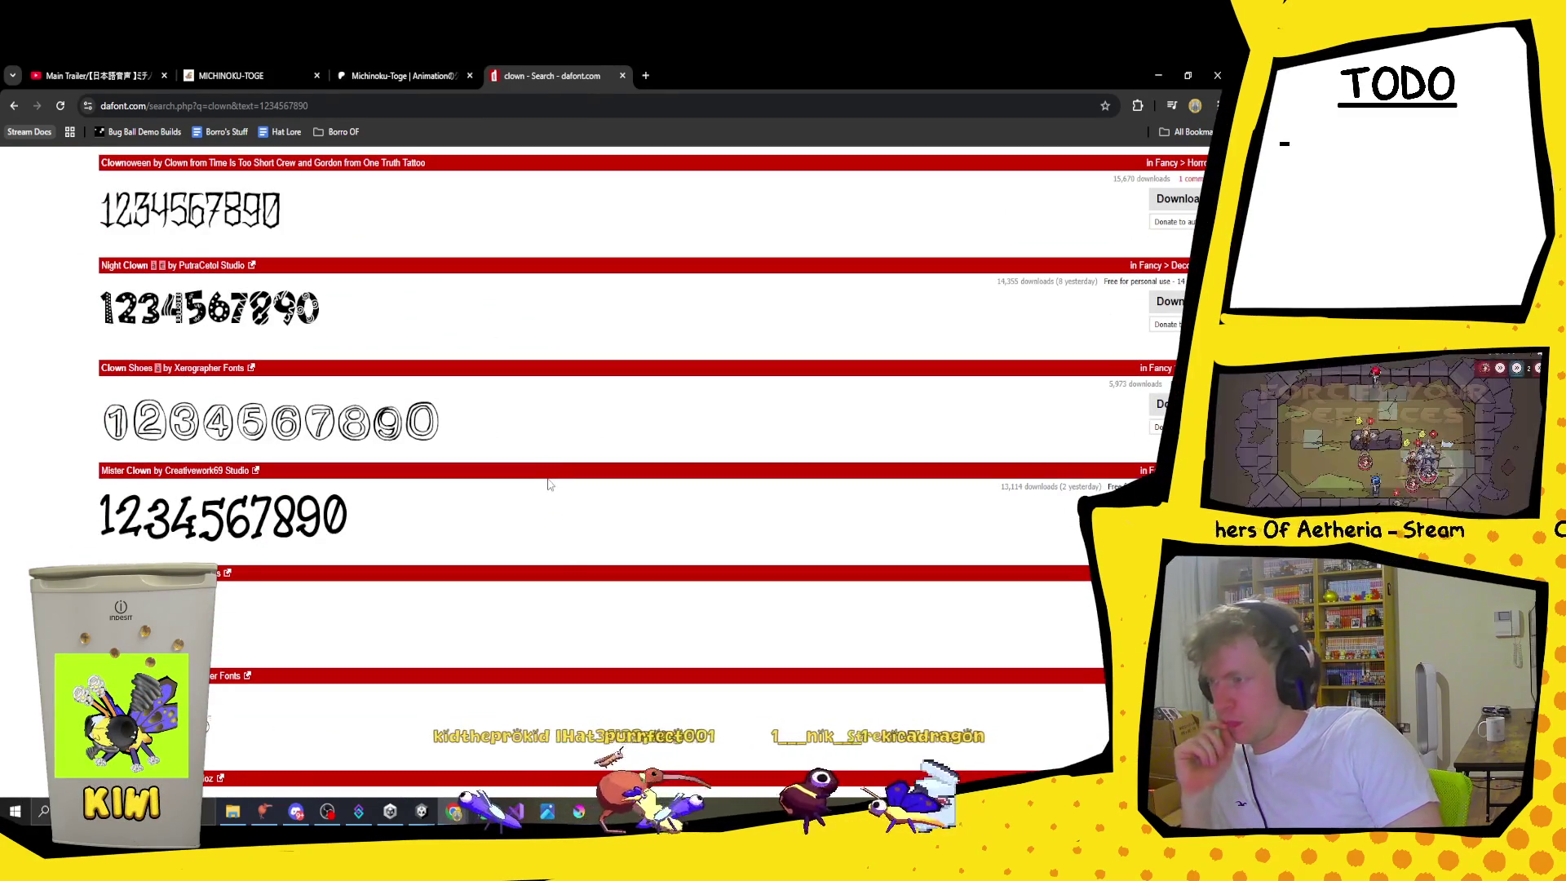
{"action": "scroll", "coordinate": [549, 485], "scroll_direction": "down", "scroll_amount": 1}
{"action": "scroll", "coordinate": [549, 485], "scroll_direction": "down", "scroll_amount": 2}
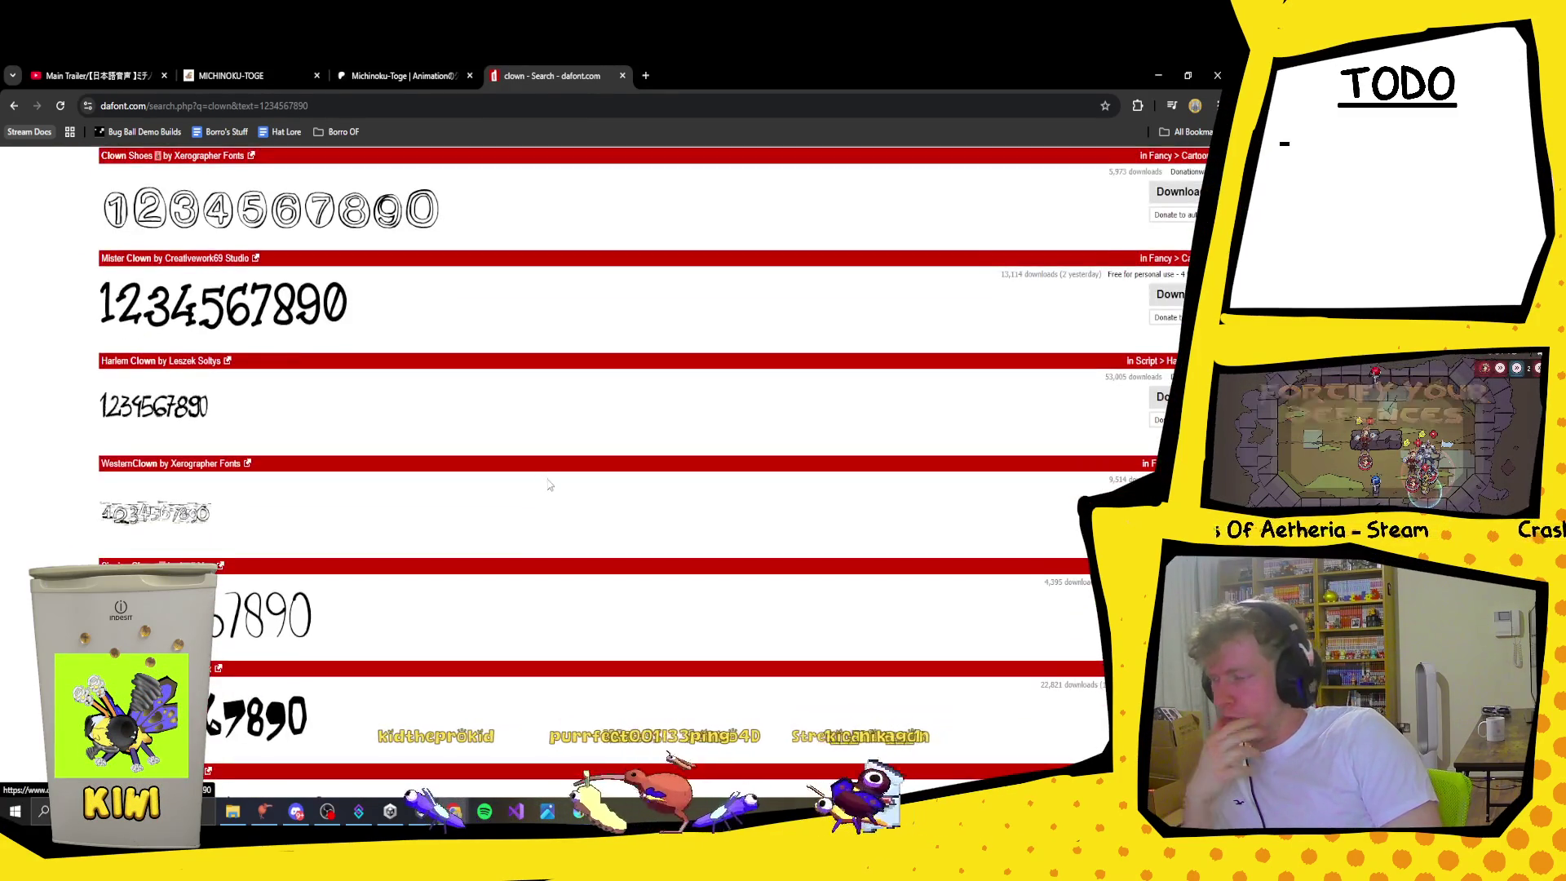
{"action": "scroll", "coordinate": [549, 485], "scroll_direction": "down", "scroll_amount": 2}
{"action": "scroll", "coordinate": [549, 485], "scroll_direction": "down", "scroll_amount": 2}
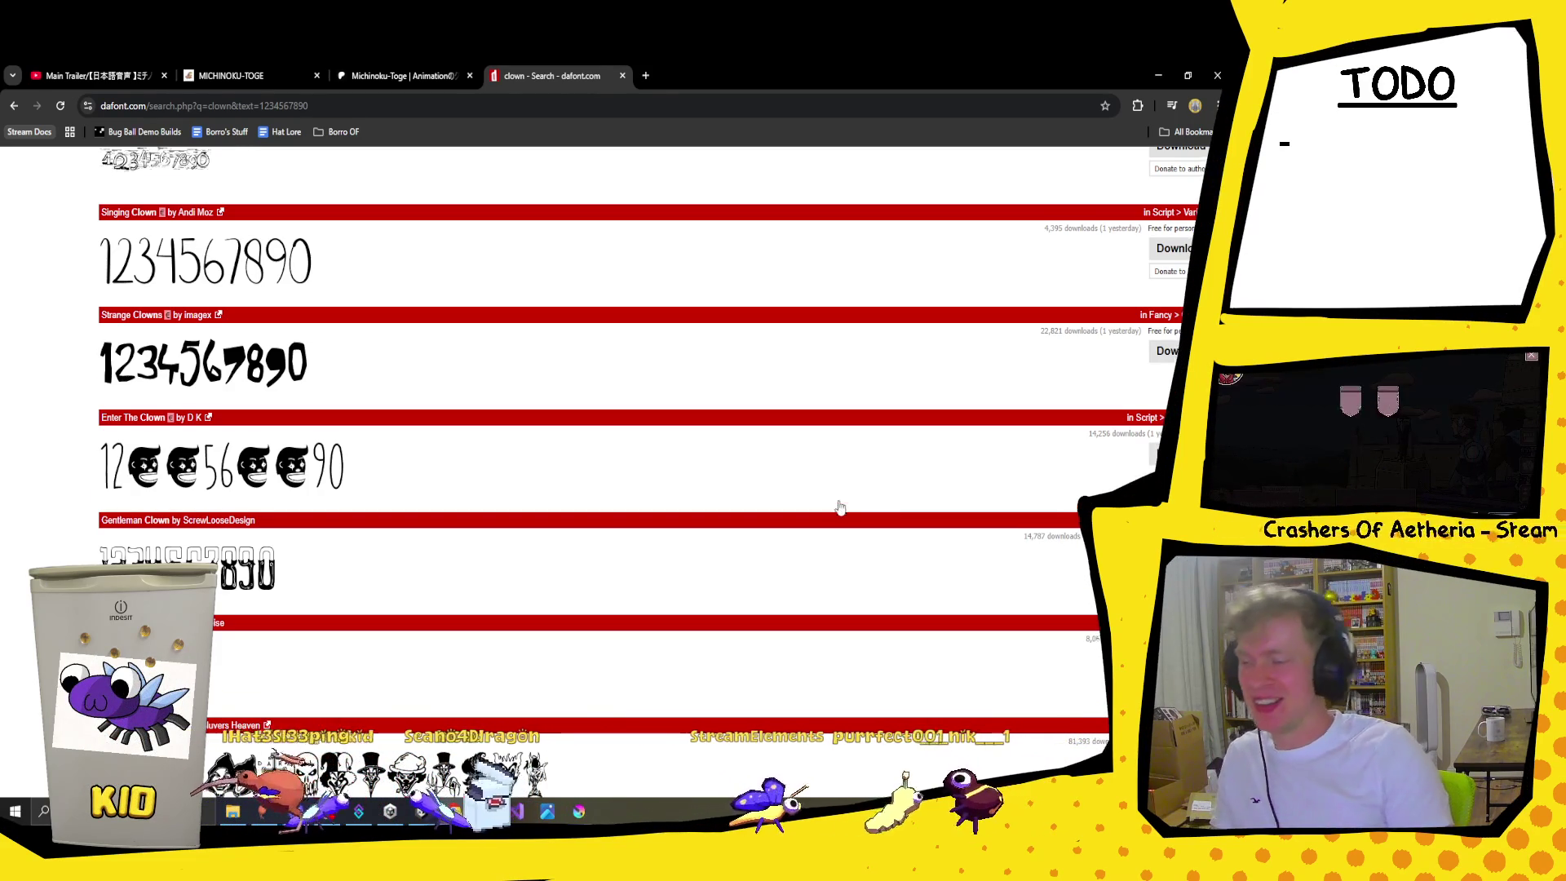
{"action": "scroll", "coordinate": [841, 507], "scroll_direction": "down", "scroll_amount": 3}
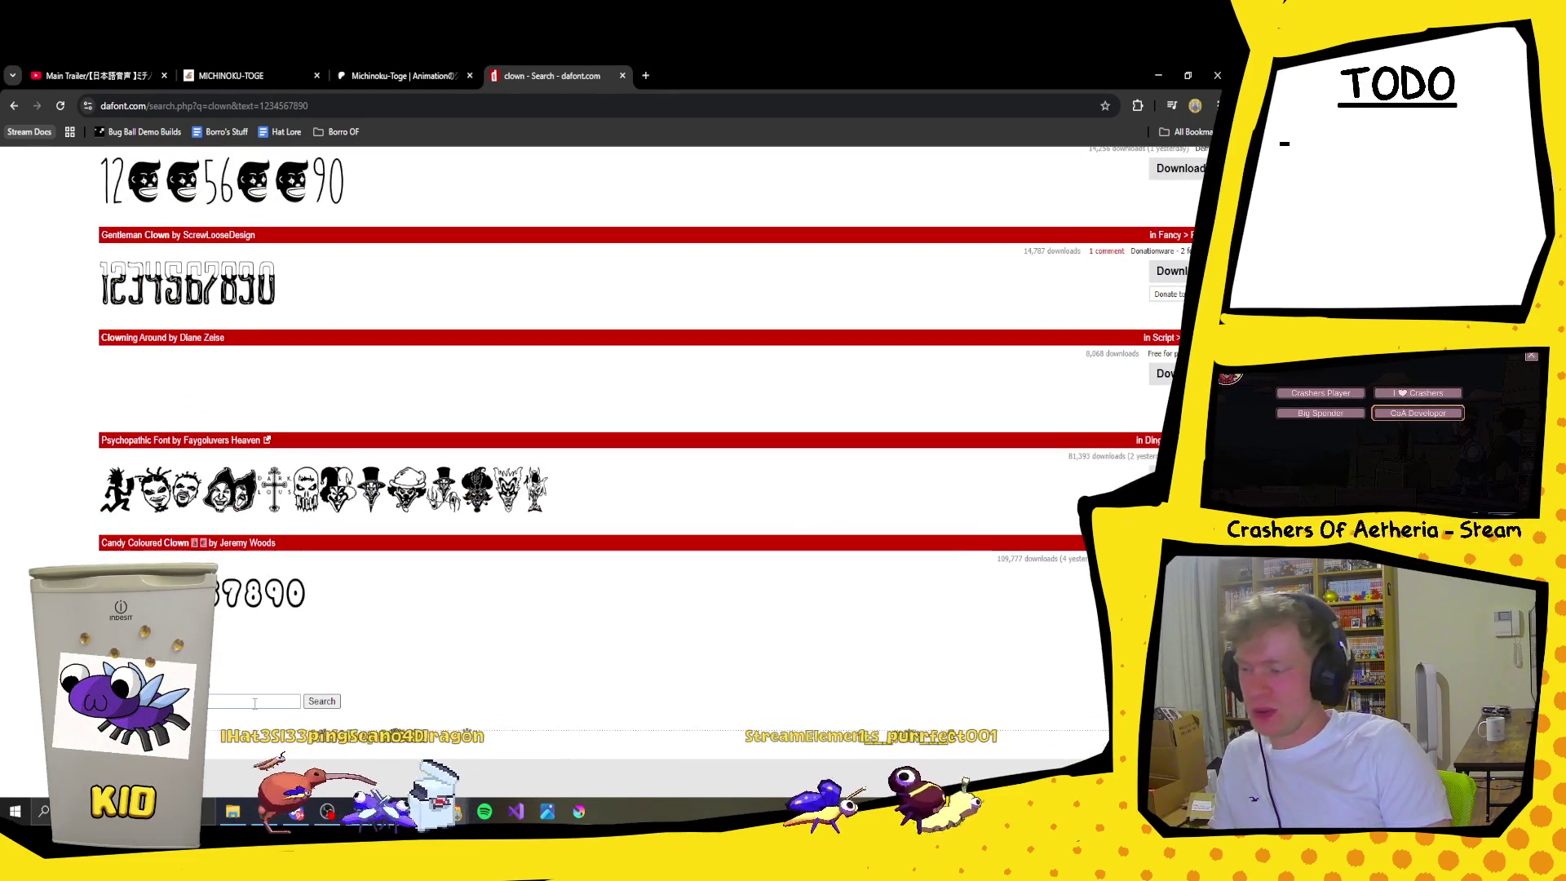
{"action": "scroll", "coordinate": [525, 575], "scroll_direction": "up", "scroll_amount": 6}
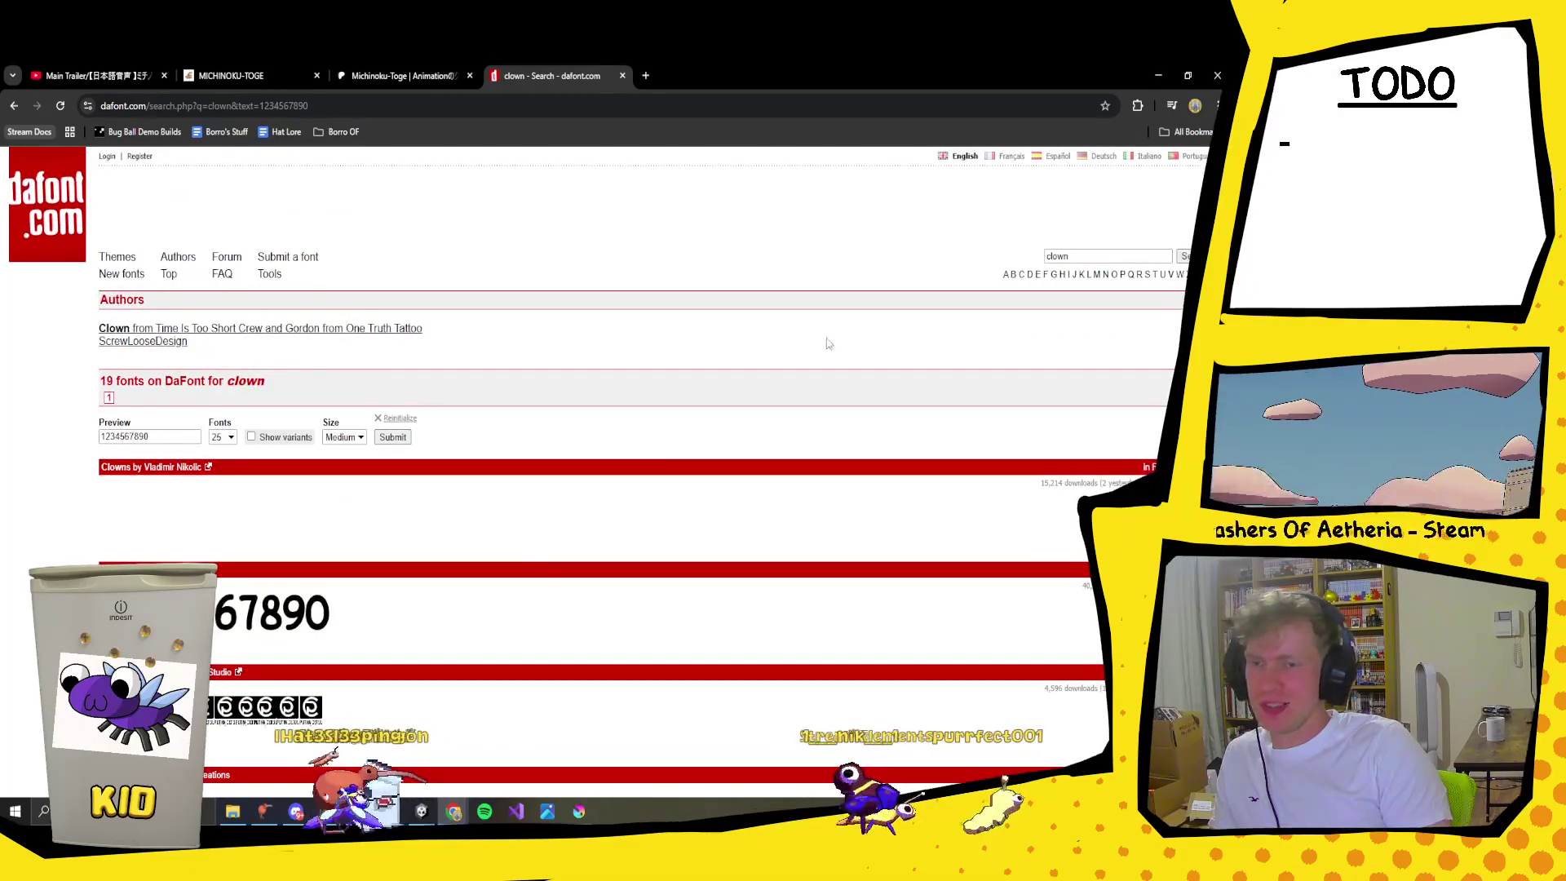
{"action": "scroll", "coordinate": [459, 377], "scroll_direction": "down", "scroll_amount": 8}
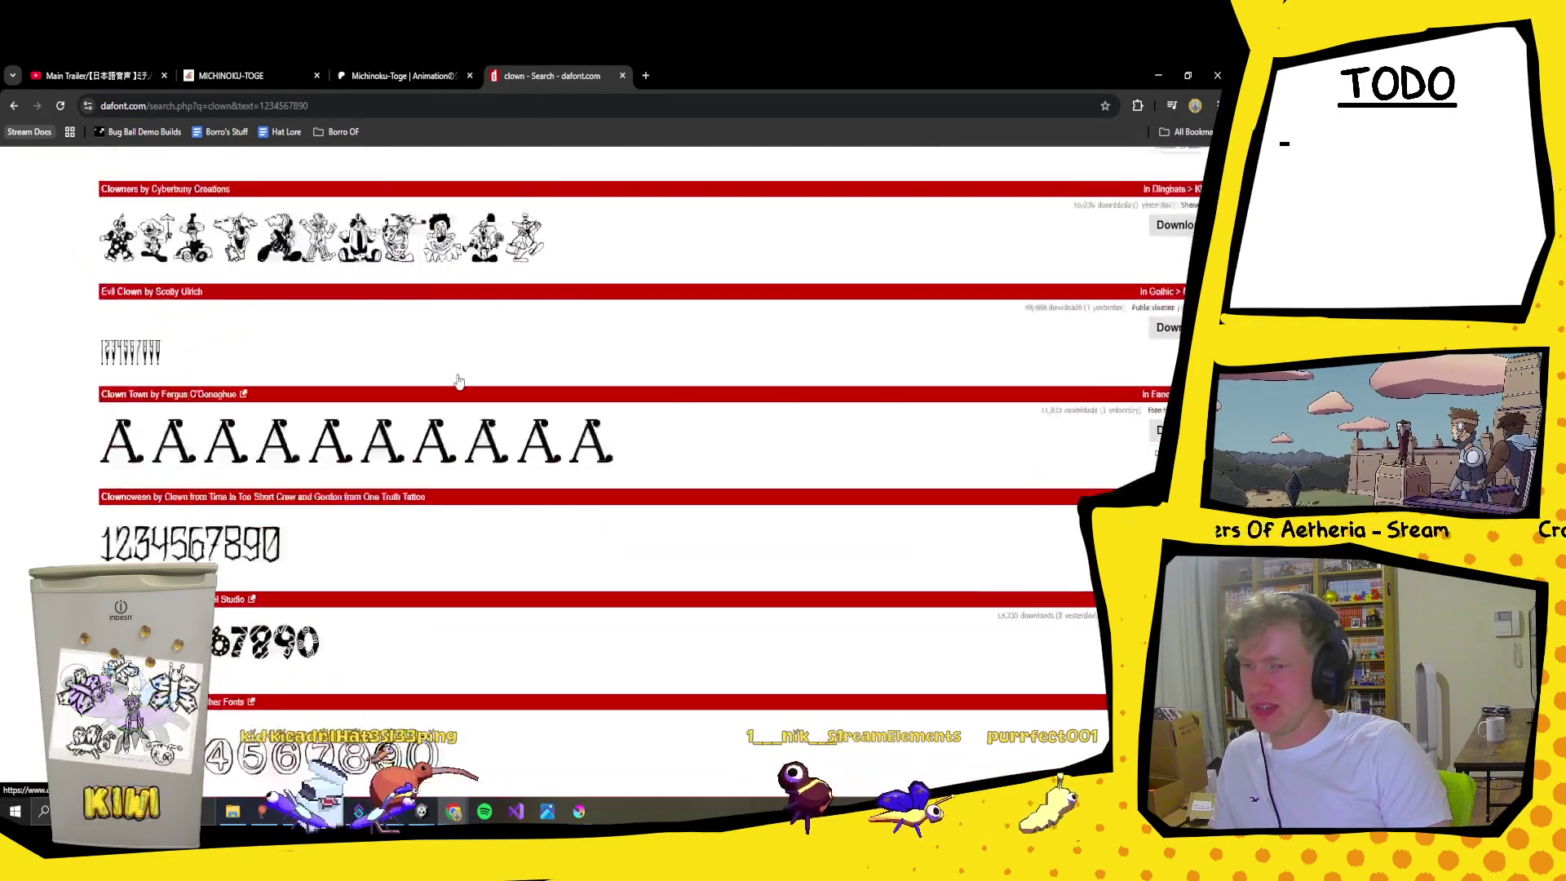
{"action": "scroll", "coordinate": [513, 407], "scroll_direction": "up", "scroll_amount": 4}
{"action": "scroll", "coordinate": [557, 376], "scroll_direction": "up", "scroll_amount": 10}
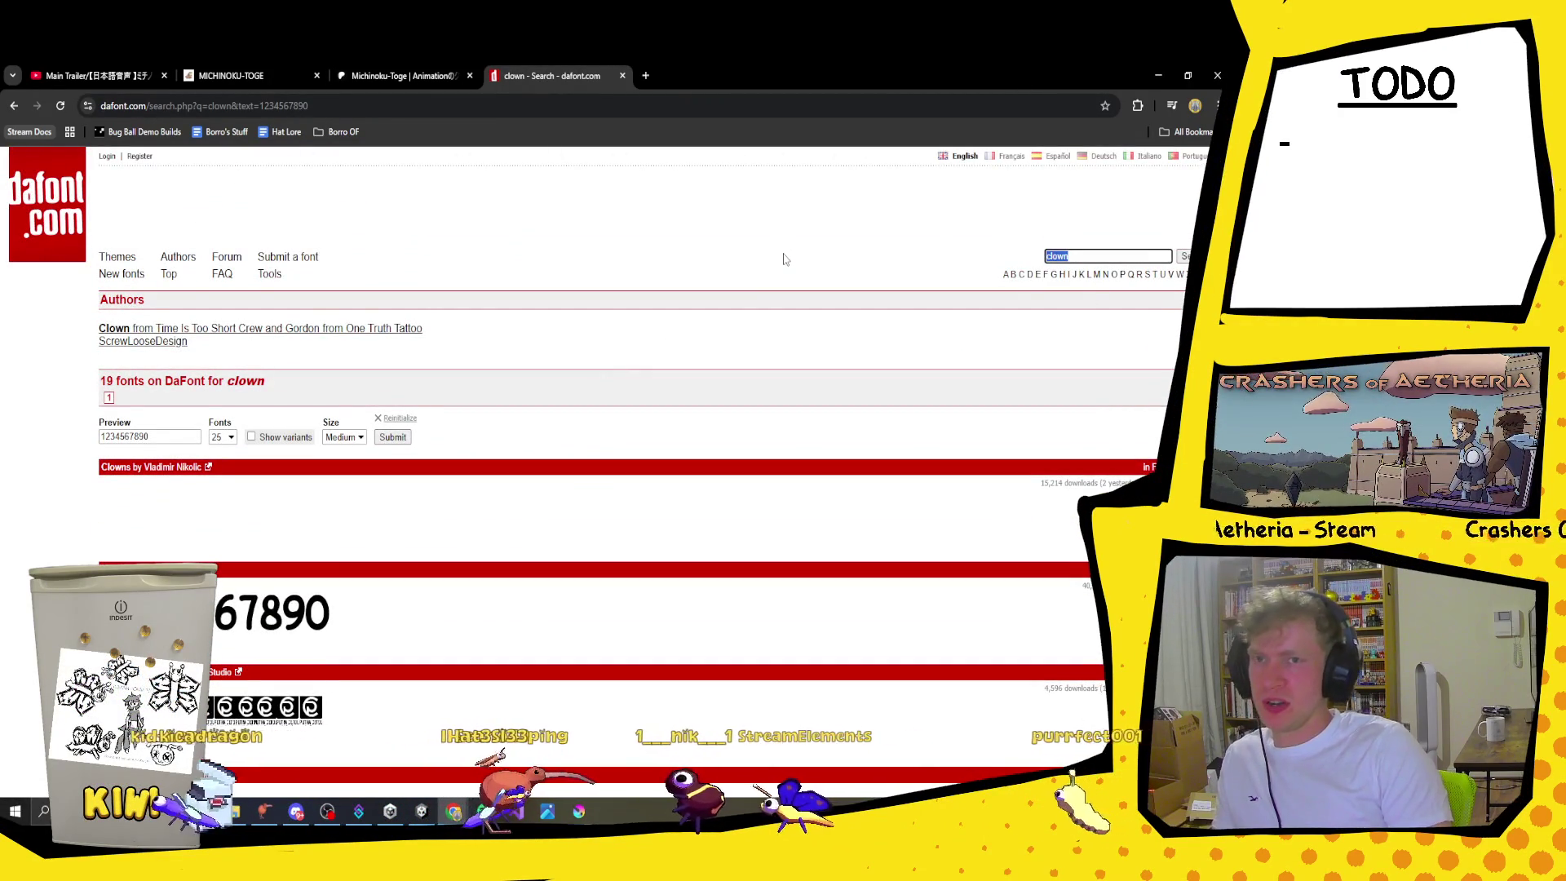
Step: Search dafont for 'jester' fonts and look over the results
{"action": "type", "text": "car"}
{"action": "key", "text": "BackSpace"}
{"action": "key", "text": "BackSpace"}
{"action": "key", "text": "BackSpace"}
{"action": "type", "text": "jester"}
{"action": "key", "text": "Return"}
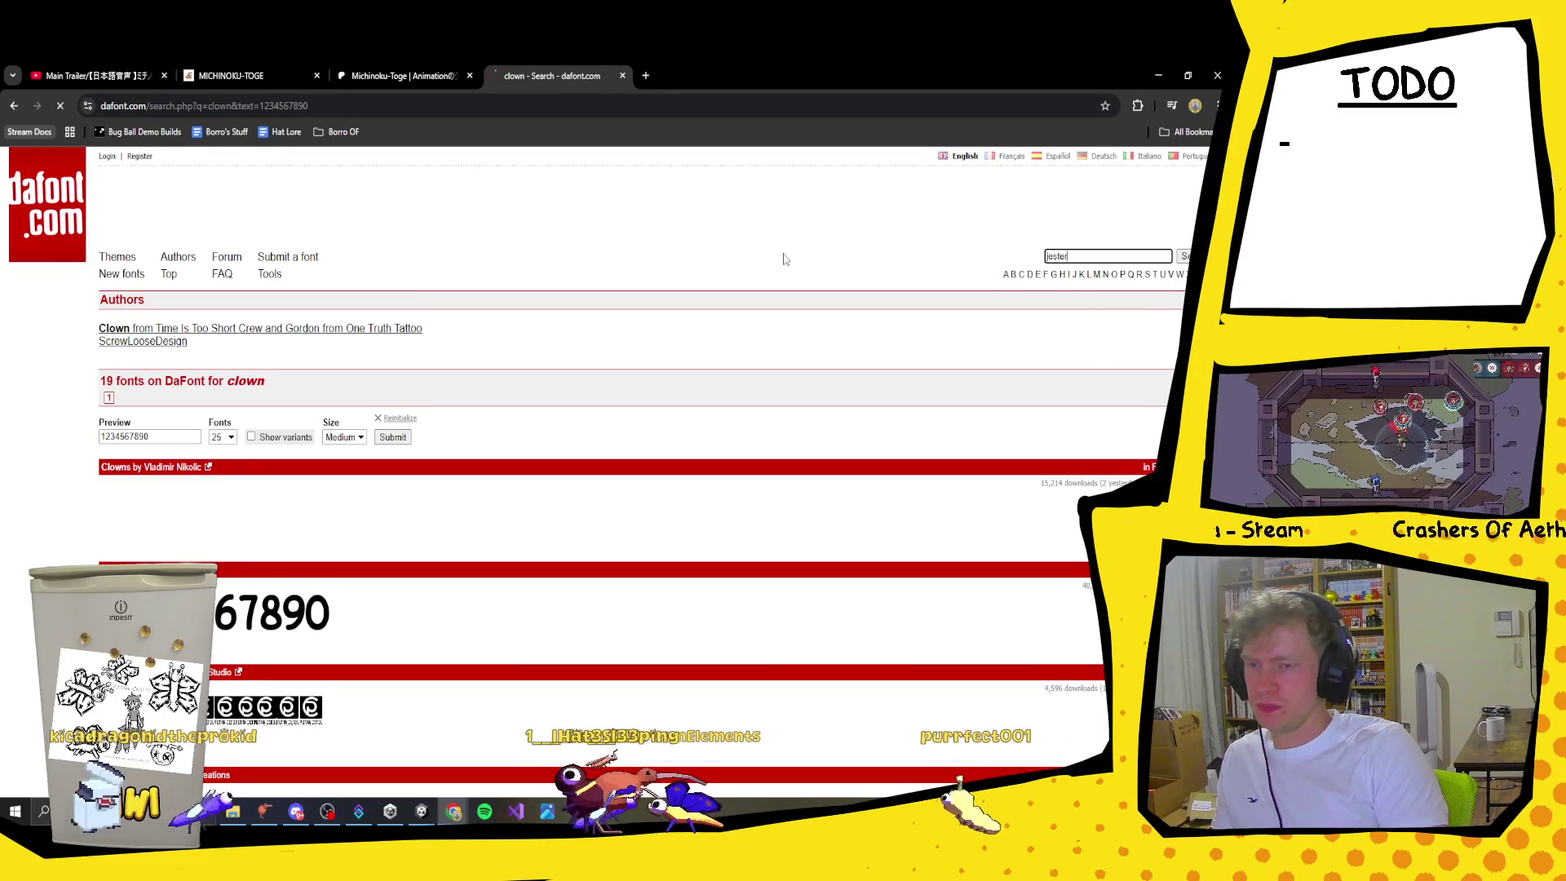
{"action": "scroll", "coordinate": [537, 382], "scroll_direction": "down", "scroll_amount": 3}
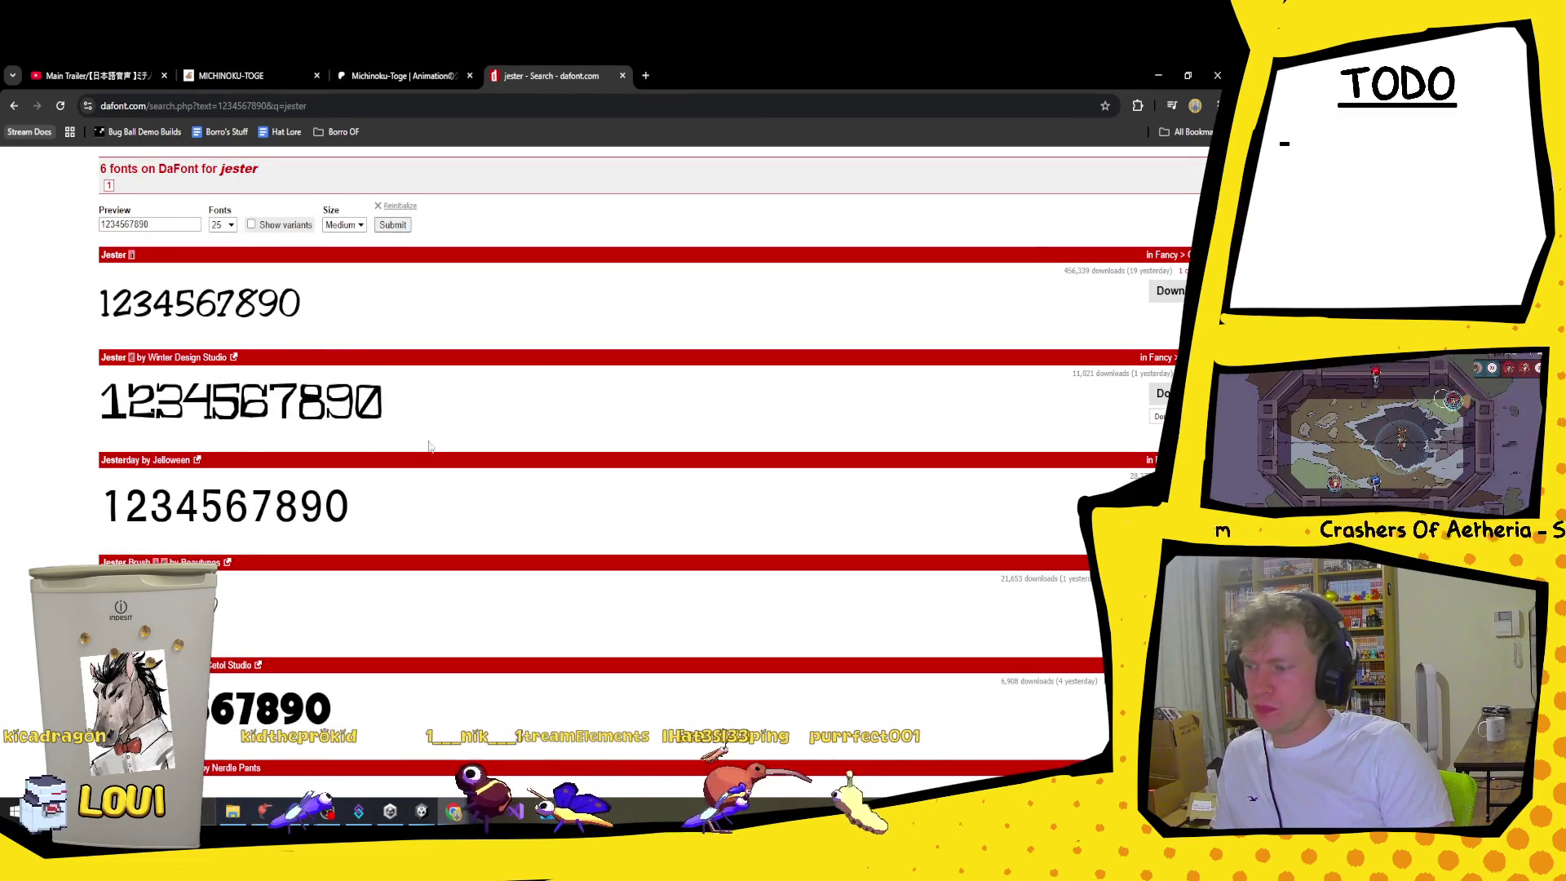
{"action": "scroll", "coordinate": [427, 454], "scroll_direction": "down", "scroll_amount": 3}
{"action": "scroll", "coordinate": [372, 437], "scroll_direction": "up", "scroll_amount": 6}
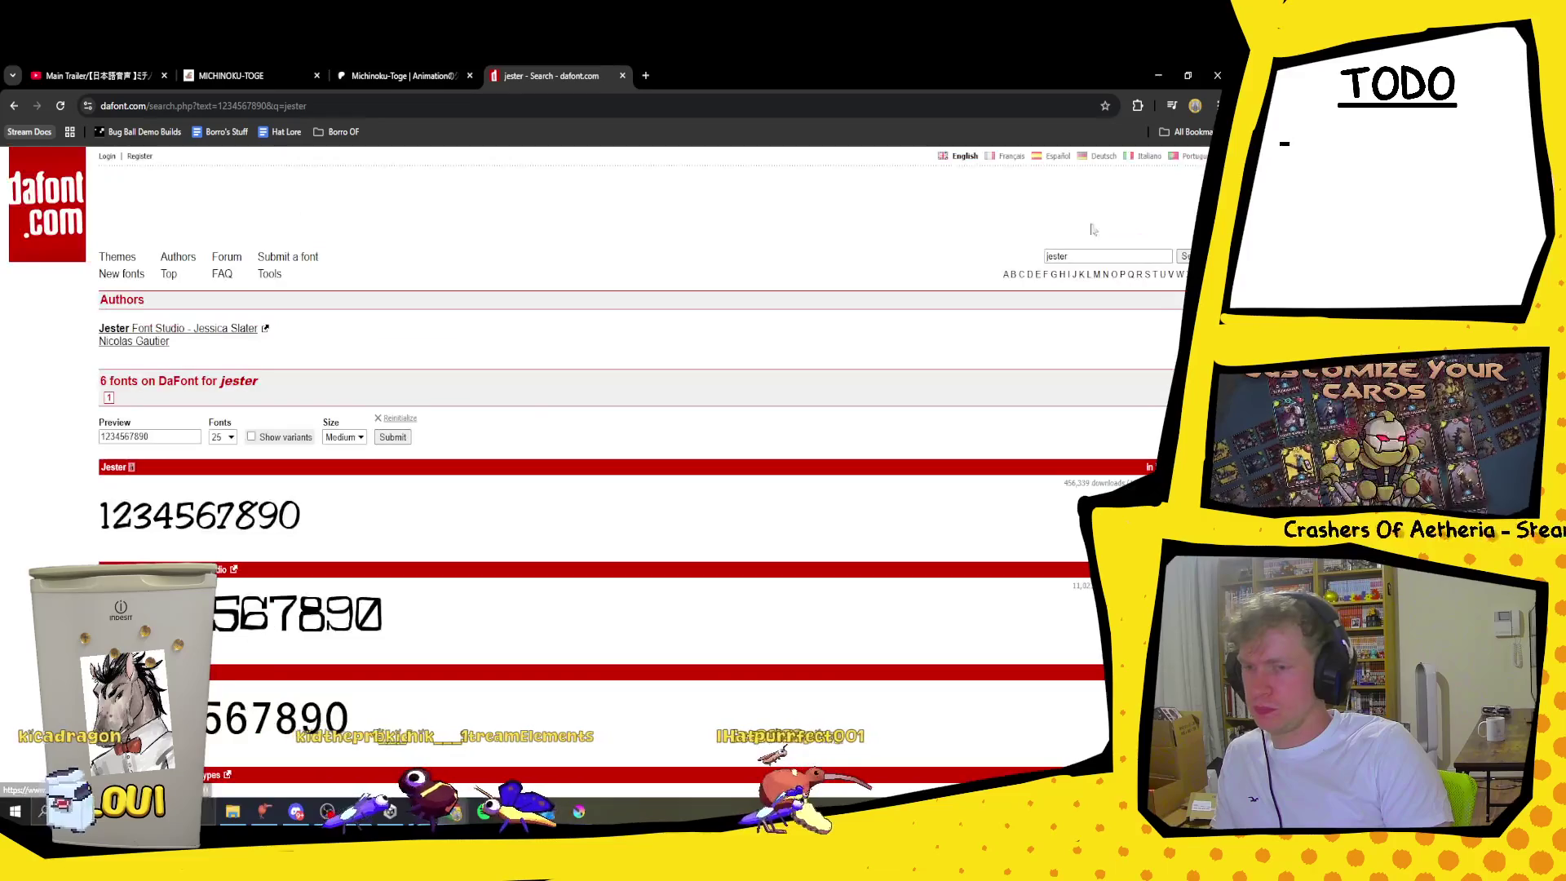
{"action": "double_click", "coordinate": [1058, 256]}
{"action": "type", "text": "carni"}
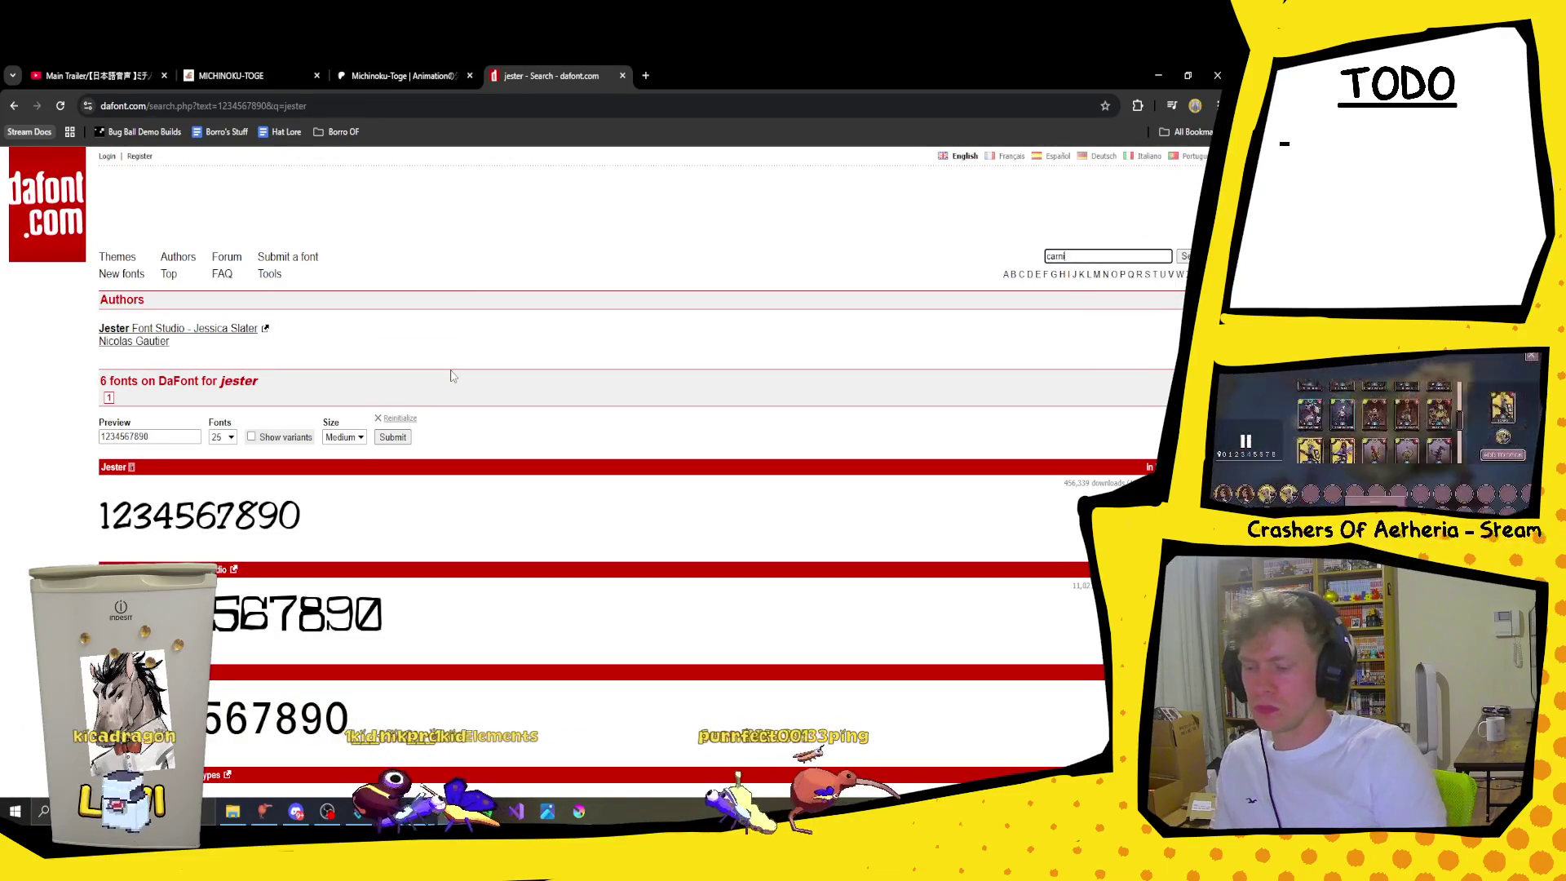
{"action": "type", "text": "val"}
{"action": "key", "text": "Return"}
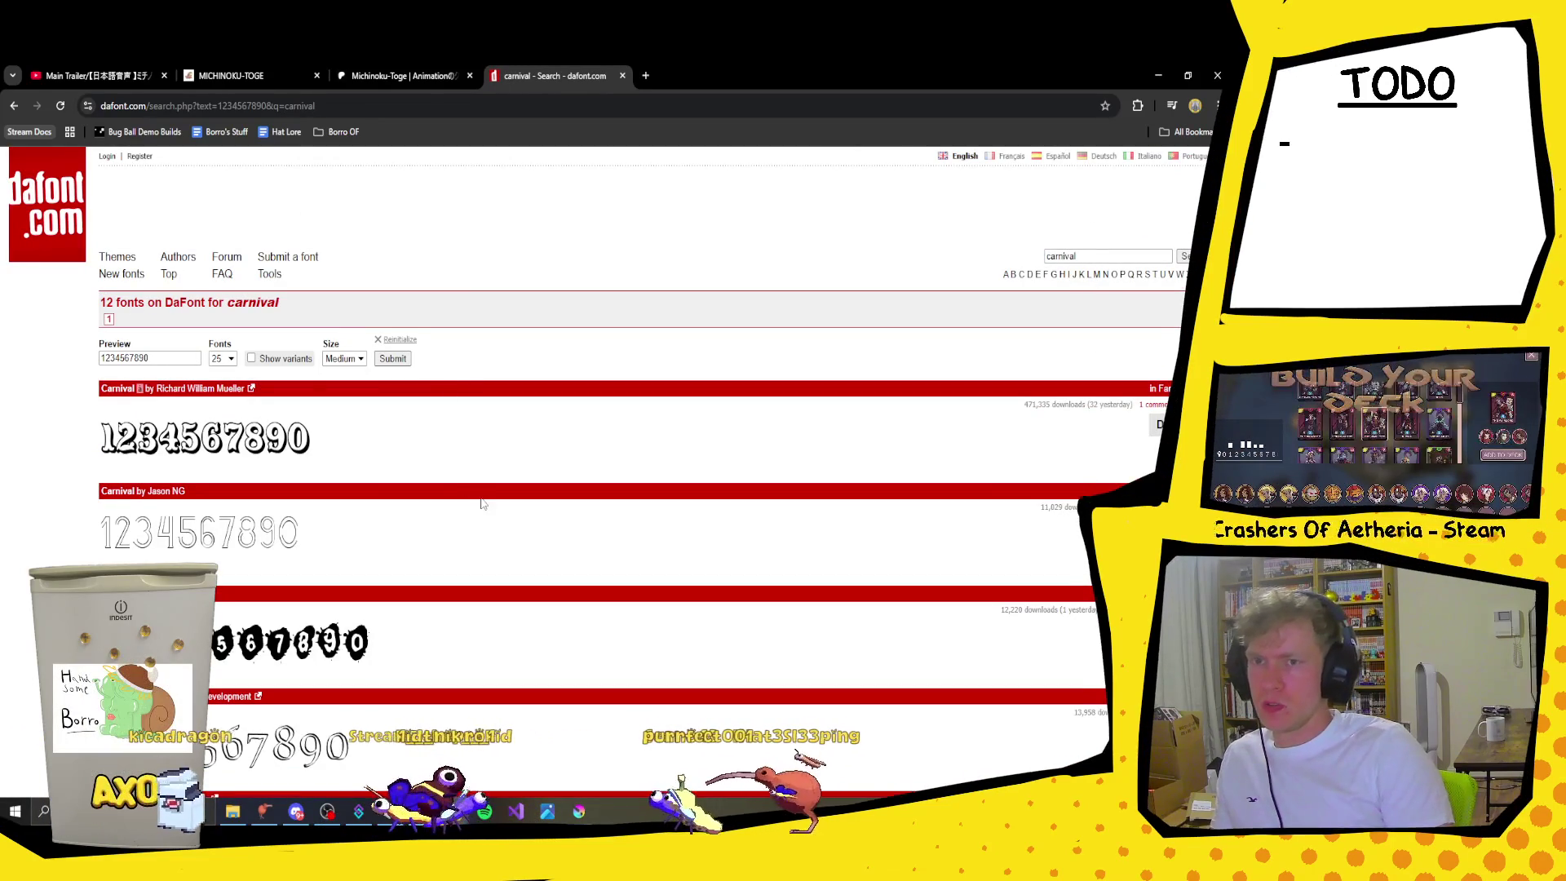
{"action": "scroll", "coordinate": [394, 511], "scroll_direction": "down", "scroll_amount": 8}
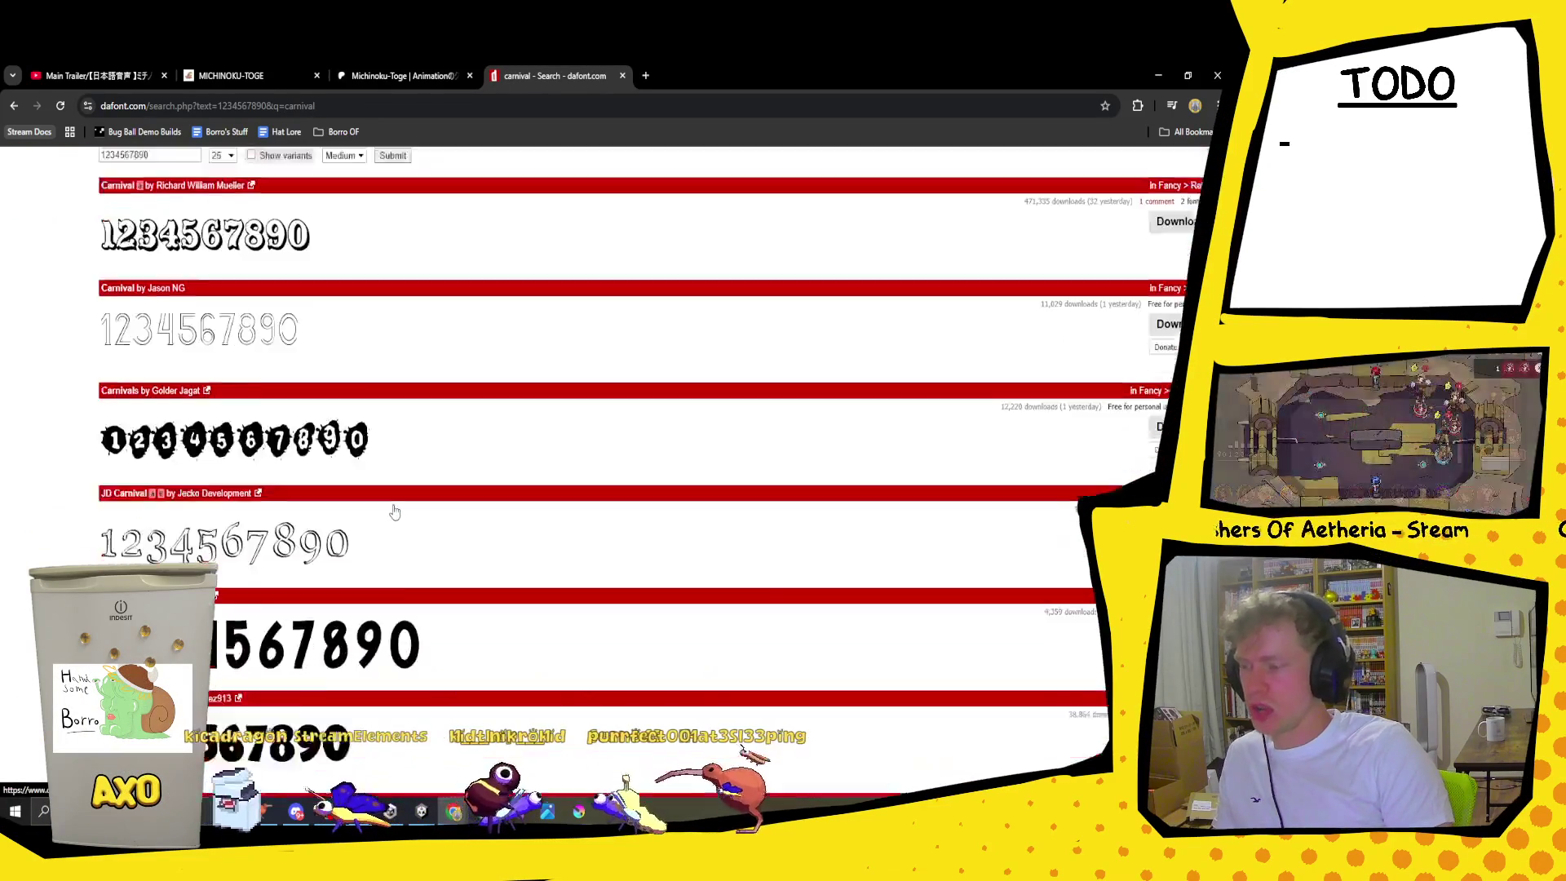
{"action": "scroll", "coordinate": [394, 510], "scroll_direction": "down", "scroll_amount": 3}
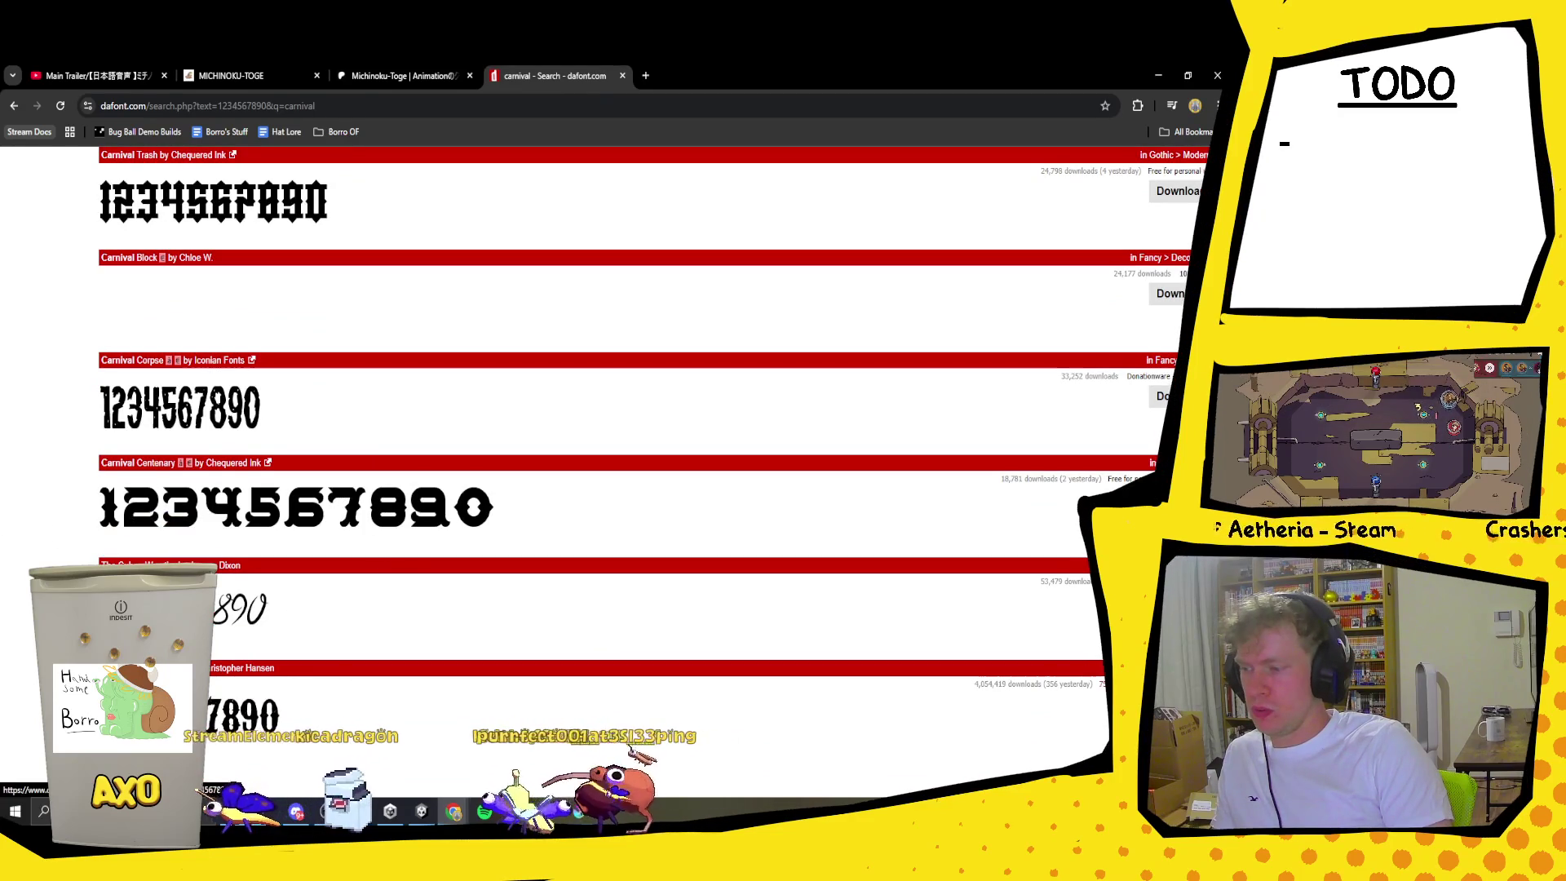
{"action": "scroll", "coordinate": [332, 532], "scroll_direction": "down", "scroll_amount": 2}
{"action": "scroll", "coordinate": [332, 529], "scroll_direction": "up", "scroll_amount": 3}
{"action": "scroll", "coordinate": [331, 526], "scroll_direction": "up", "scroll_amount": 5}
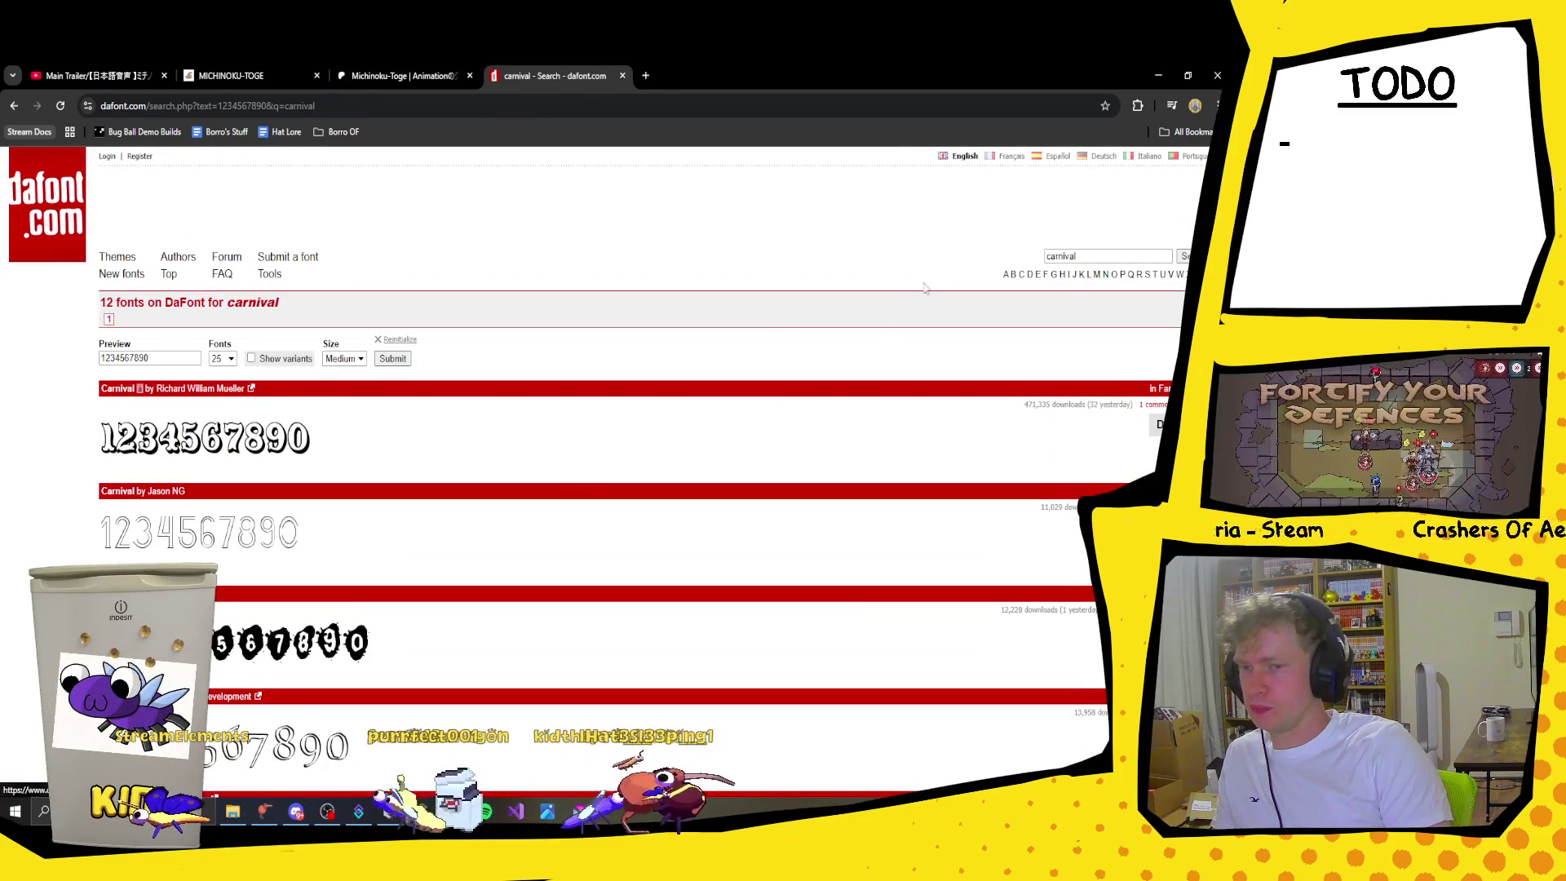
{"action": "double_click", "coordinate": [1060, 256]}
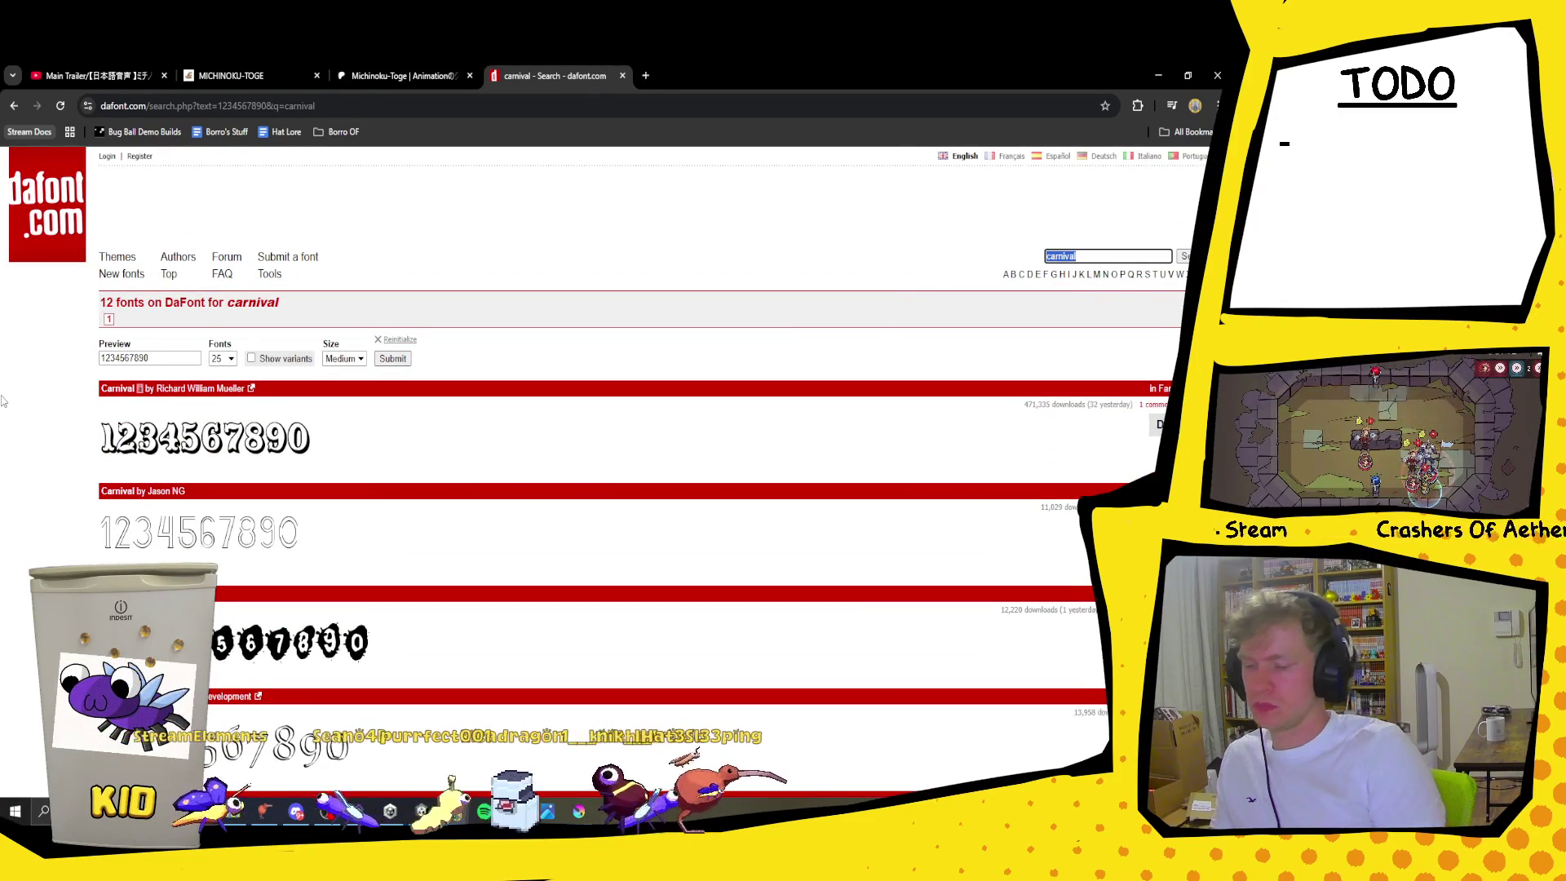
{"action": "type", "text": "clown"}
{"action": "key", "text": "Return"}
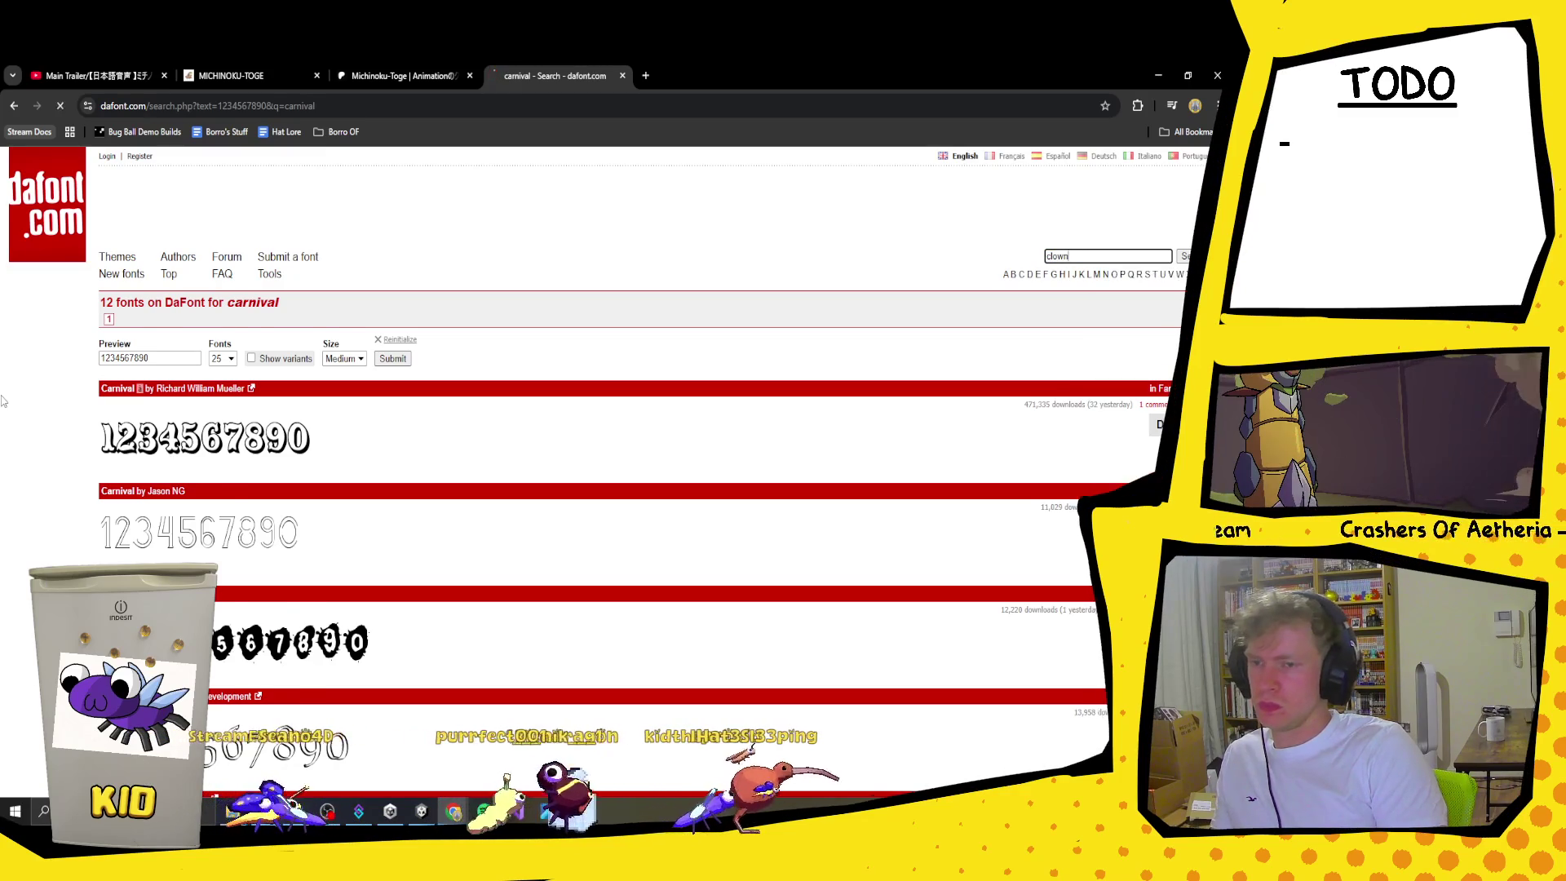
{"action": "scroll", "coordinate": [477, 461], "scroll_direction": "down", "scroll_amount": 10}
{"action": "scroll", "coordinate": [473, 458], "scroll_direction": "down", "scroll_amount": 1}
{"action": "left_click", "coordinate": [200, 389]}
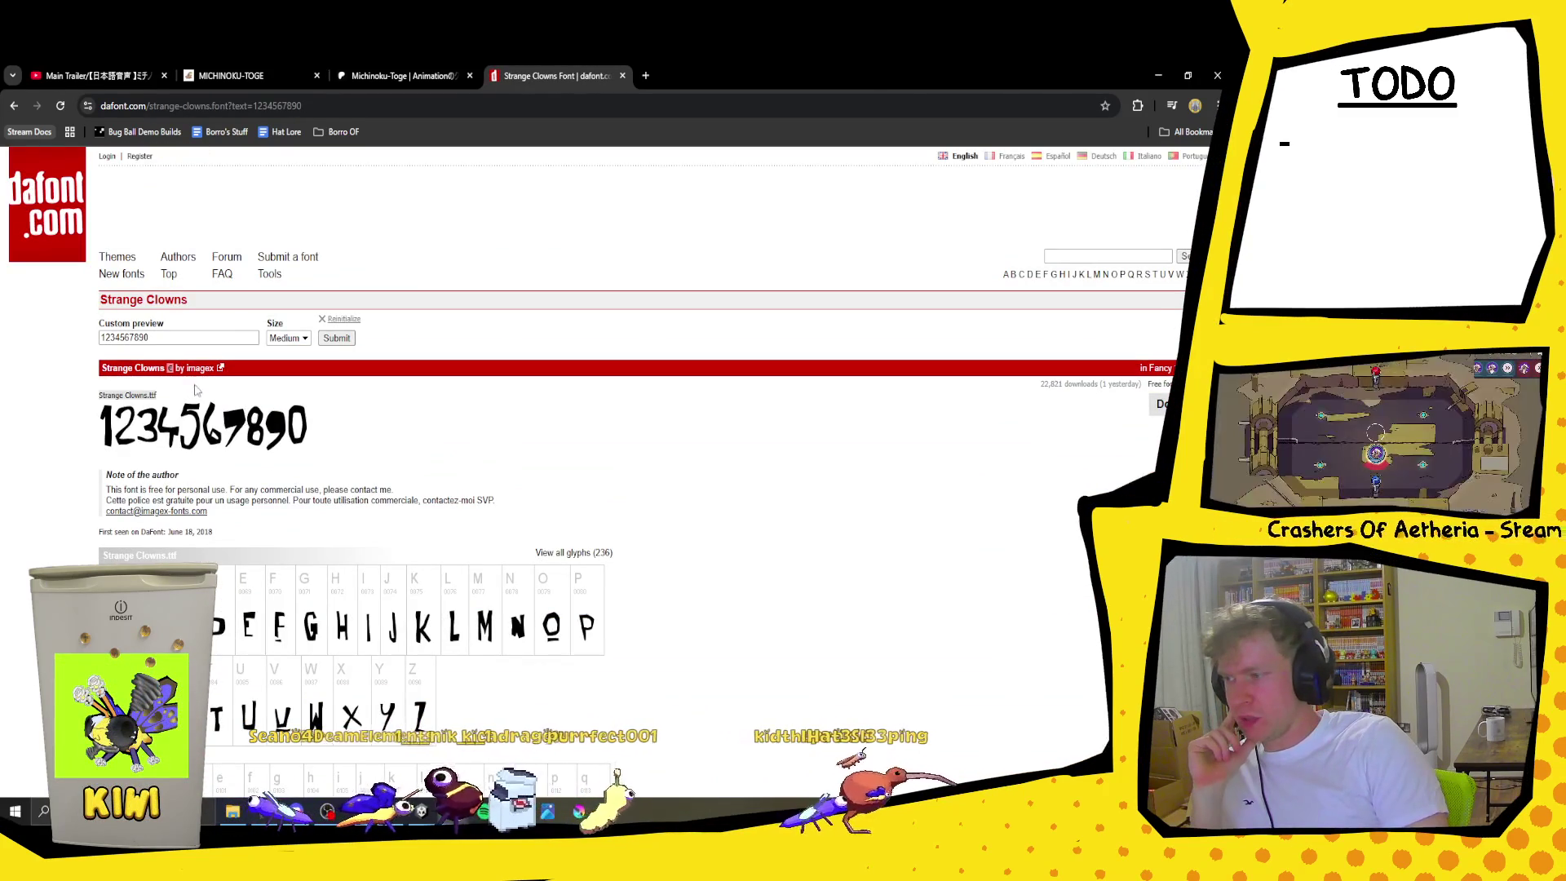
{"action": "left_click", "coordinate": [179, 337]}
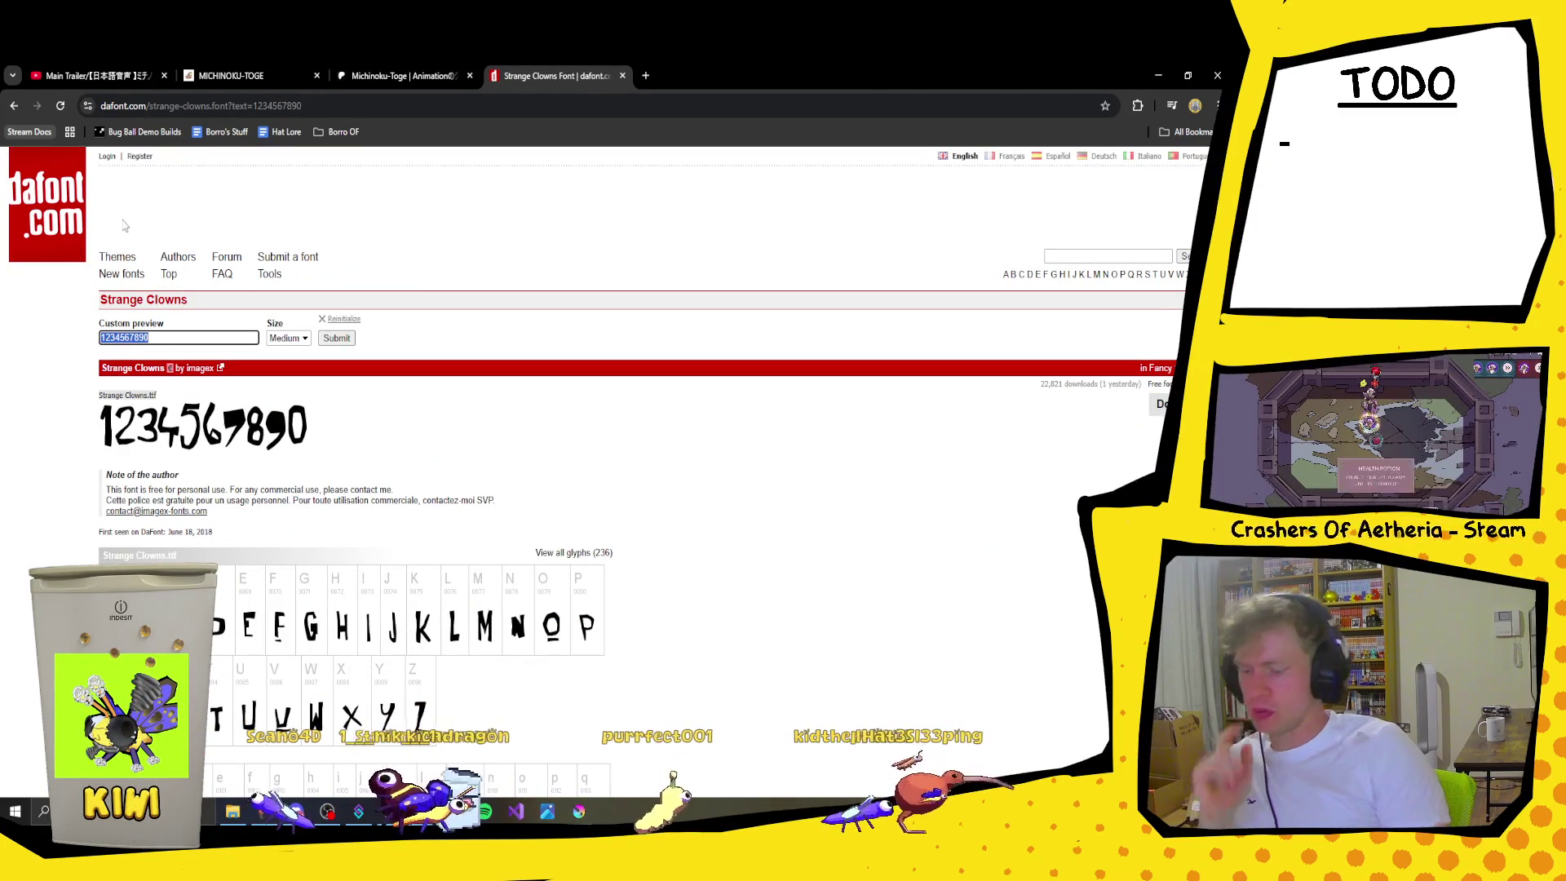